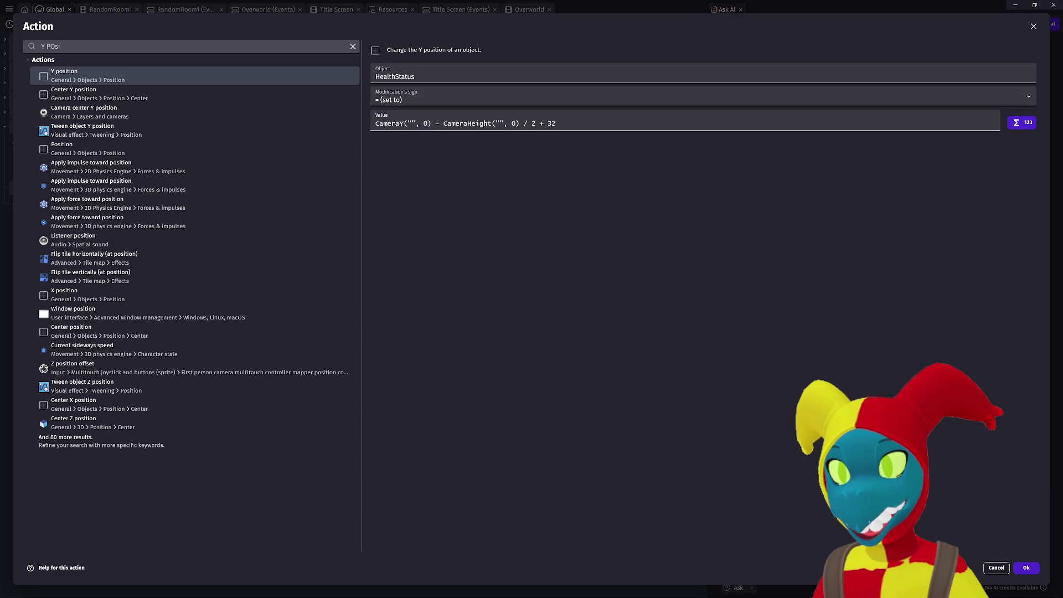
Keep the Y expression CameraY("", 0) - CameraHeight("", 0) / 2 + 32 and add the HealthStatus action.
left_click(609, 248)
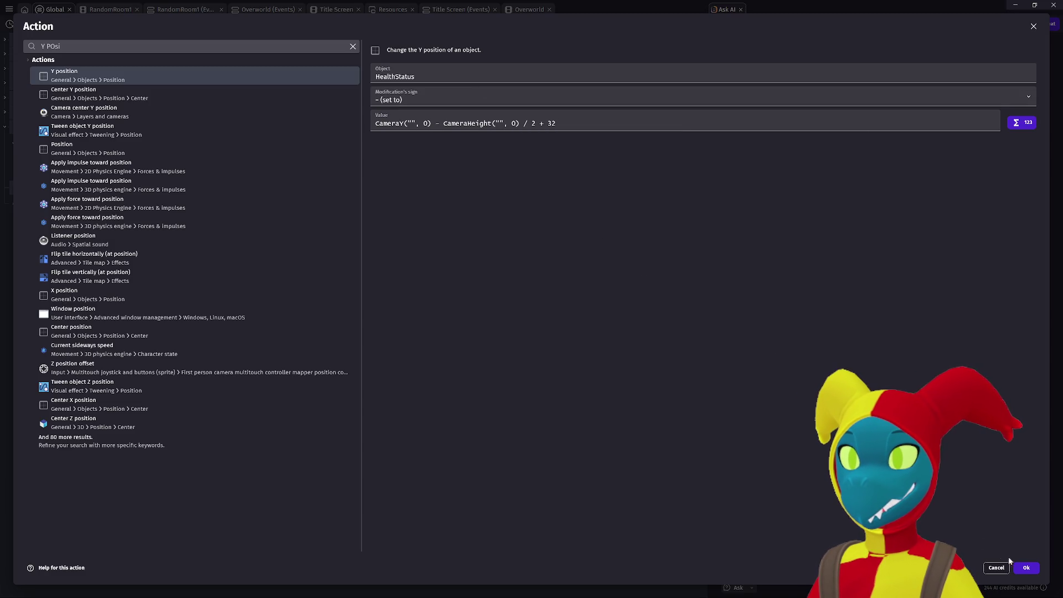
left_click(1028, 568)
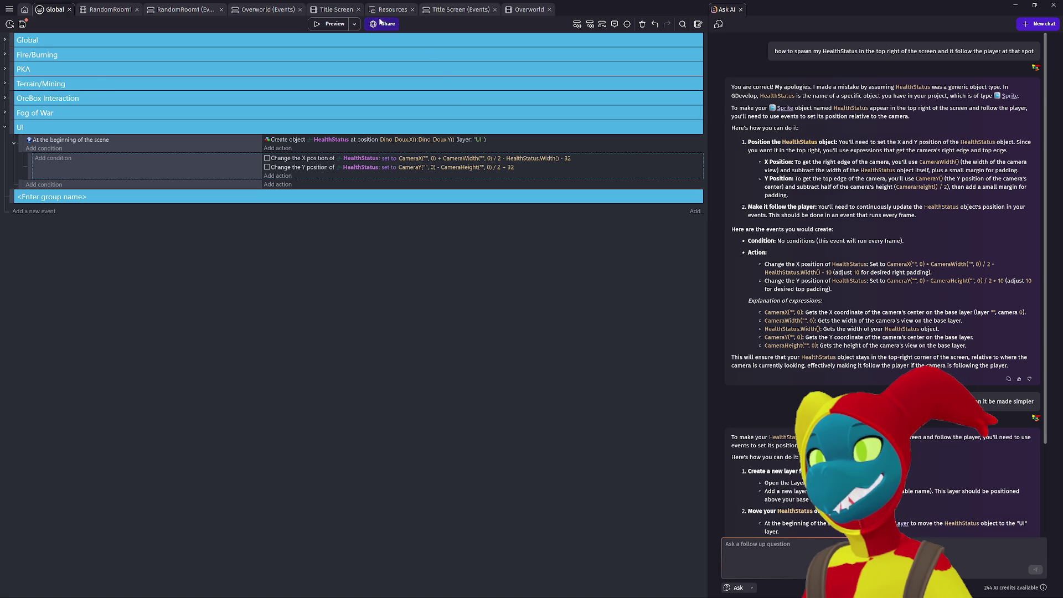
left_click(338, 25)
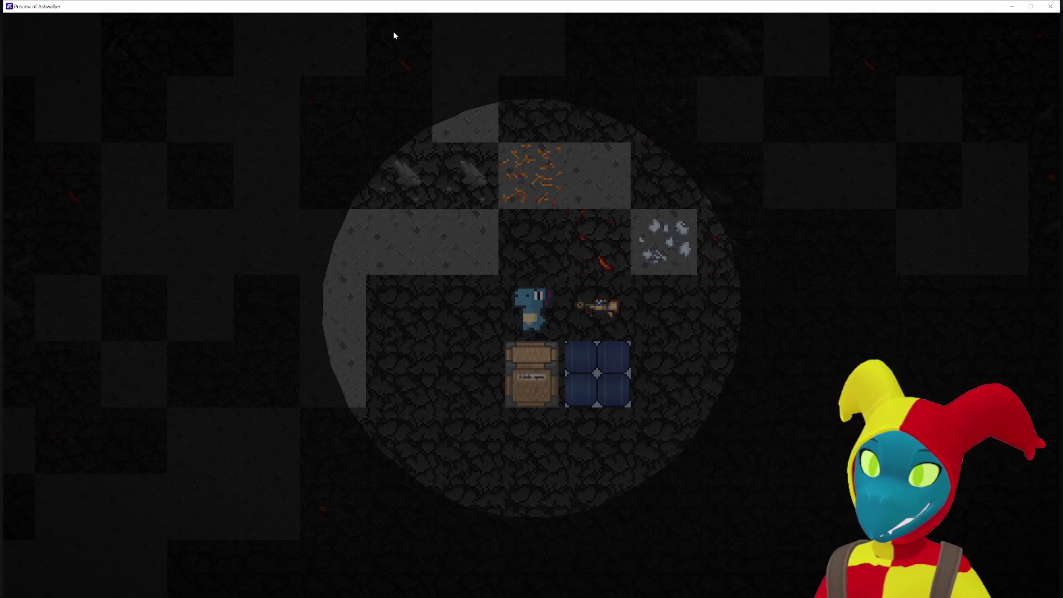
key("d")
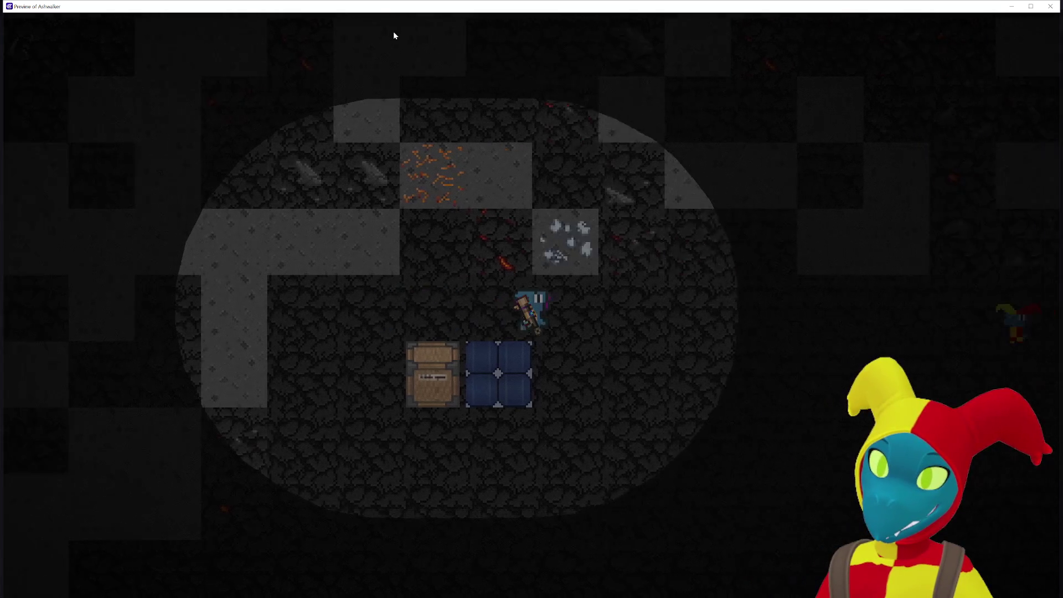
key("d")
key("d")
key("d")
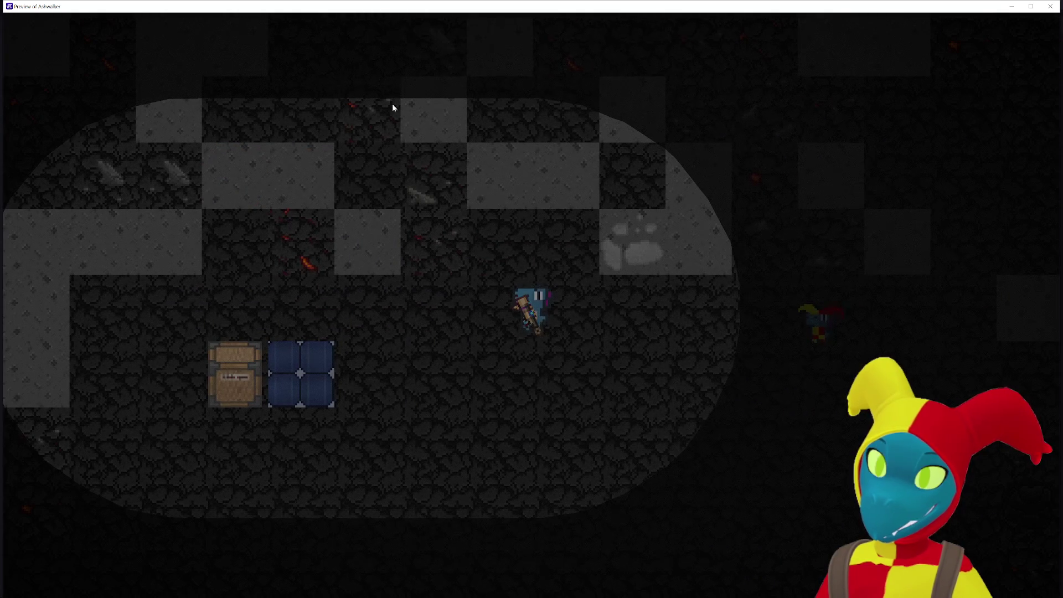
key("s")
key("s")
key("s")
key("a")
key("a")
key("a")
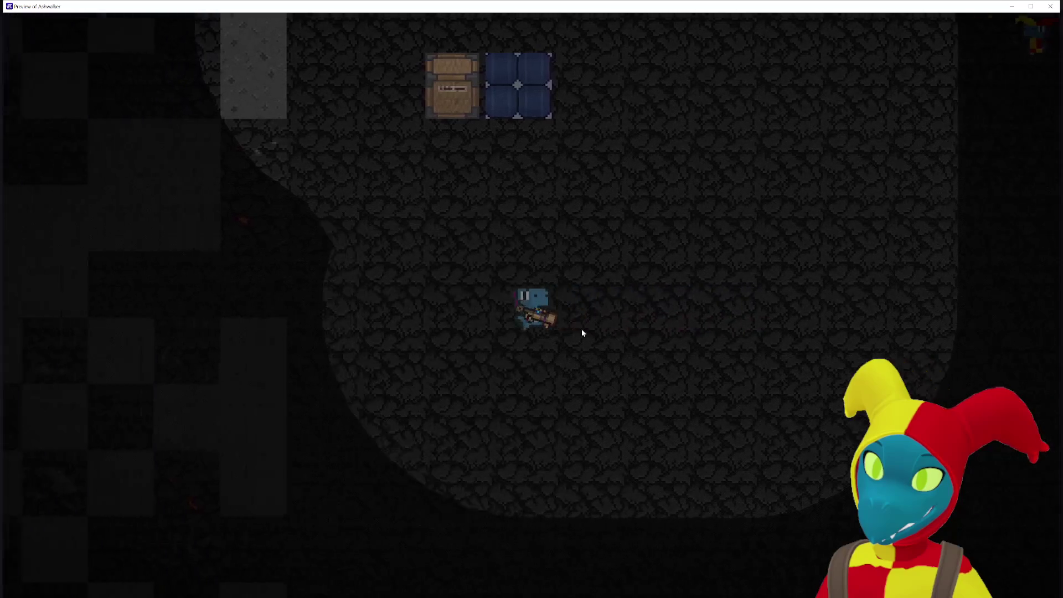
key("w")
key("w")
key("a")
key("a")
key("alt+Tab")
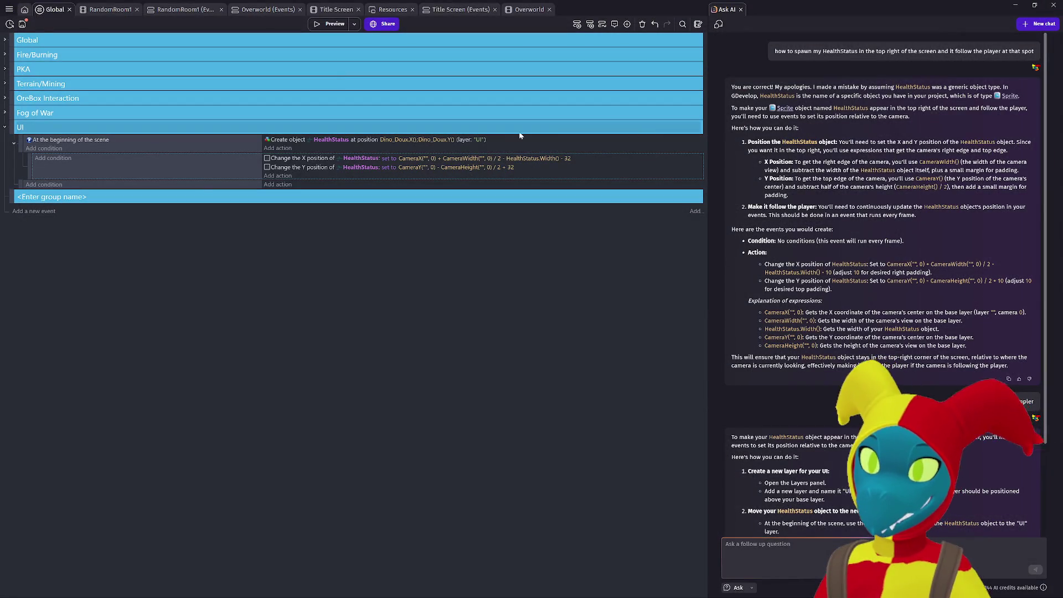
Change the Create object action so HealthStatus is created on the Base layer.
left_click(480, 139)
left_click(492, 158)
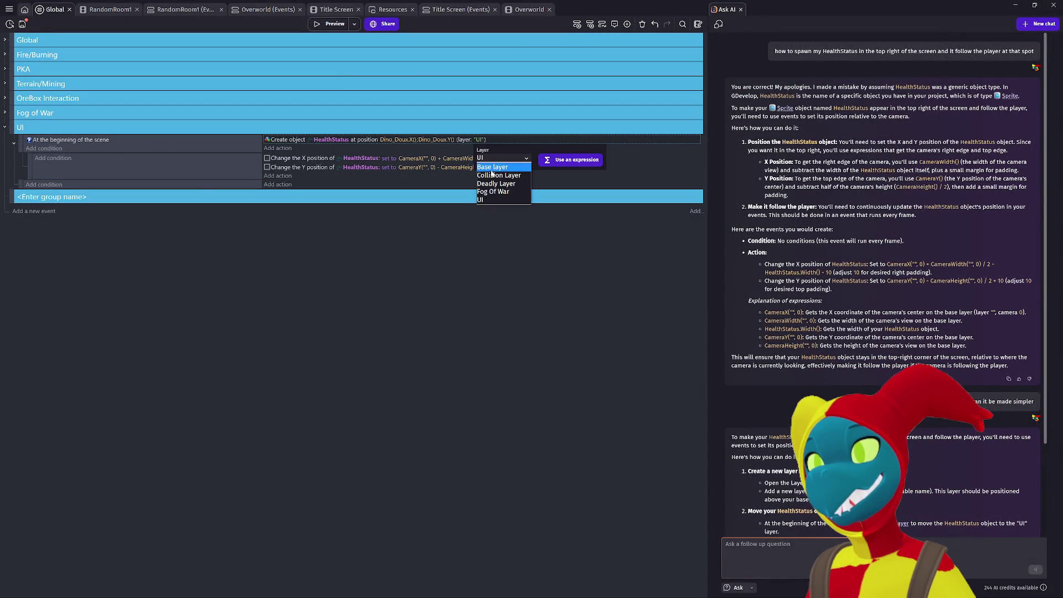
left_click(519, 261)
Preview the game, walking the player left and right to check the health display, then close it.
left_click(332, 24)
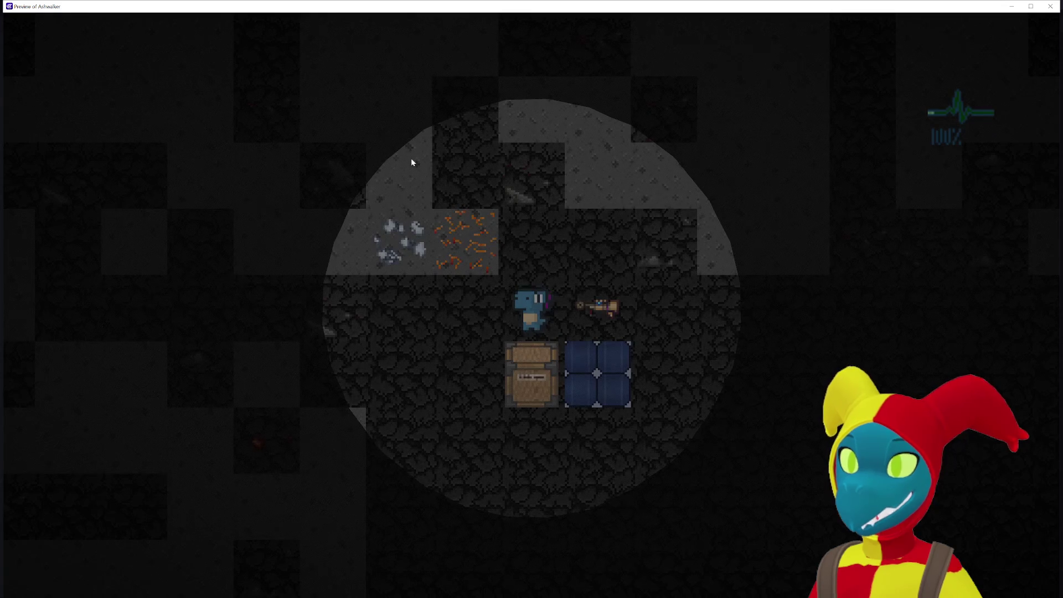
key("d")
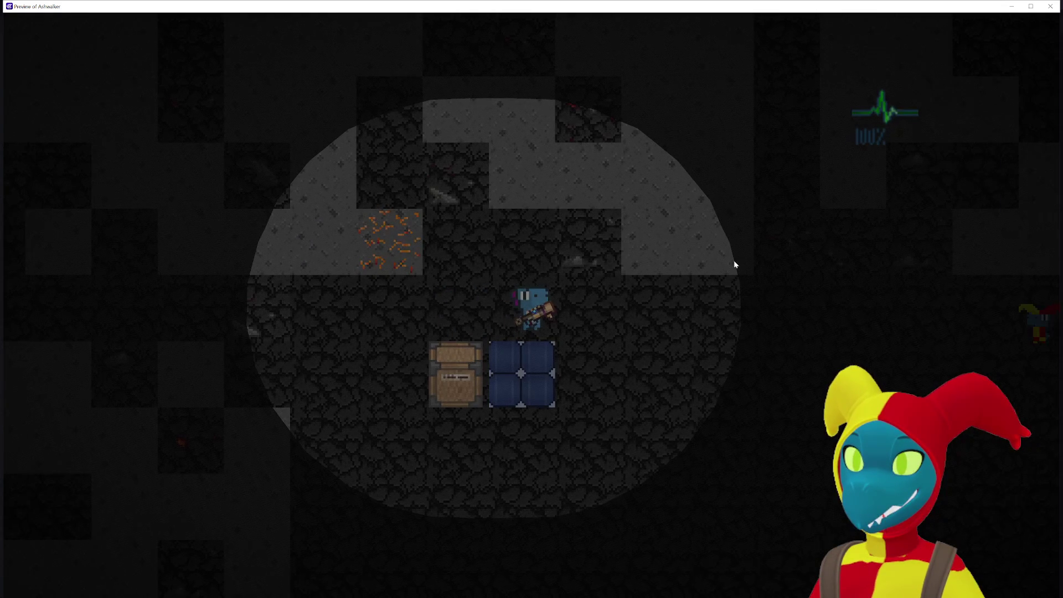
key("d")
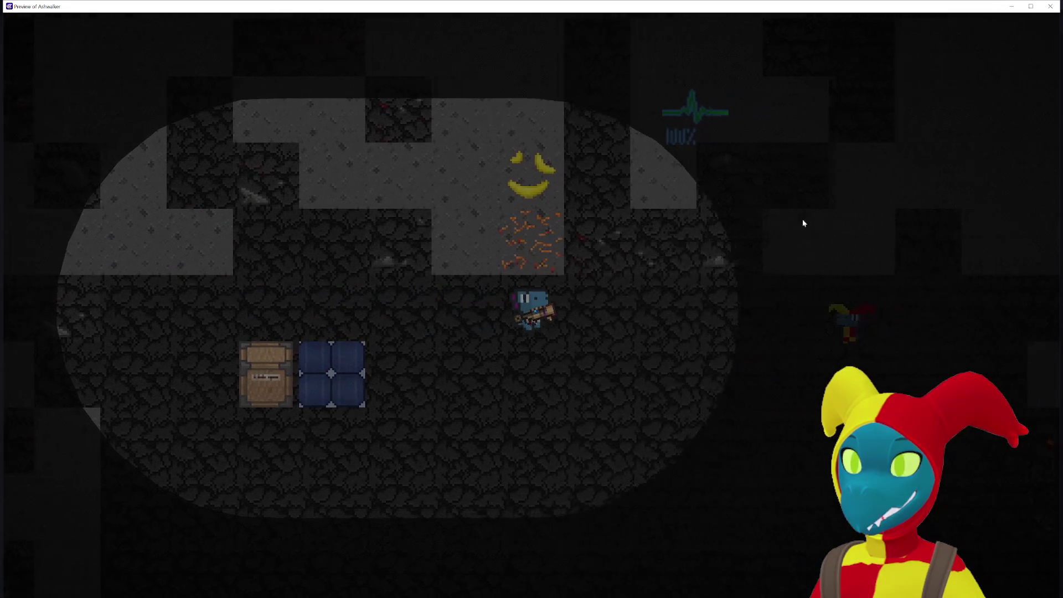
key("a")
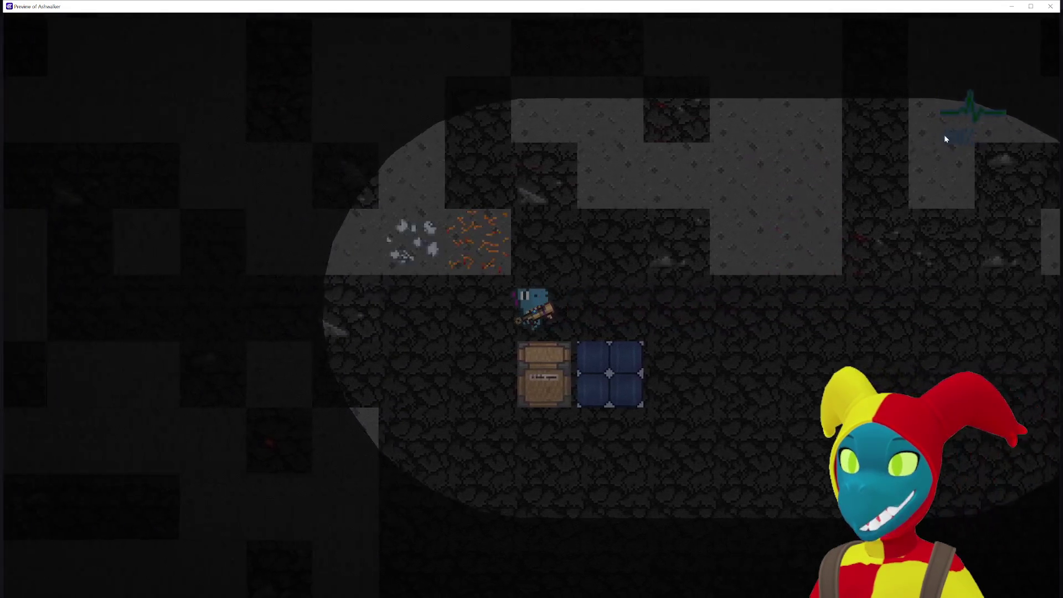
key("d")
left_click(1050, 7)
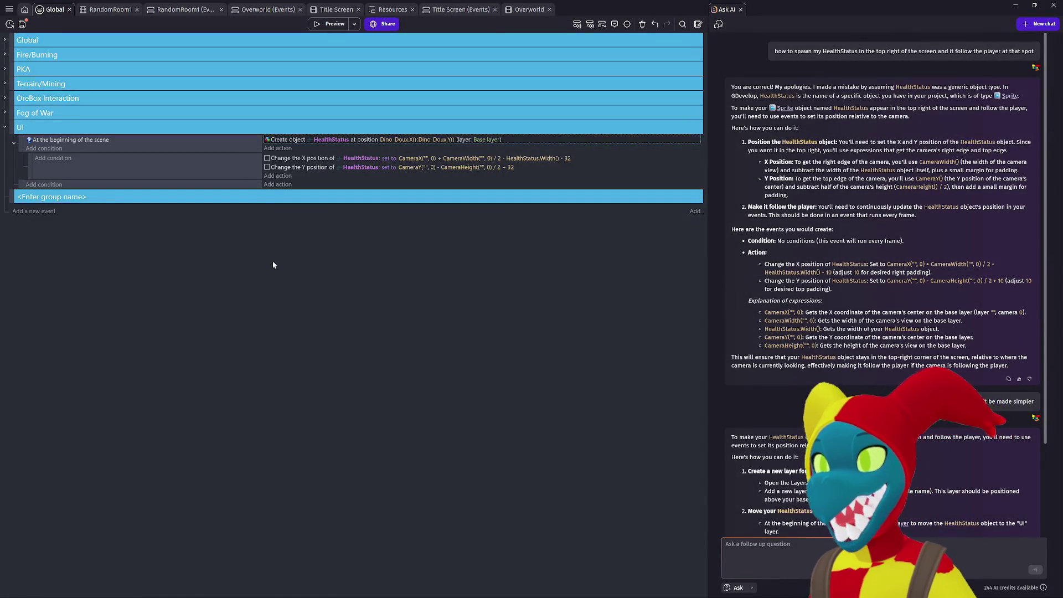
Move the HealthStatus position event to the UI group's top level and preview, walking around to test the HUD.
left_click_drag(31, 161, 25, 152)
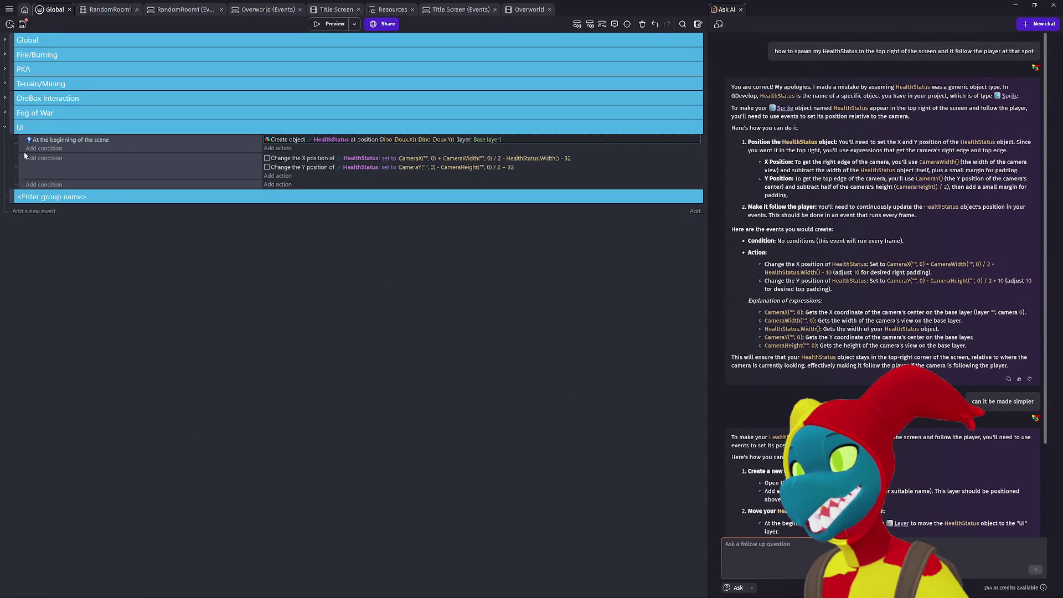
left_click(334, 27)
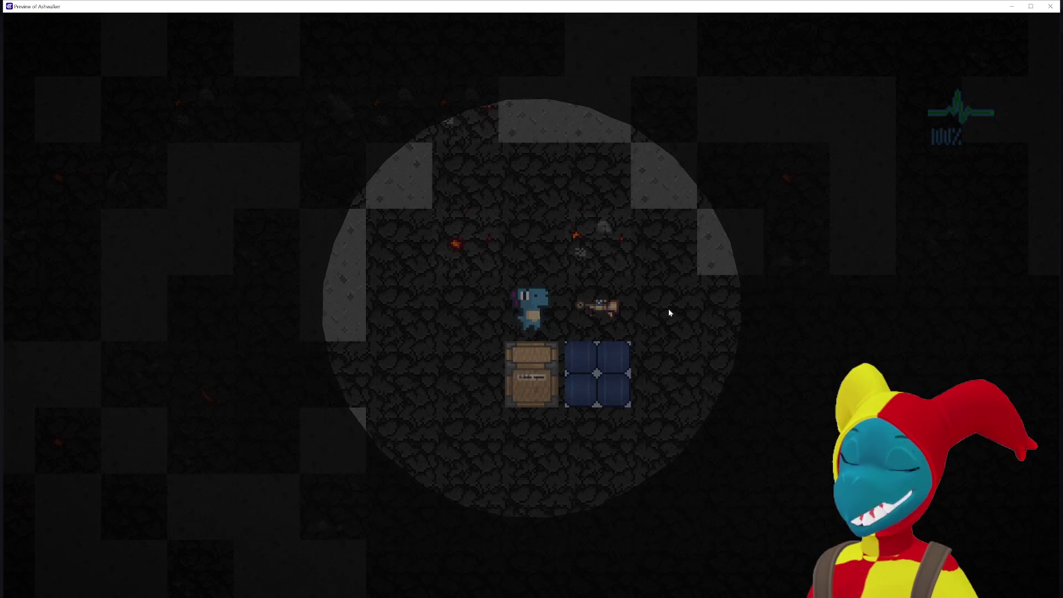
key("d")
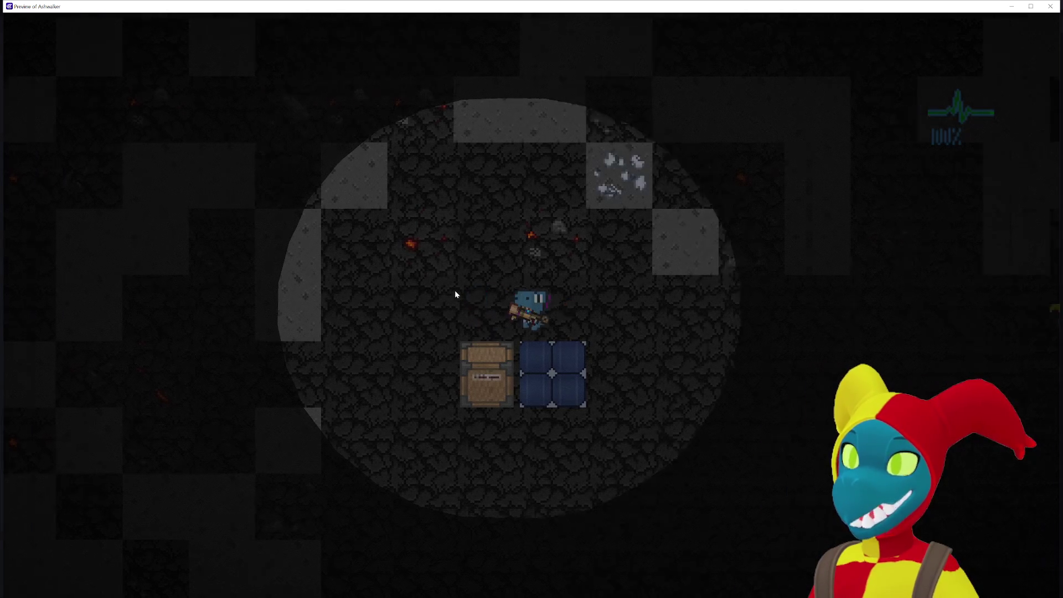
key("a")
key("s")
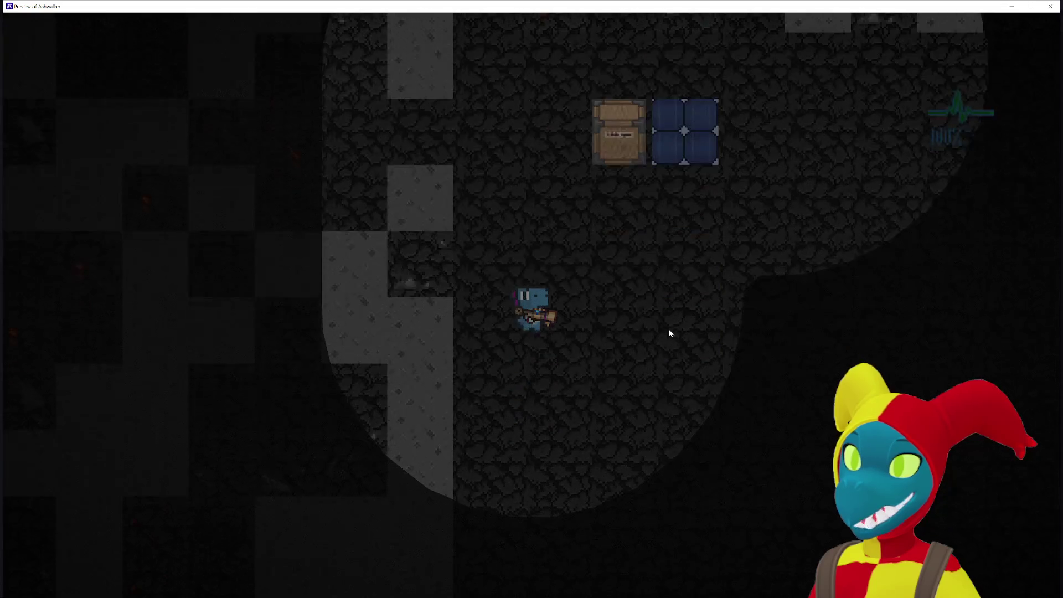
key("w")
key("s")
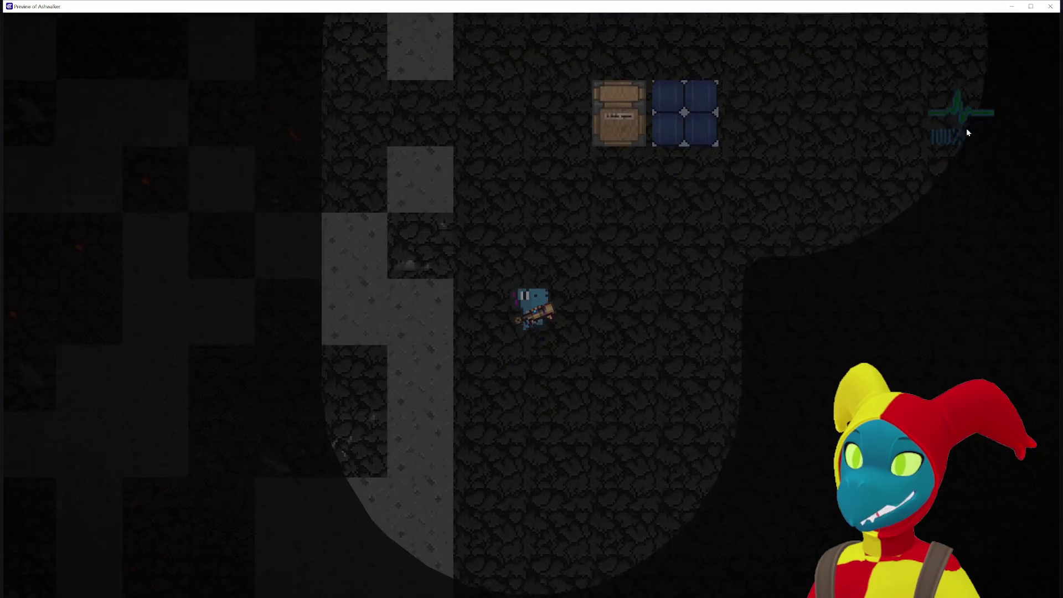
key("w")
key("s")
key("d")
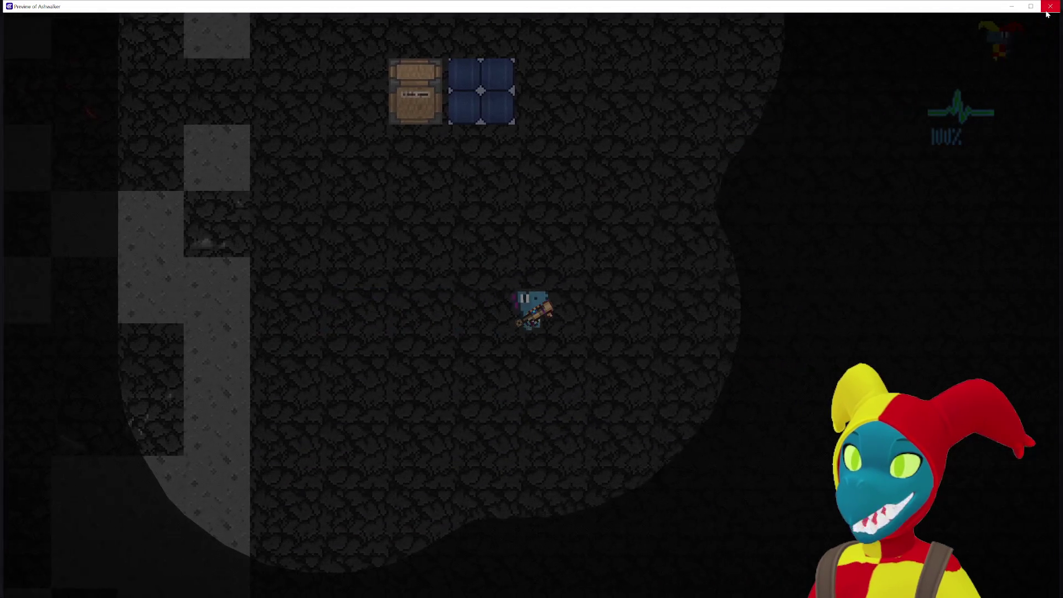
key("w")
key("a")
key("a")
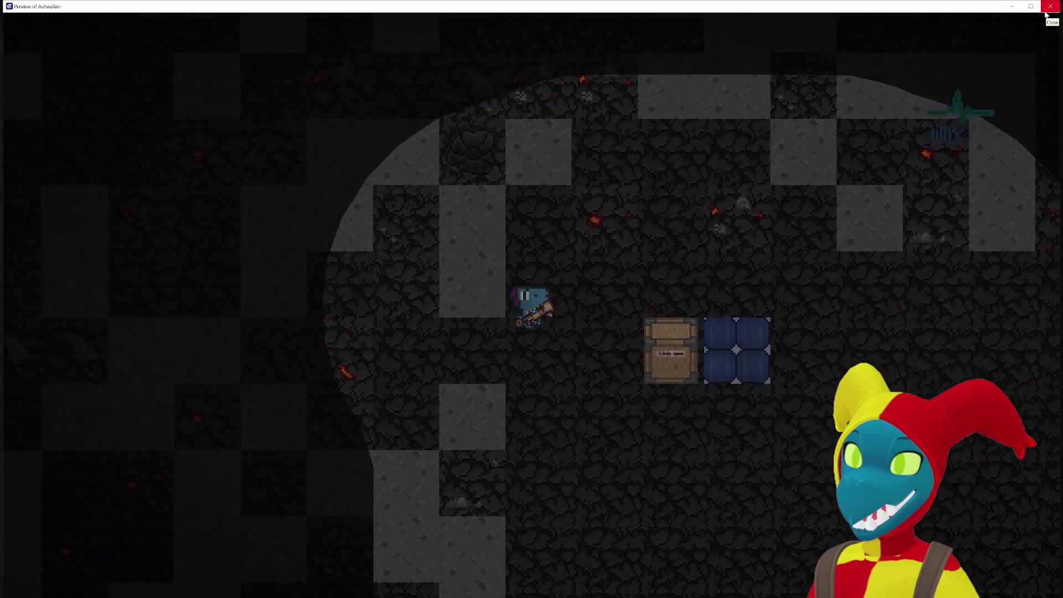
key("s")
key("d")
key("w")
key("a")
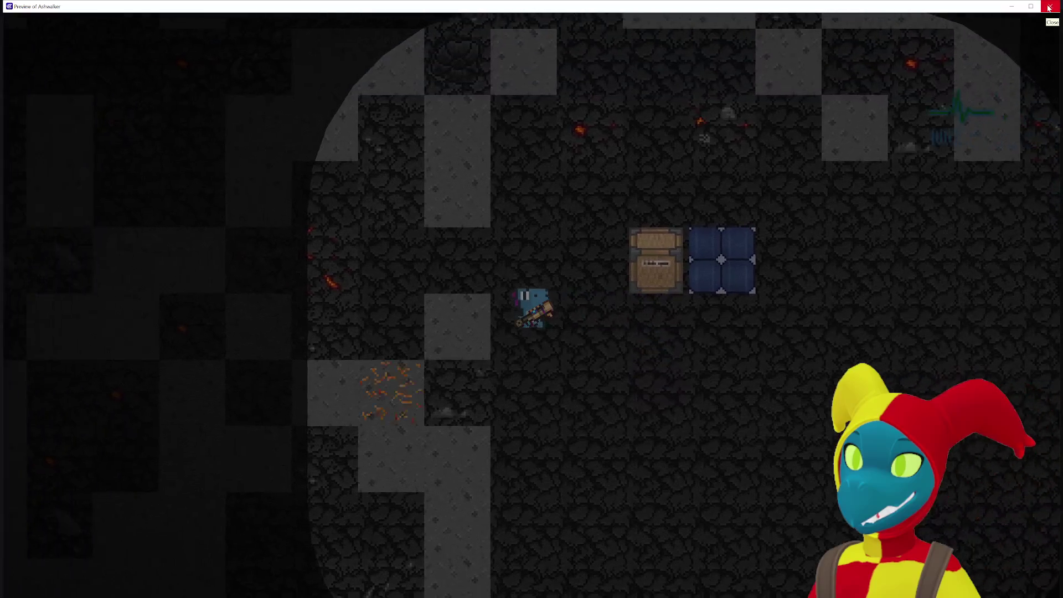
key("w")
key("d")
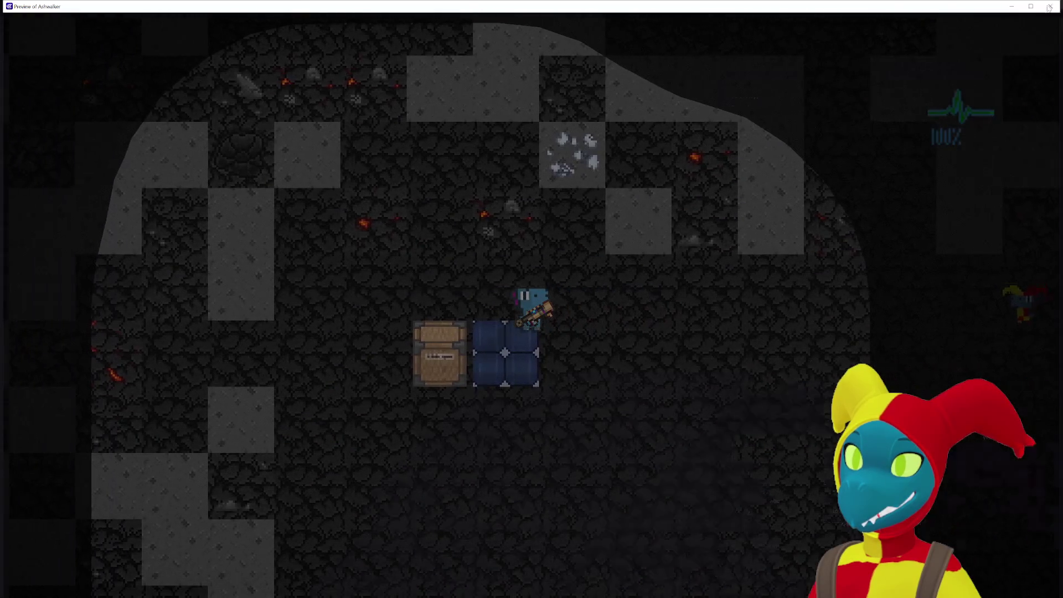
left_click(1050, 7)
left_click(571, 160)
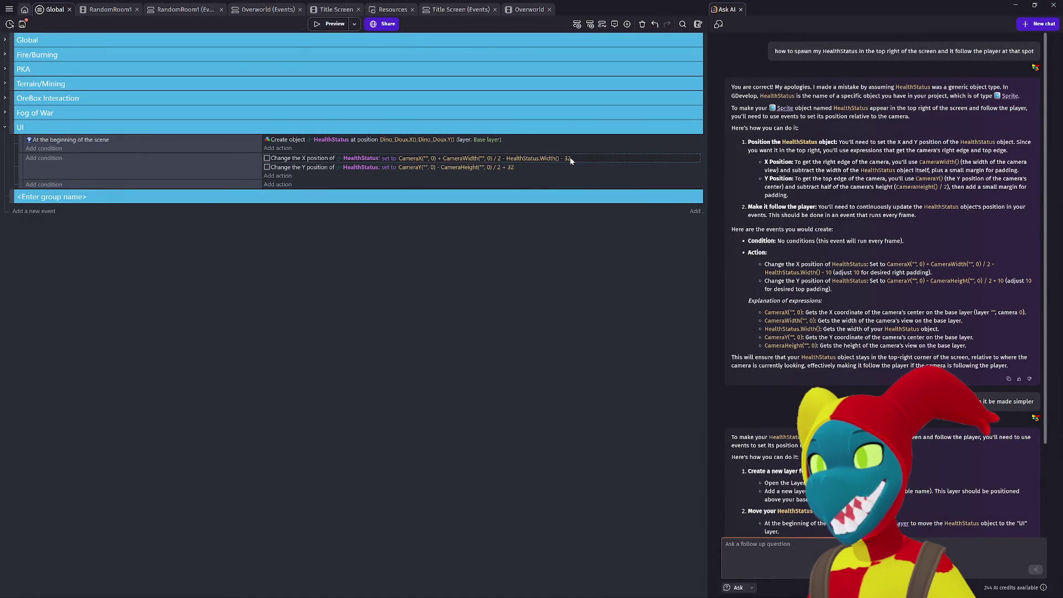
Change the HealthStatus X offset to '- 16' and the Y offset to '+ 16'.
left_click(571, 160)
key("End")
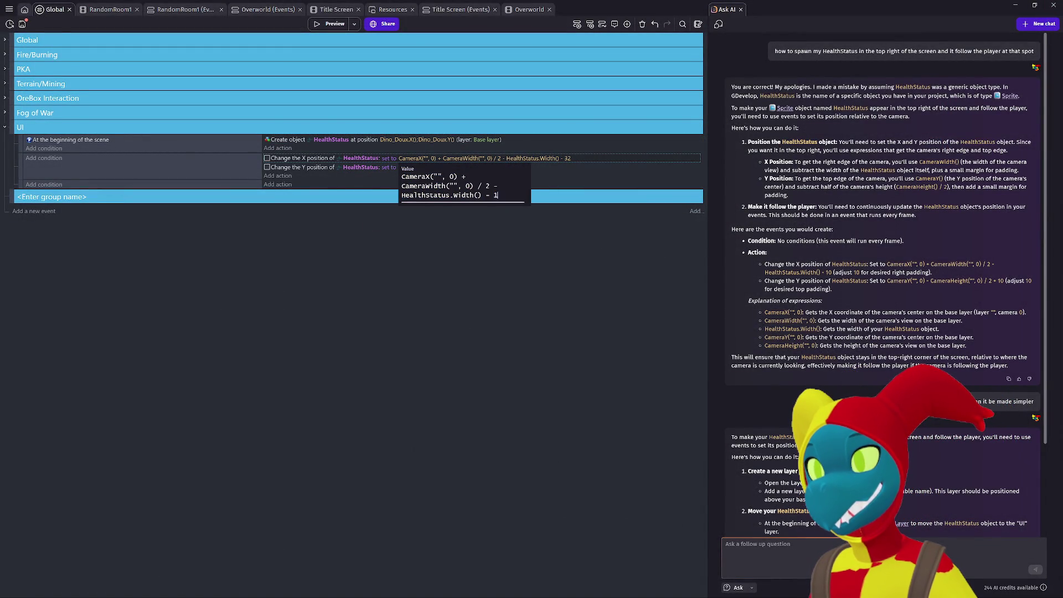
left_click(544, 239)
left_click(513, 169)
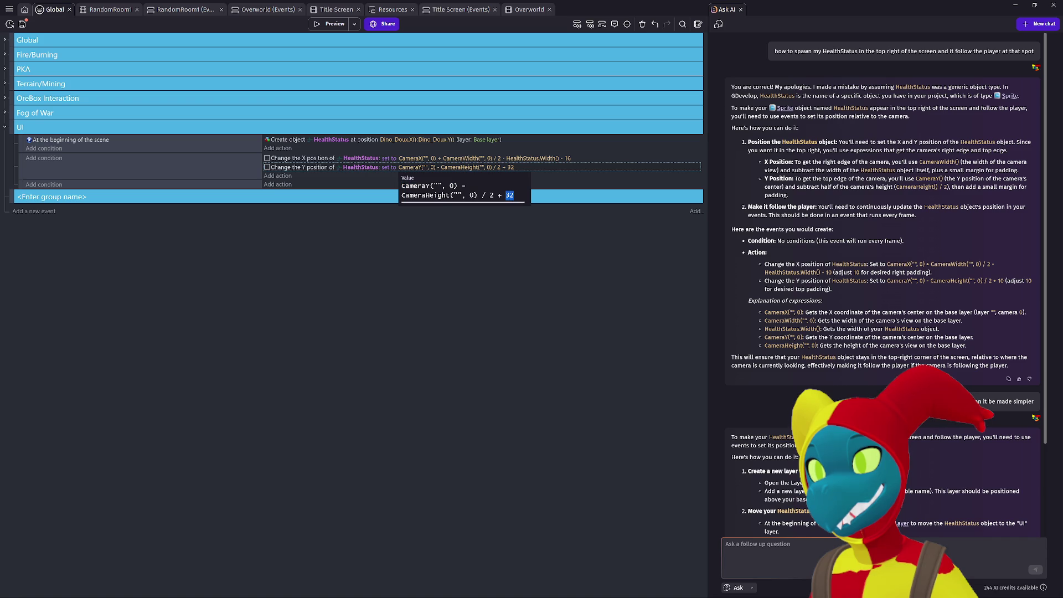
left_click(519, 244)
Preview the game with F5, walk the player around to check the top-right indicator, then close.
key("F5")
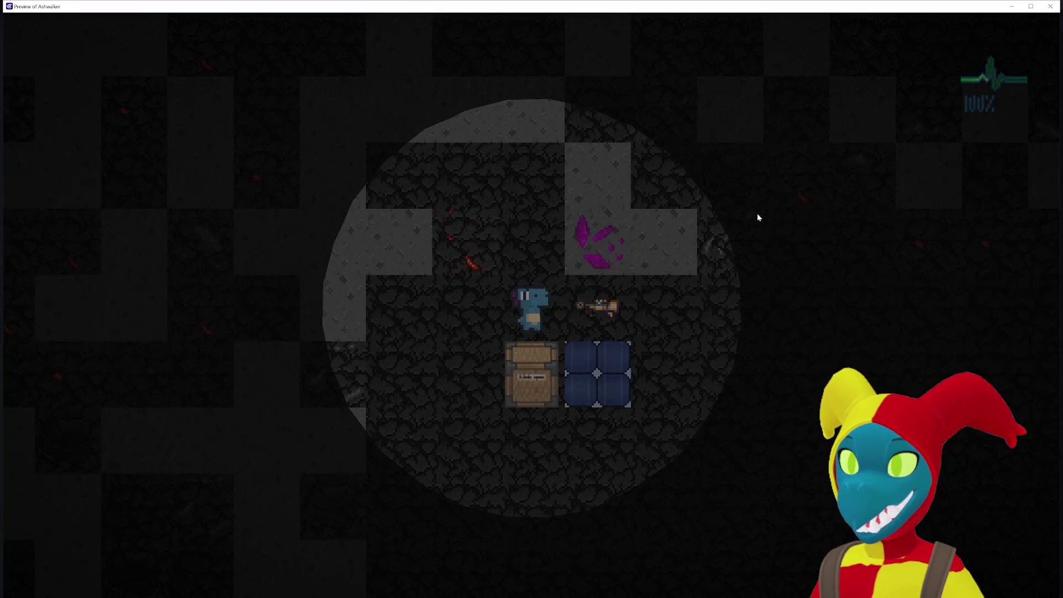
key("Down")
key("Right")
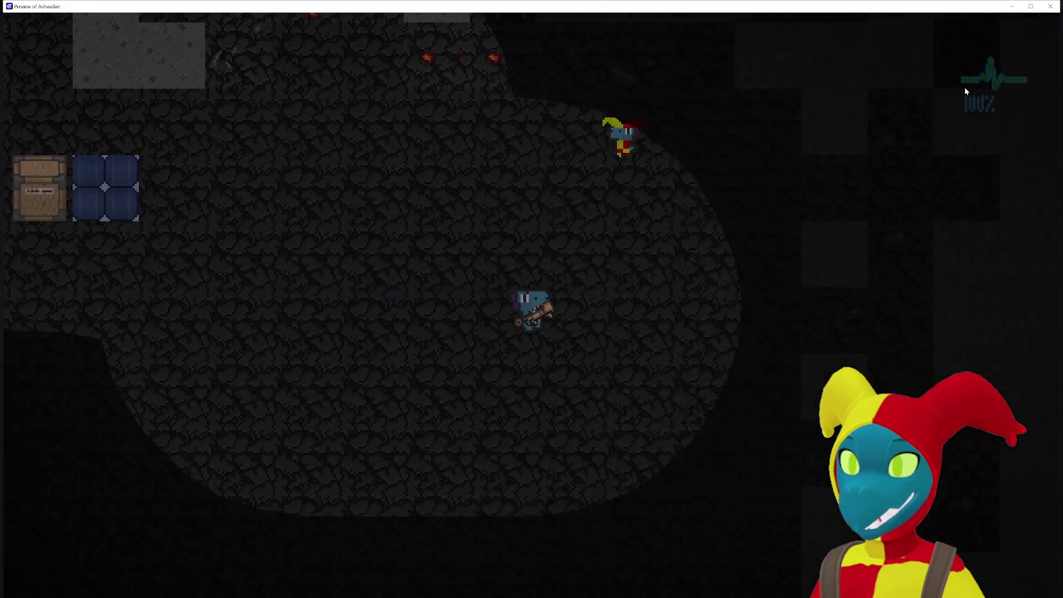
key("Up")
key("Left")
key("Left")
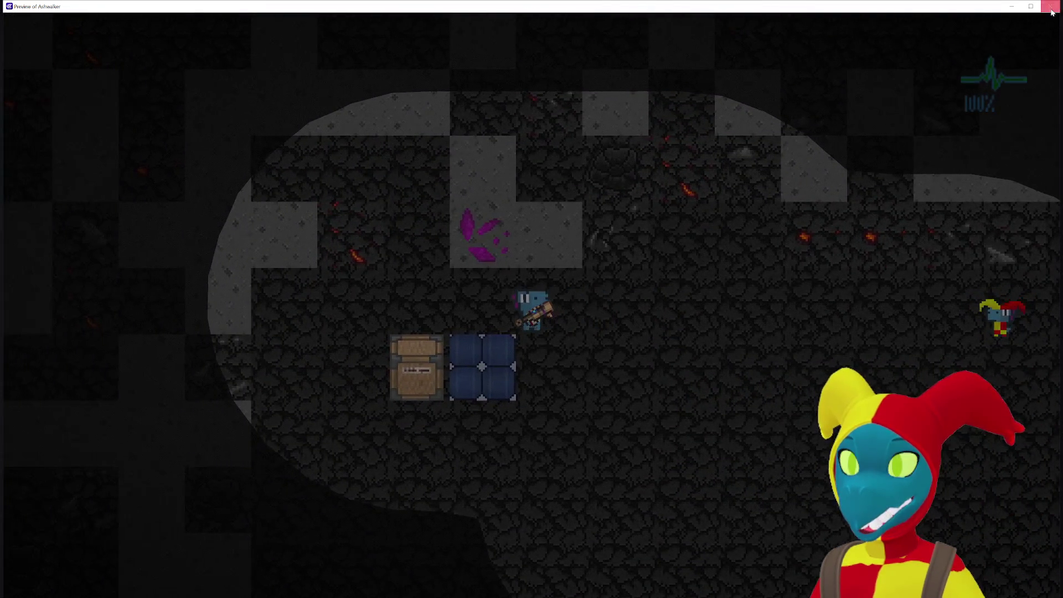
key("alt+F4")
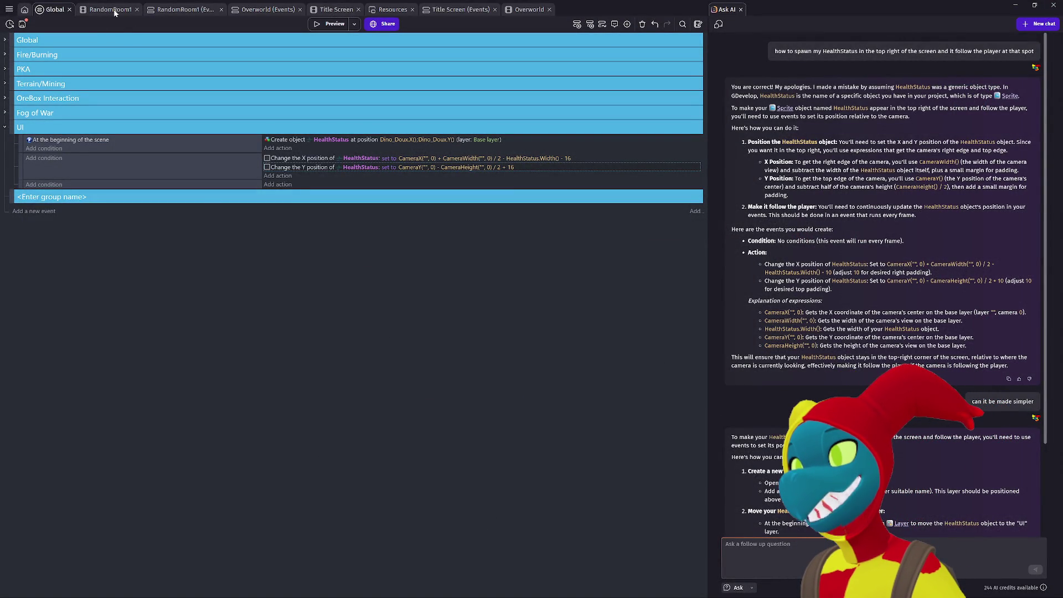
In RandomRoom1, tick Loop on all seven HealthStatus animations, 1Full through 7Dead, and apply.
left_click(114, 9)
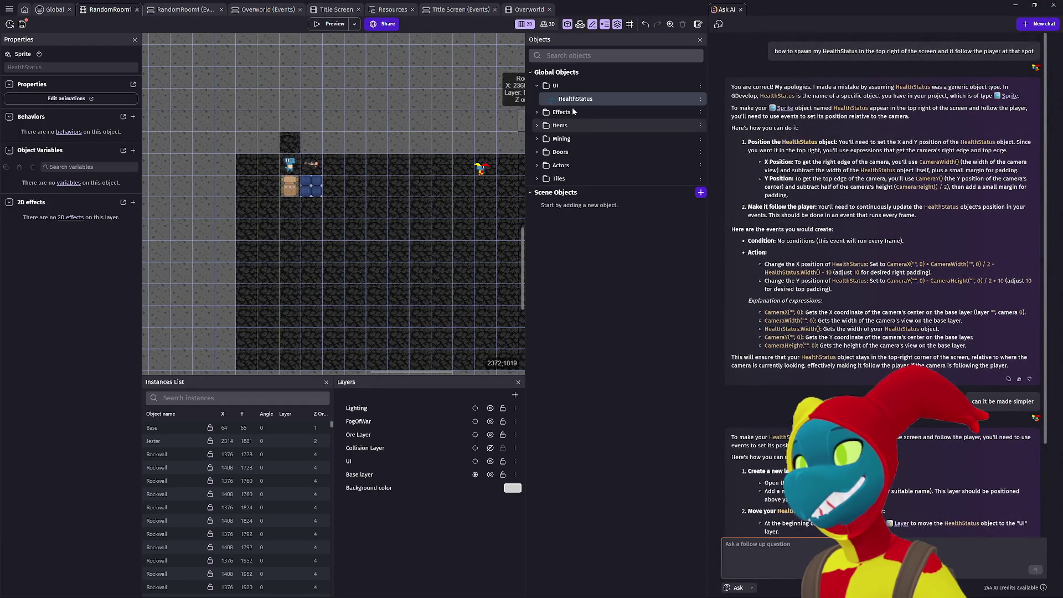
double_click(596, 99)
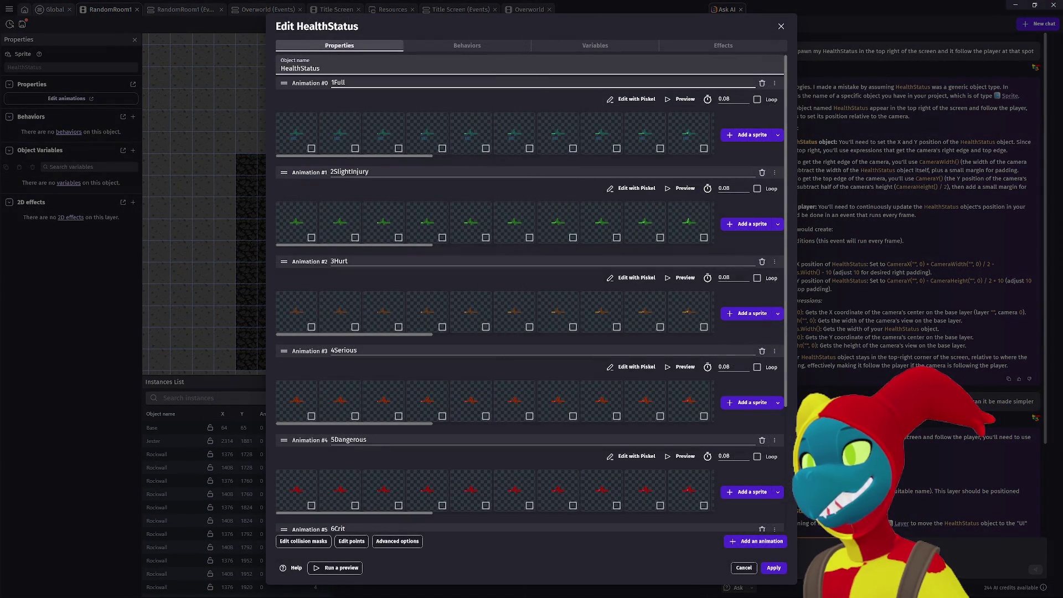
left_click(757, 188)
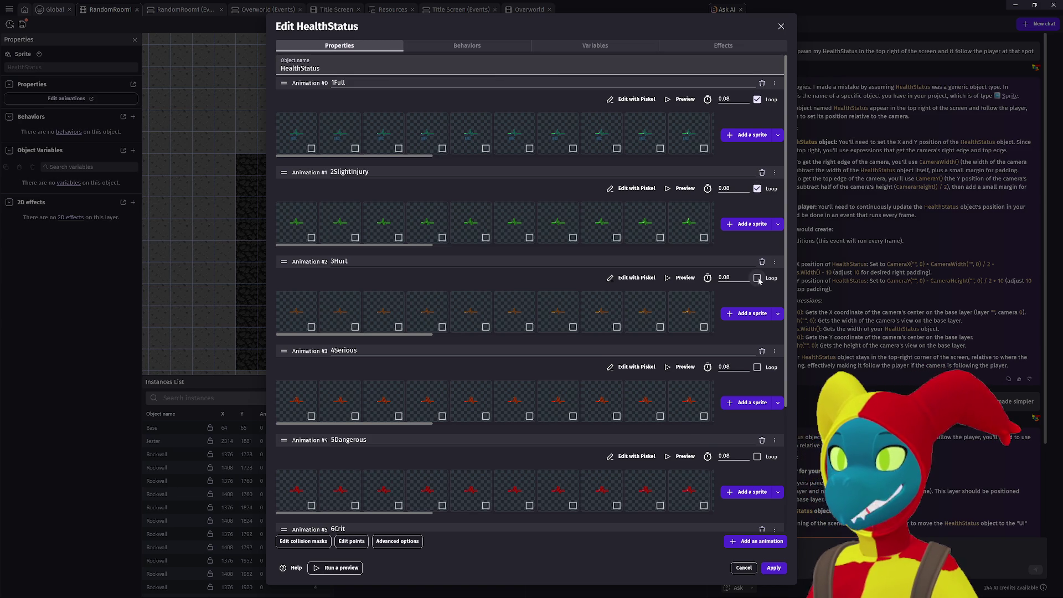
scroll(765, 463, "down", 3)
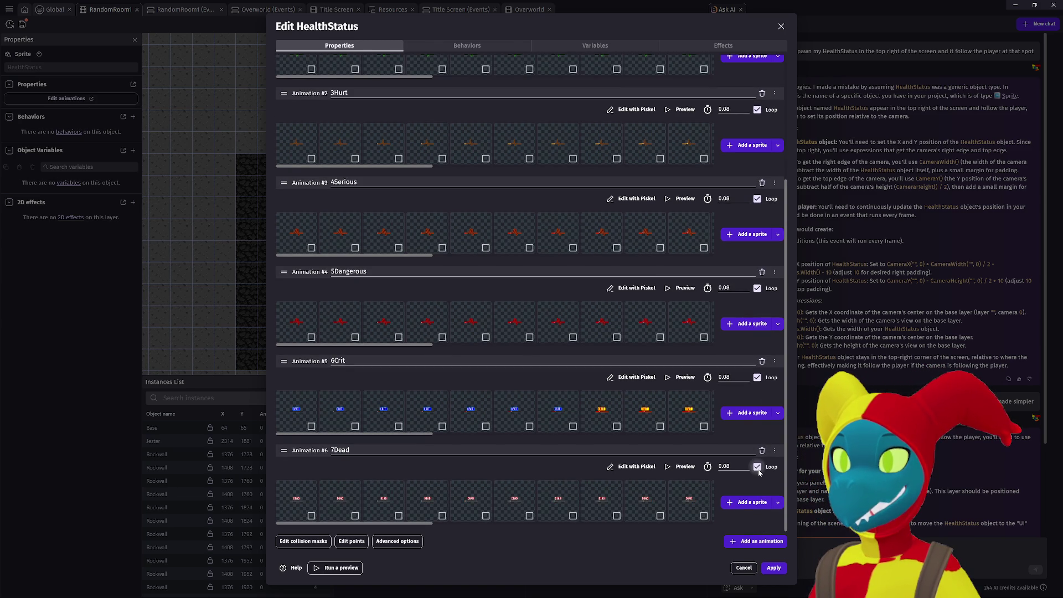
left_click(774, 568)
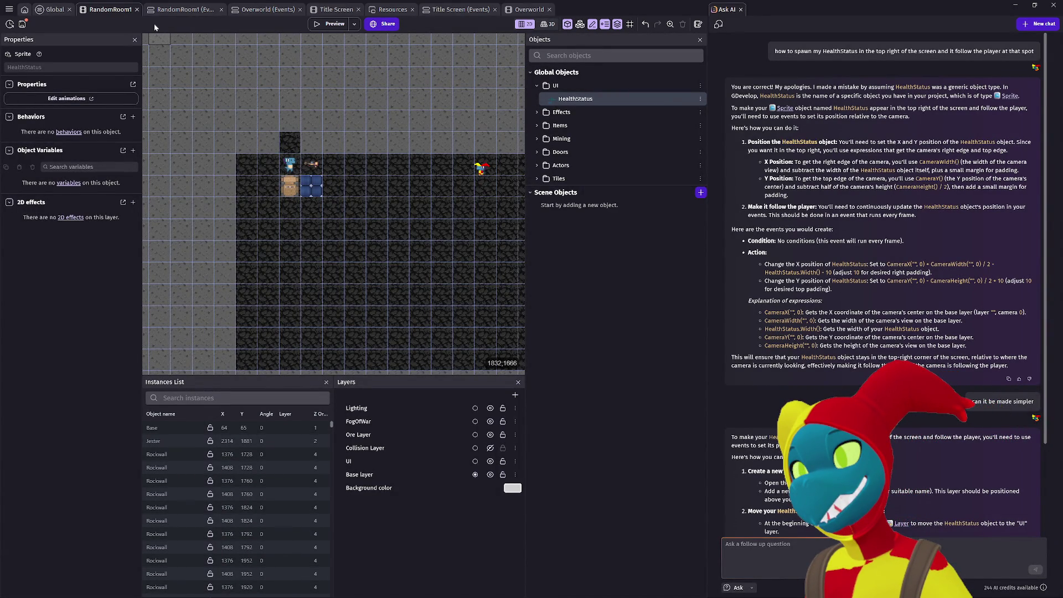
left_click(322, 26)
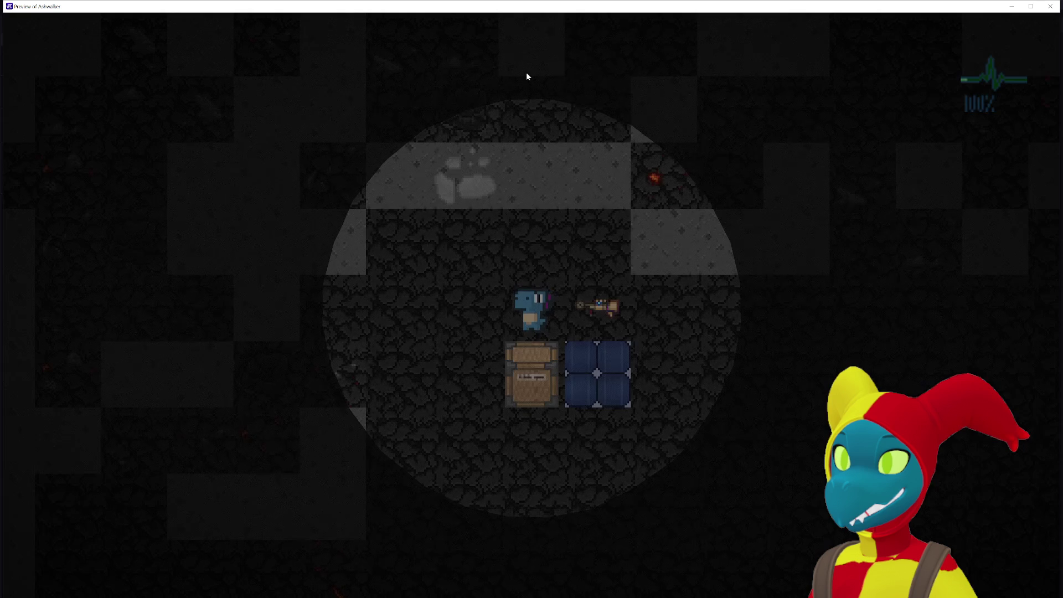
key("d")
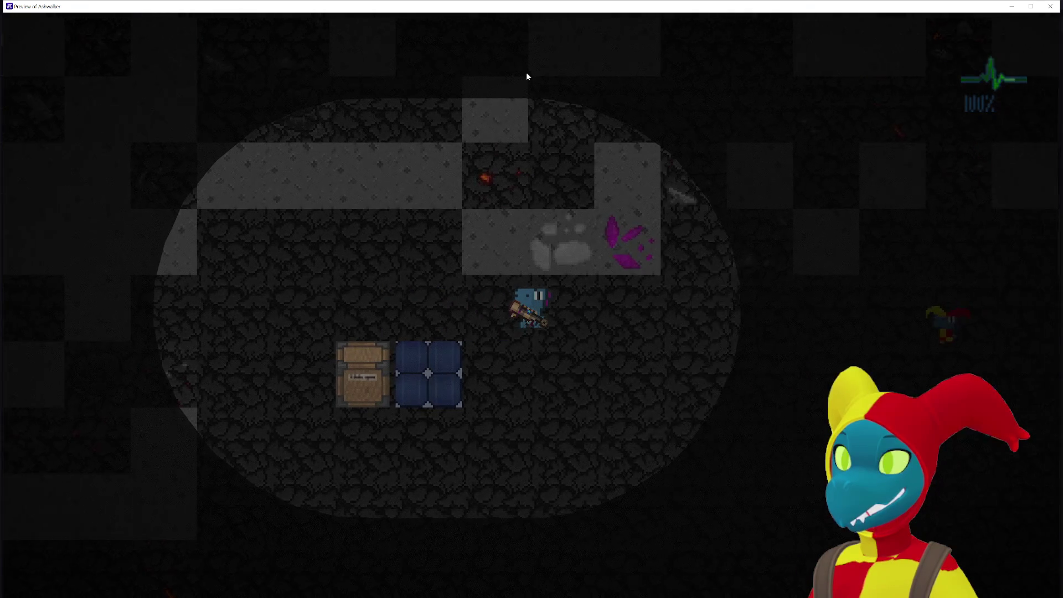
key("d")
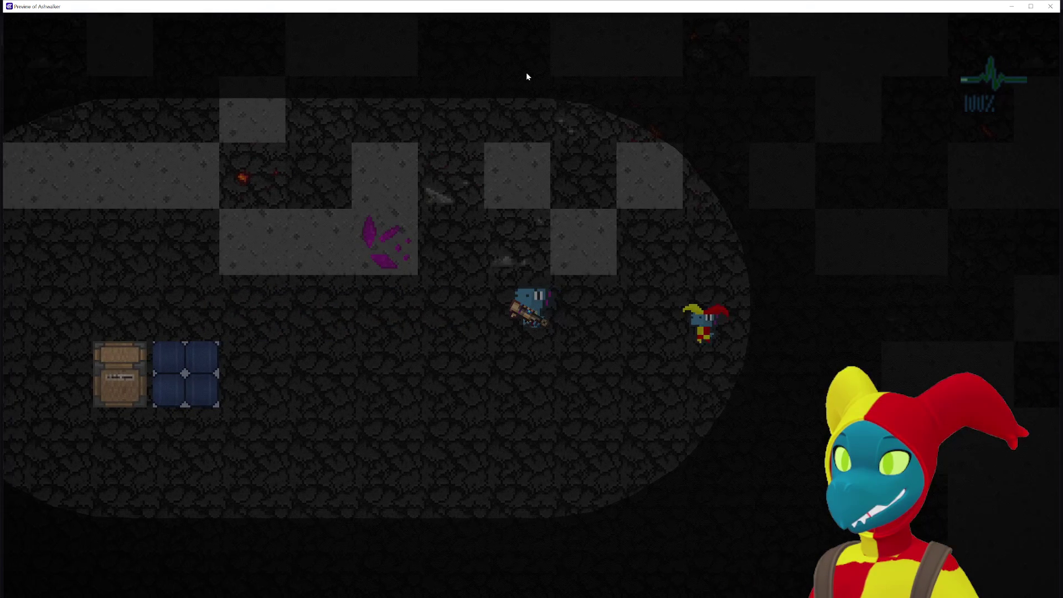
key("a")
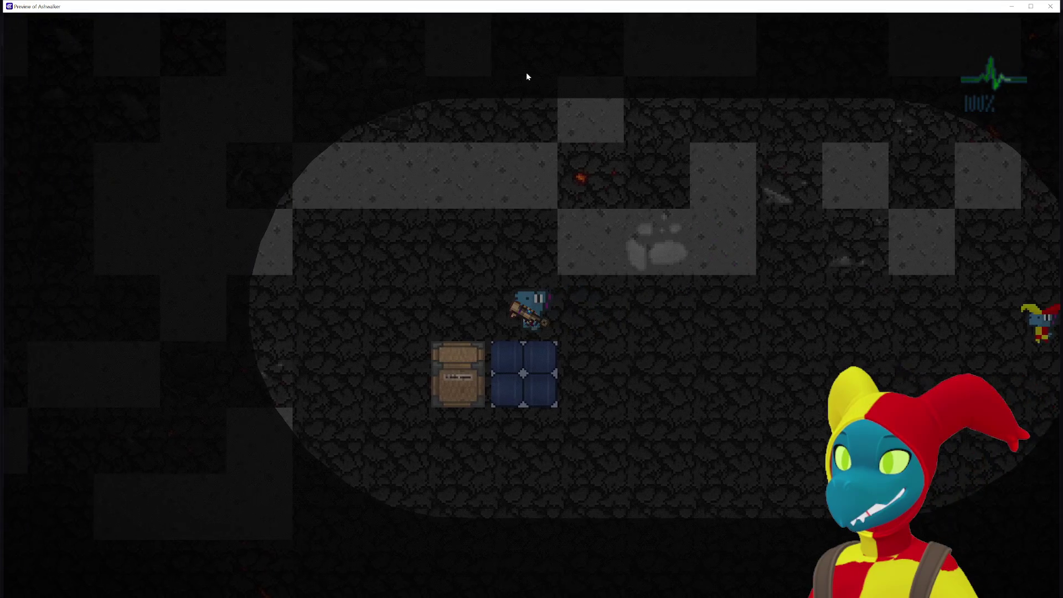
key("d")
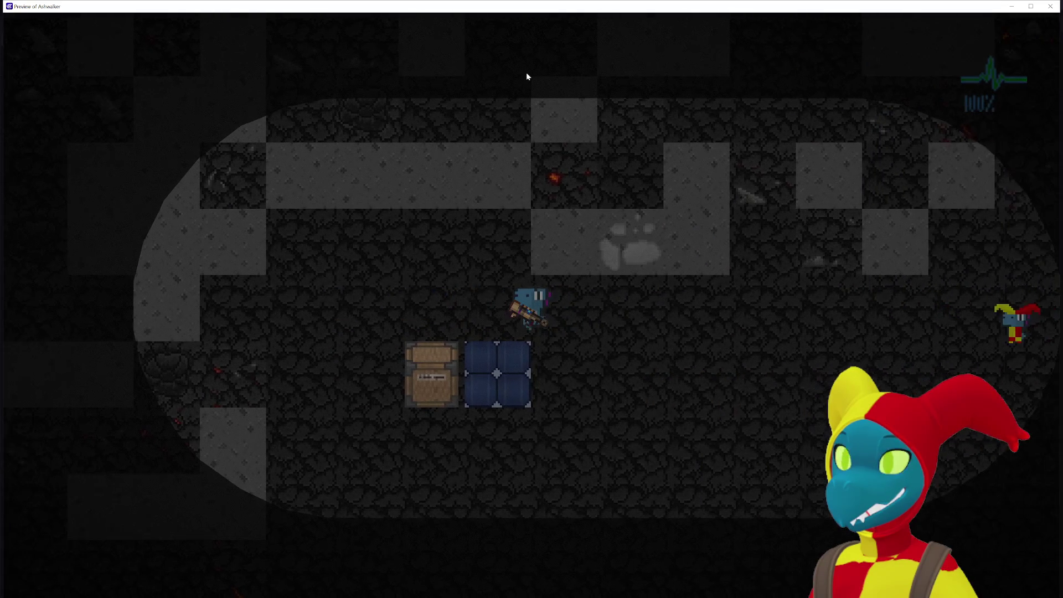
key("s")
key("s")
key("d")
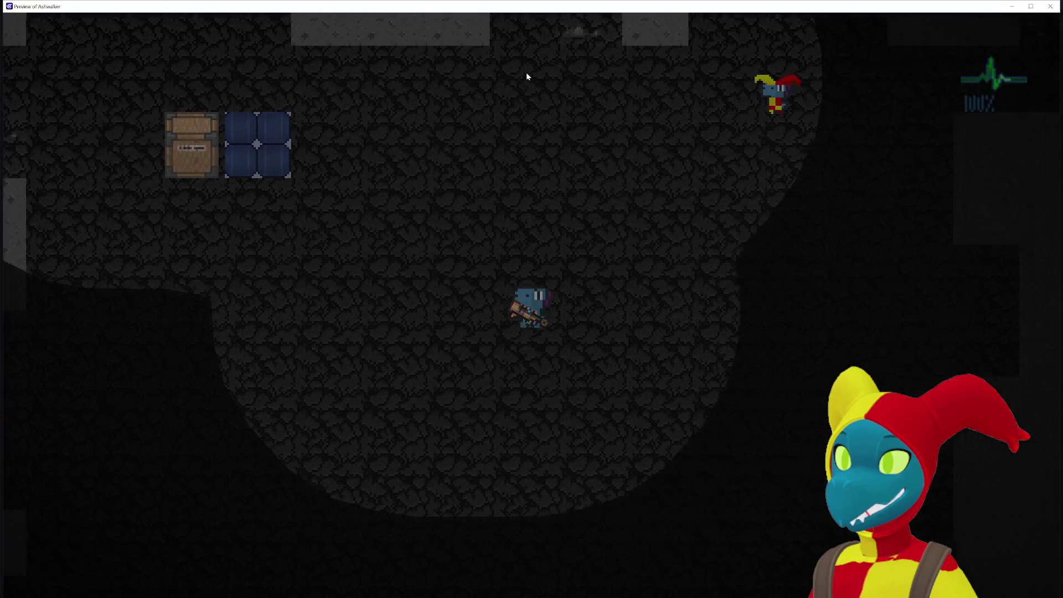
key("d")
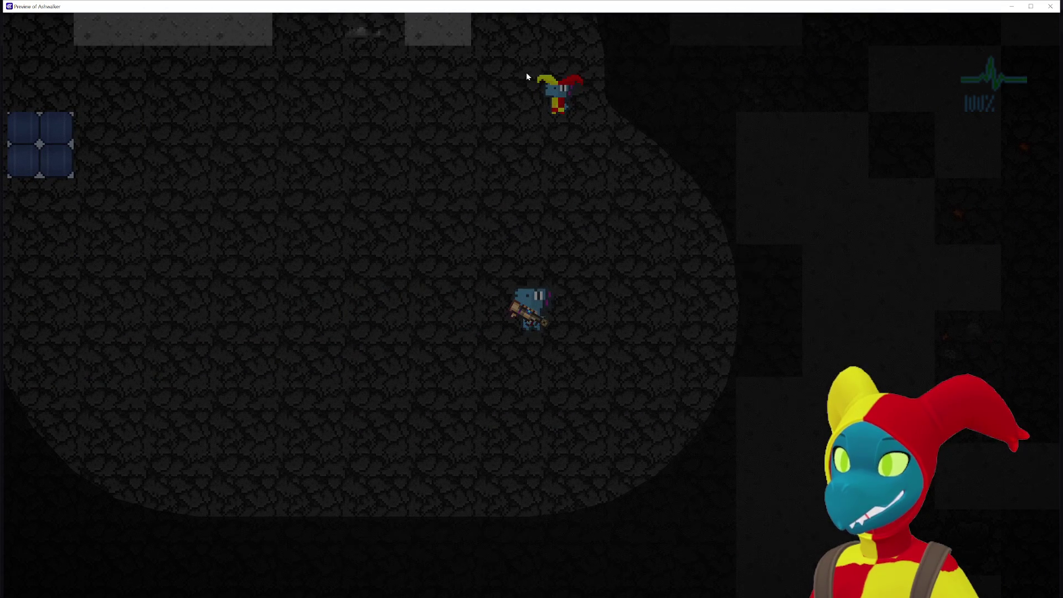
key("a")
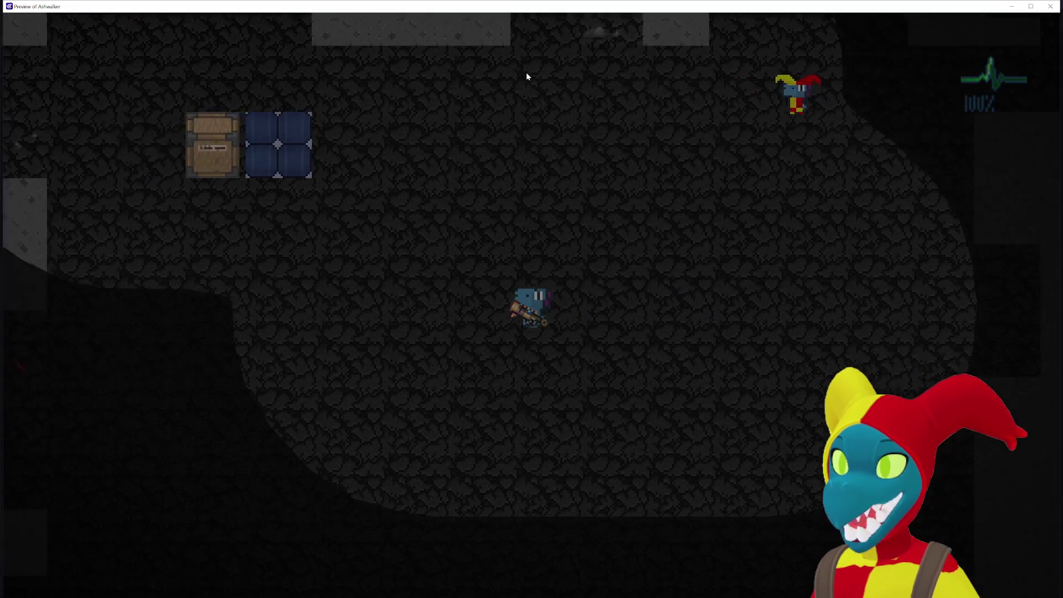
key("a")
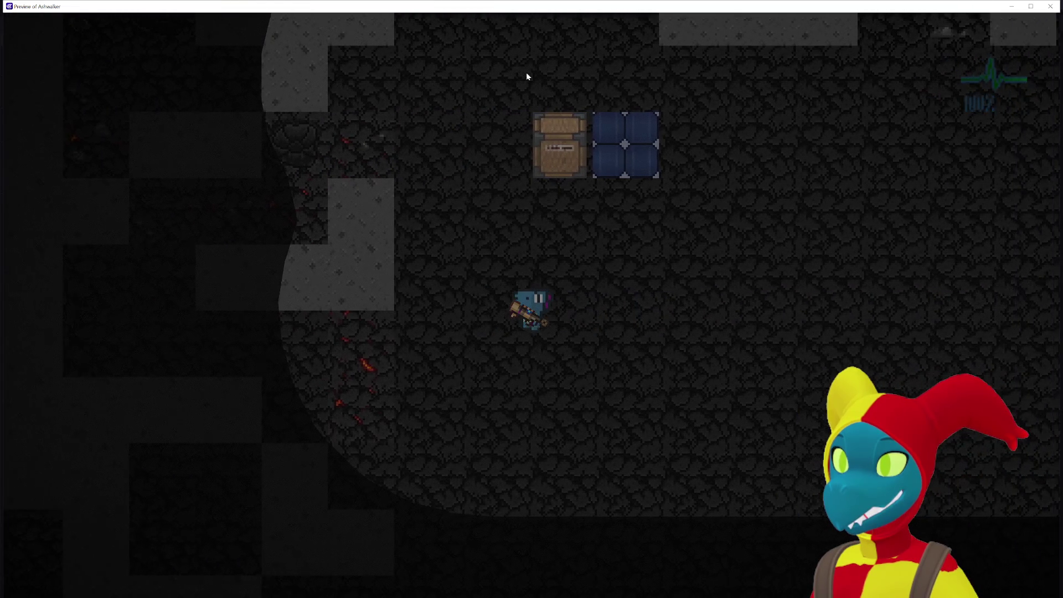
key("d")
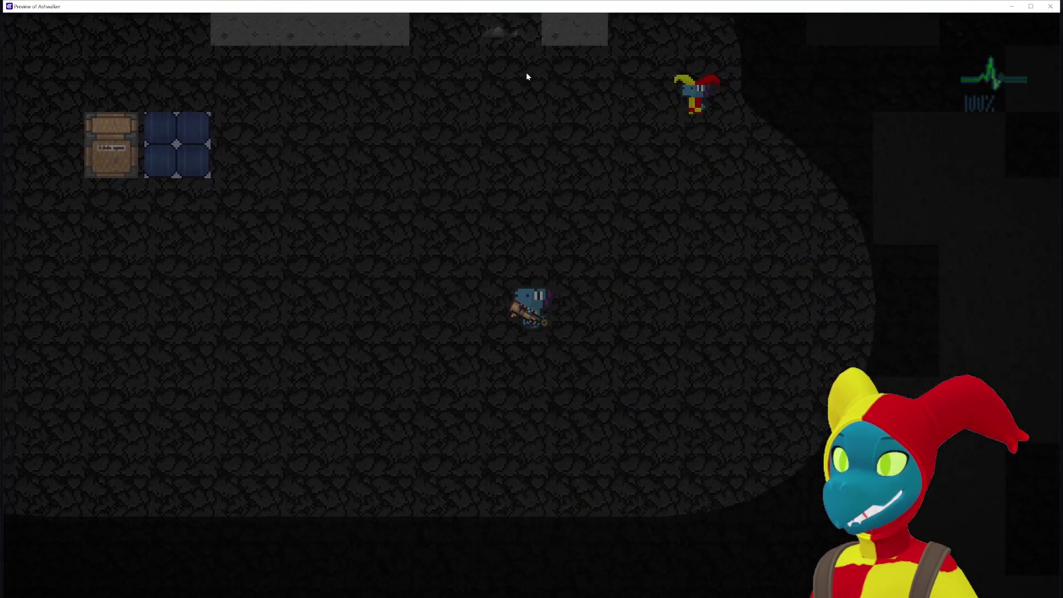
key("a")
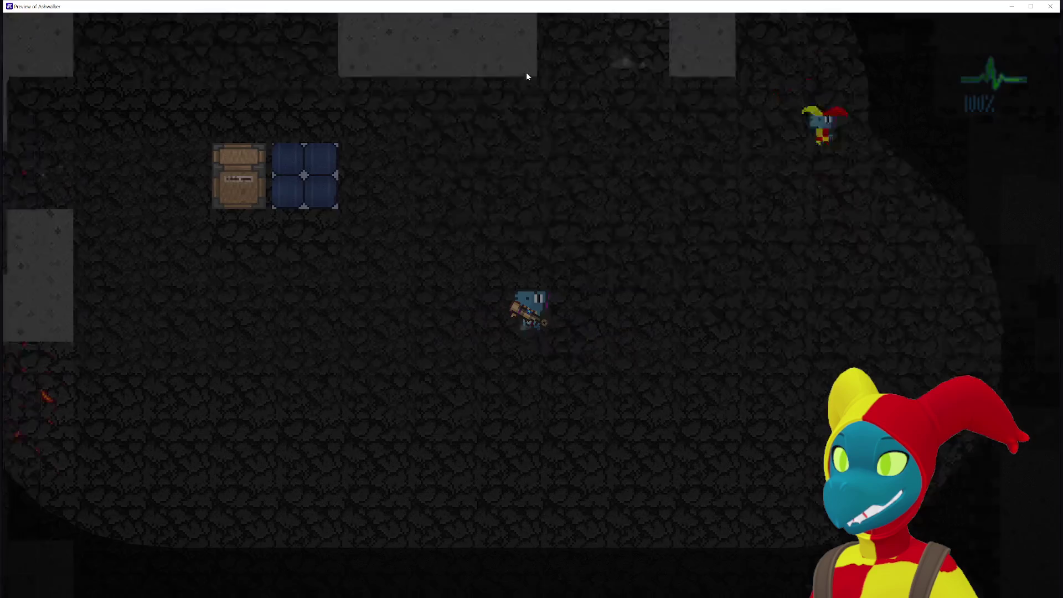
key("w")
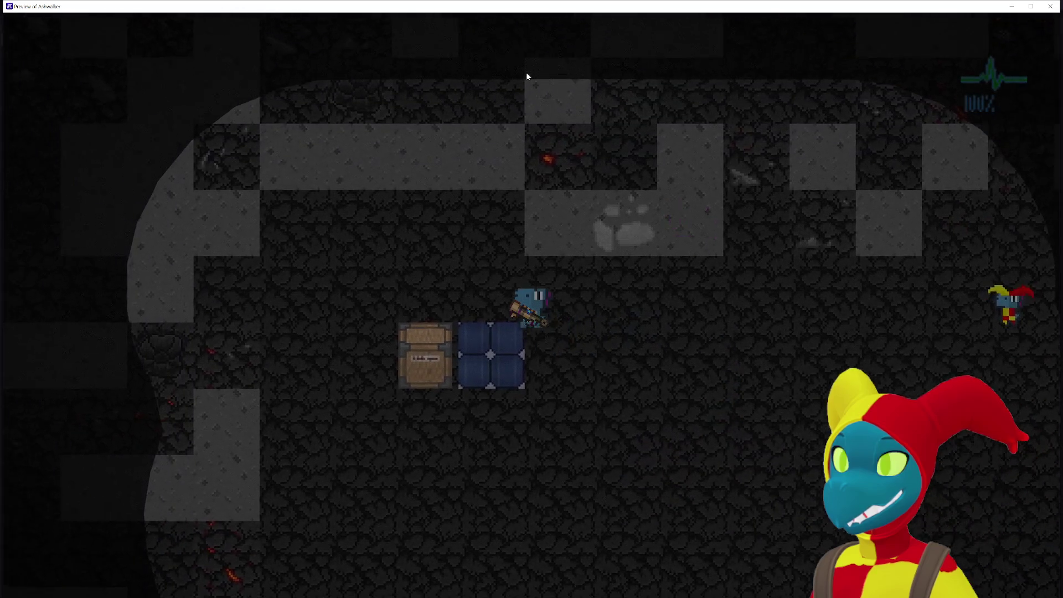
key("a")
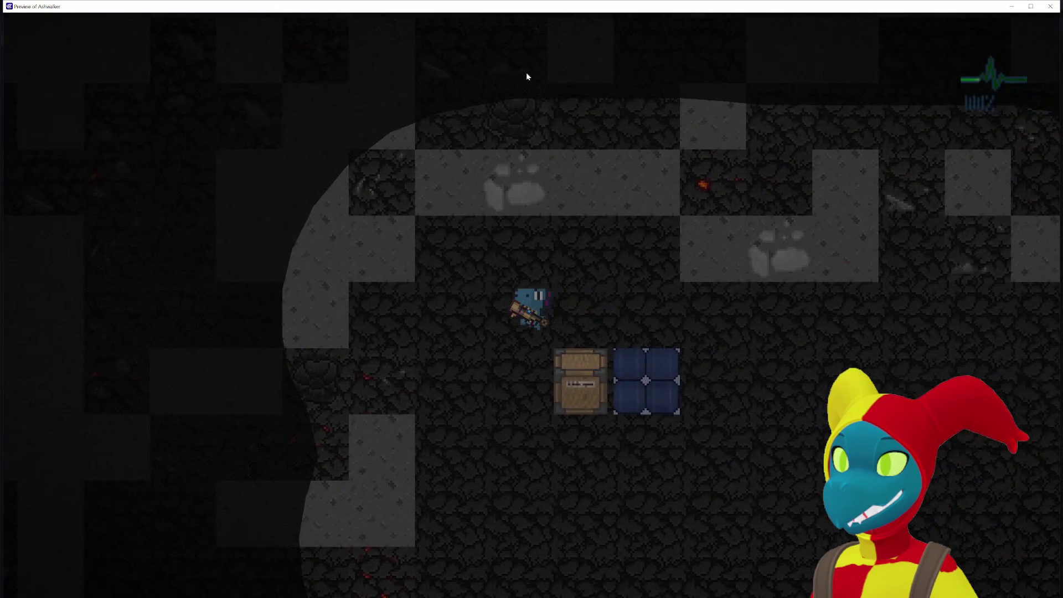
key("s")
key("d")
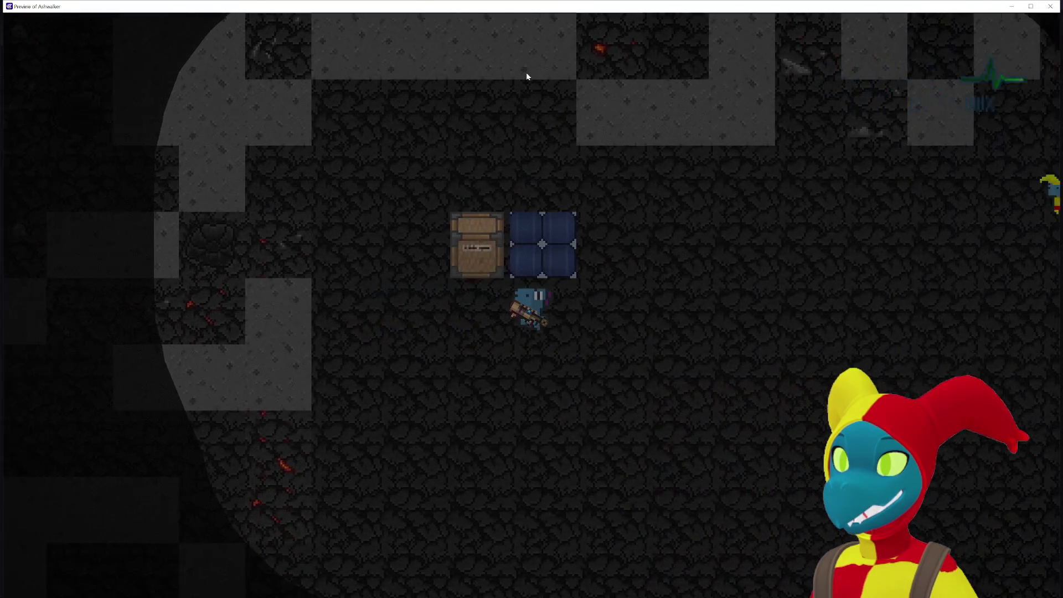
key("d")
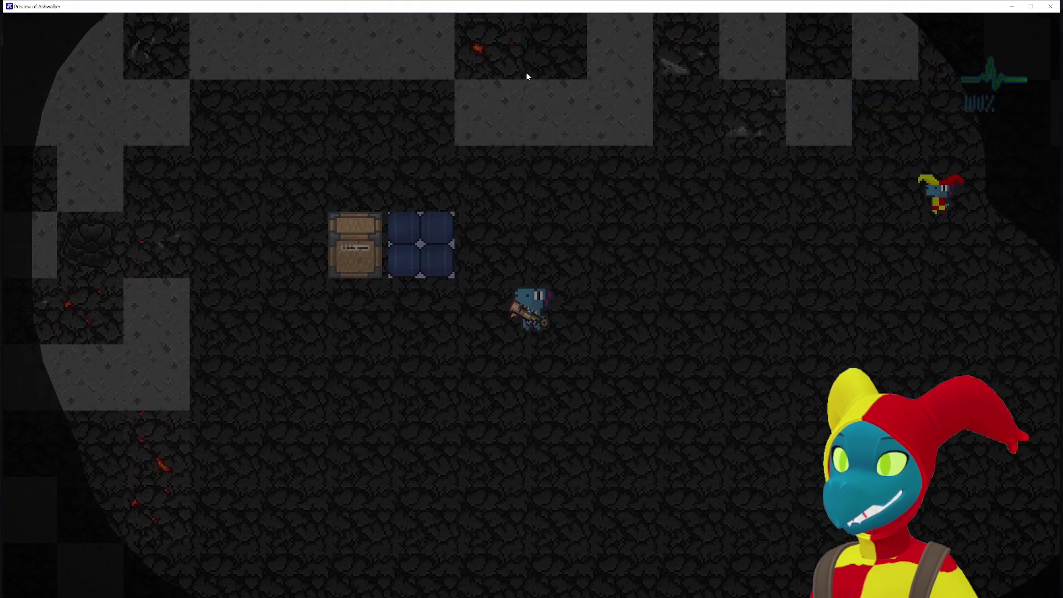
mouse_move(986, 7)
left_mouse_down()
mouse_move(986, 25)
mouse_move(974, 11)
mouse_move(831, 0)
left_mouse_up()
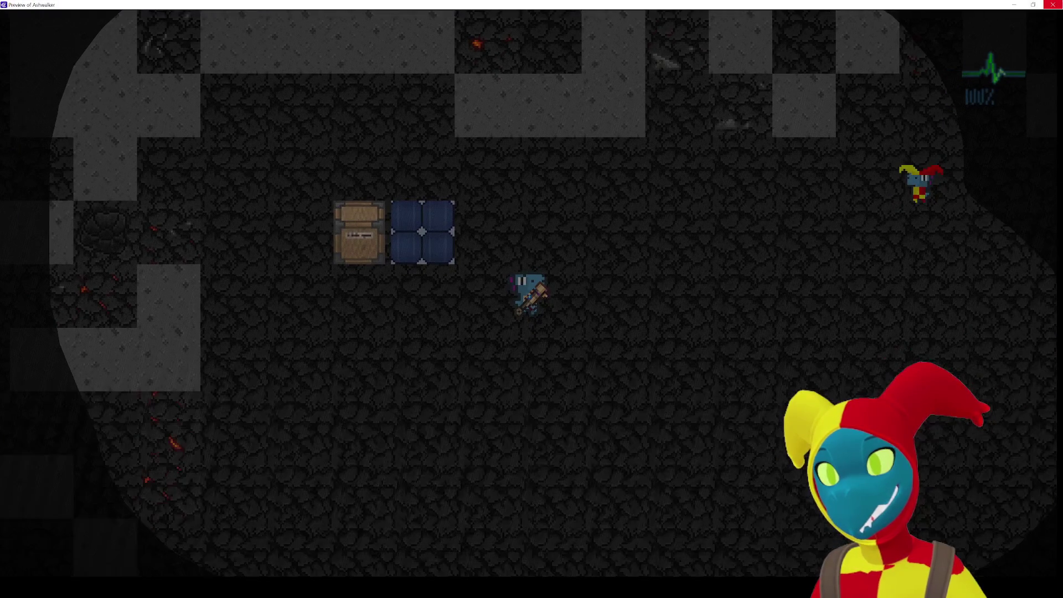
left_click(1055, 5)
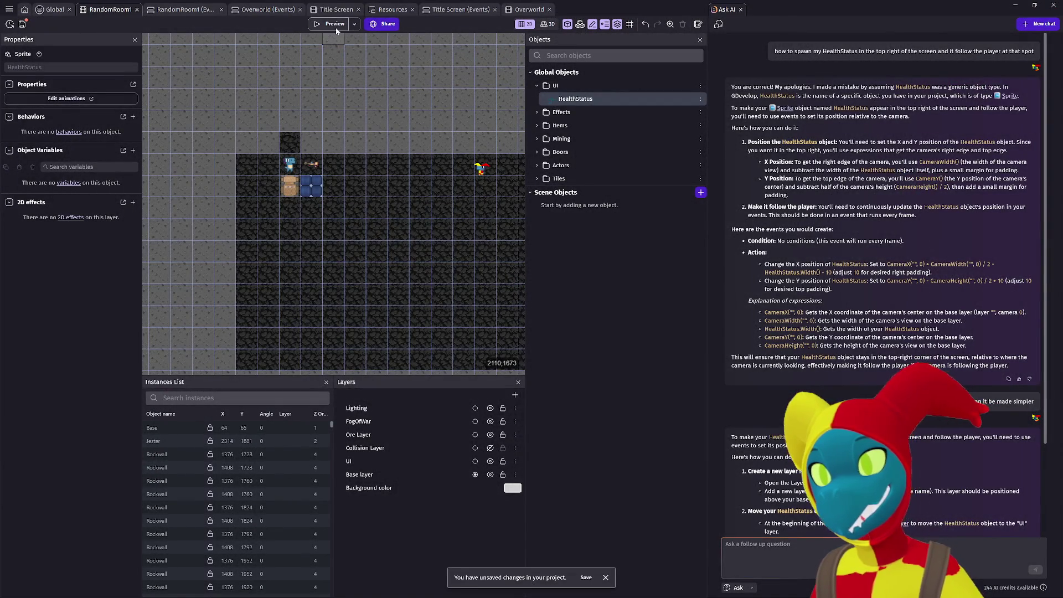
left_click(332, 27)
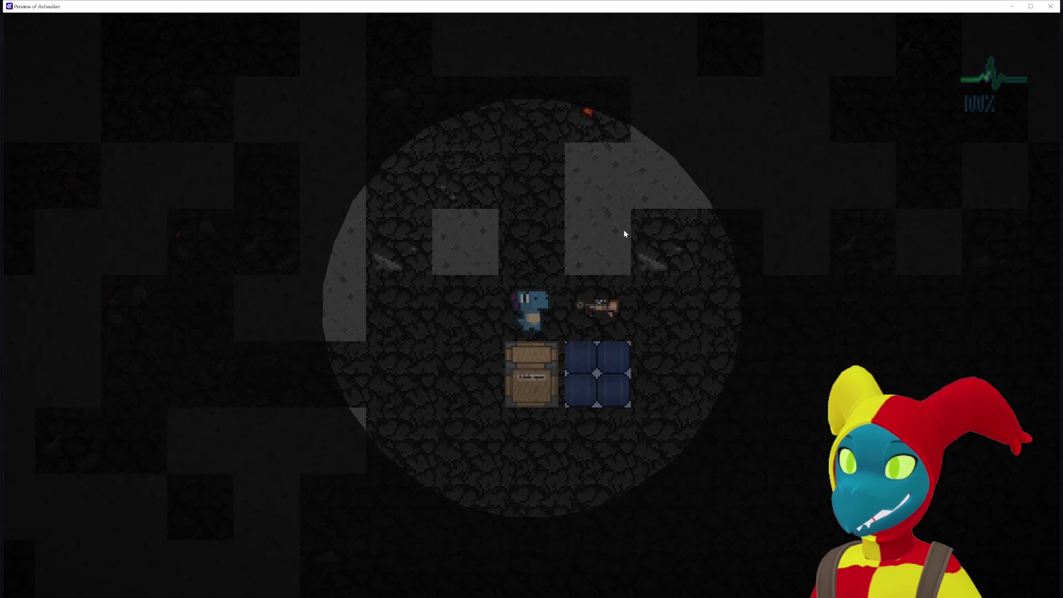
key("d")
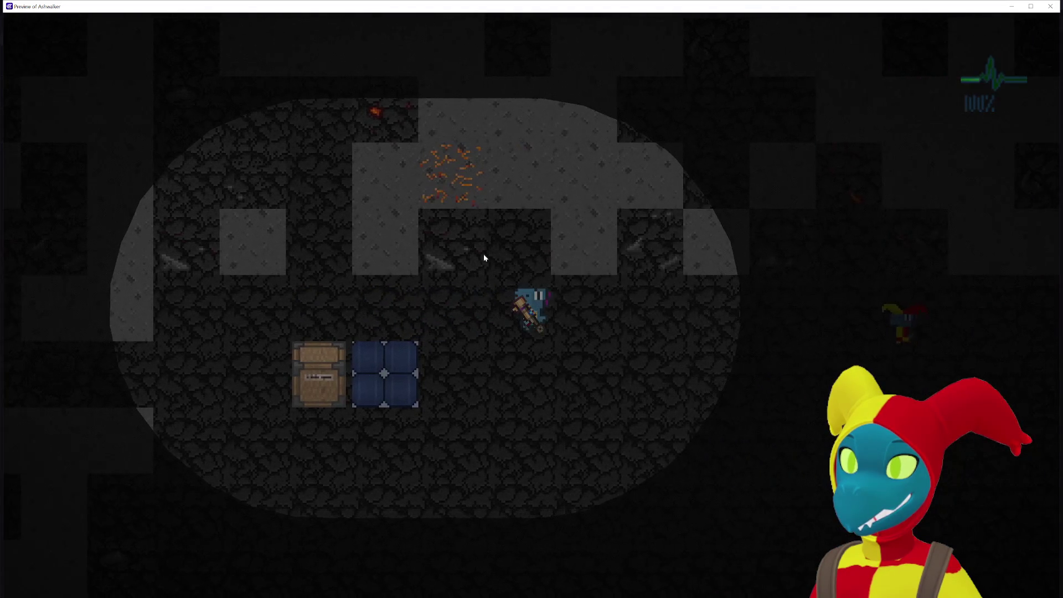
key("s")
key("a")
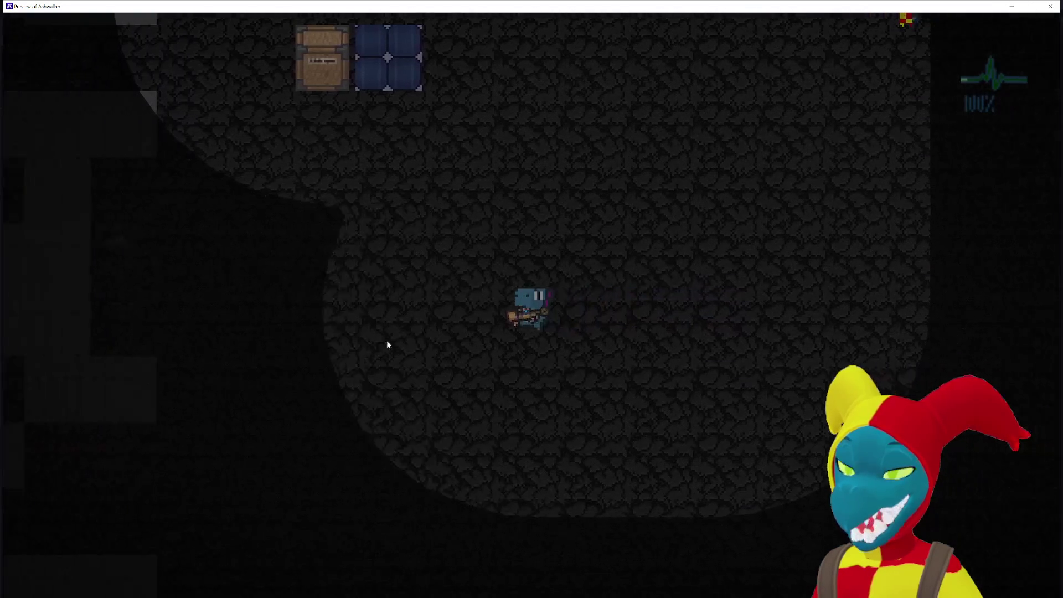
key("a")
key("w")
key("d")
key("s")
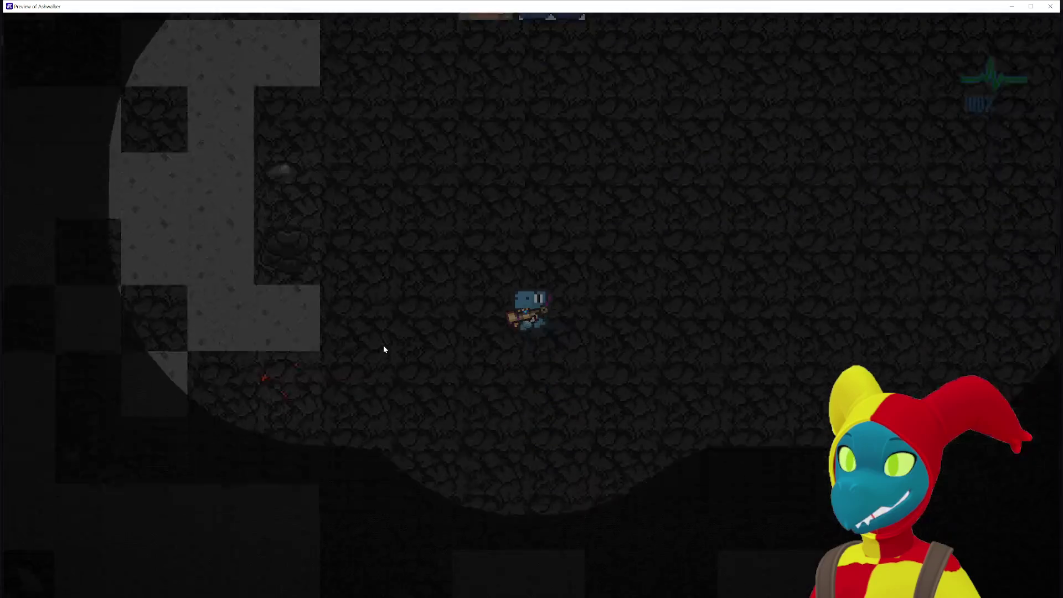
key("d")
key("w")
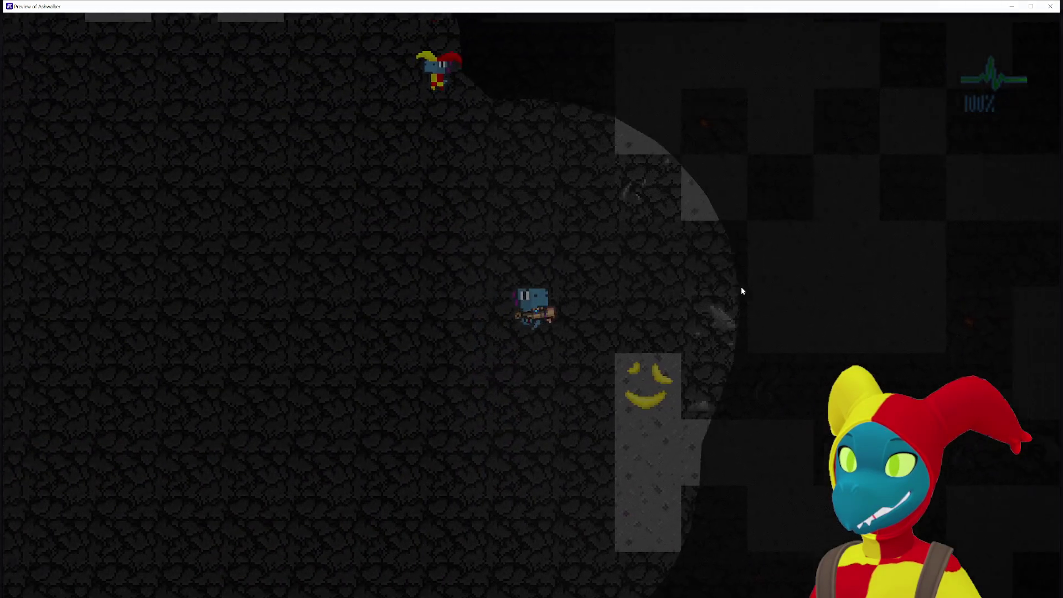
key("a")
key("w")
key("d")
key("w")
key("a")
key("w")
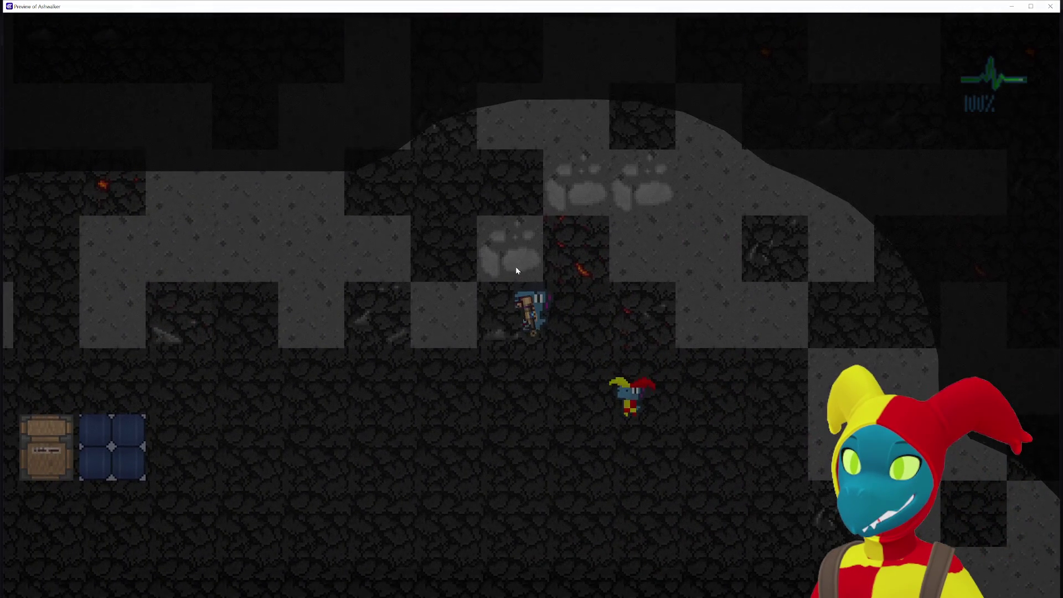
key("a")
key("s")
key("a")
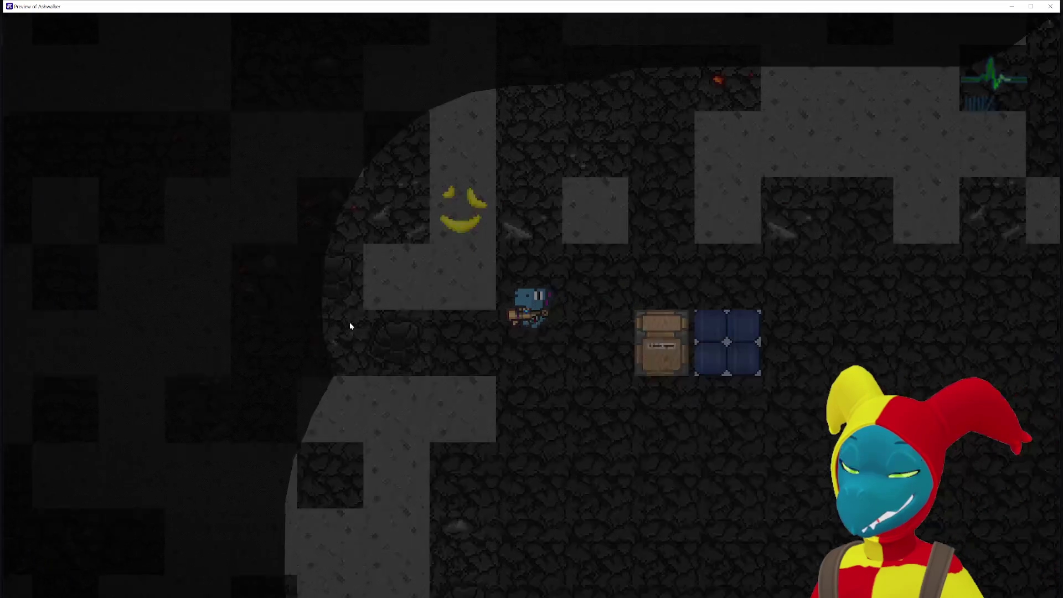
key("s")
key("a")
key("a")
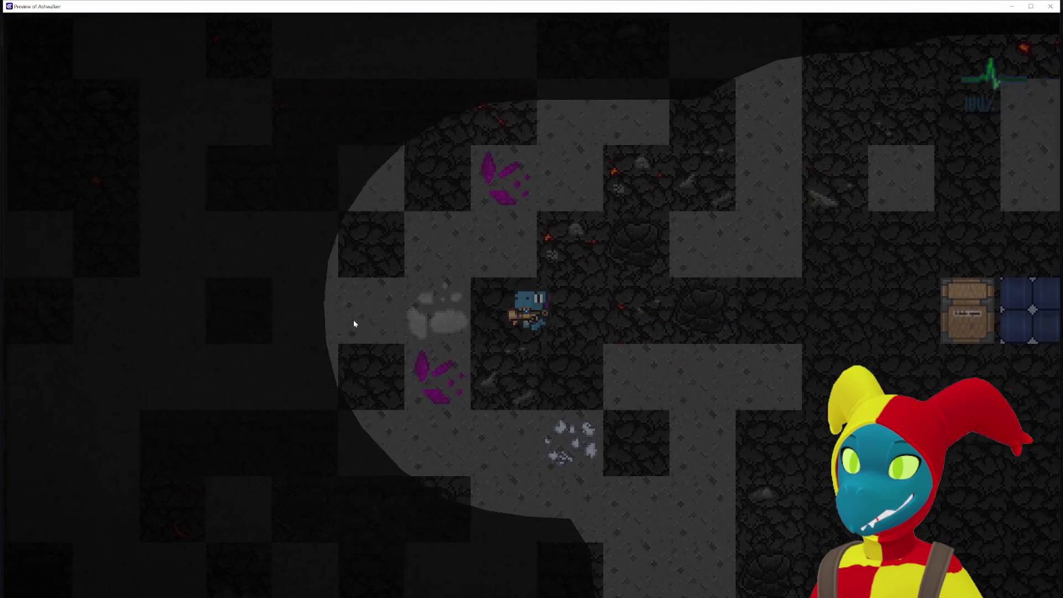
key("a")
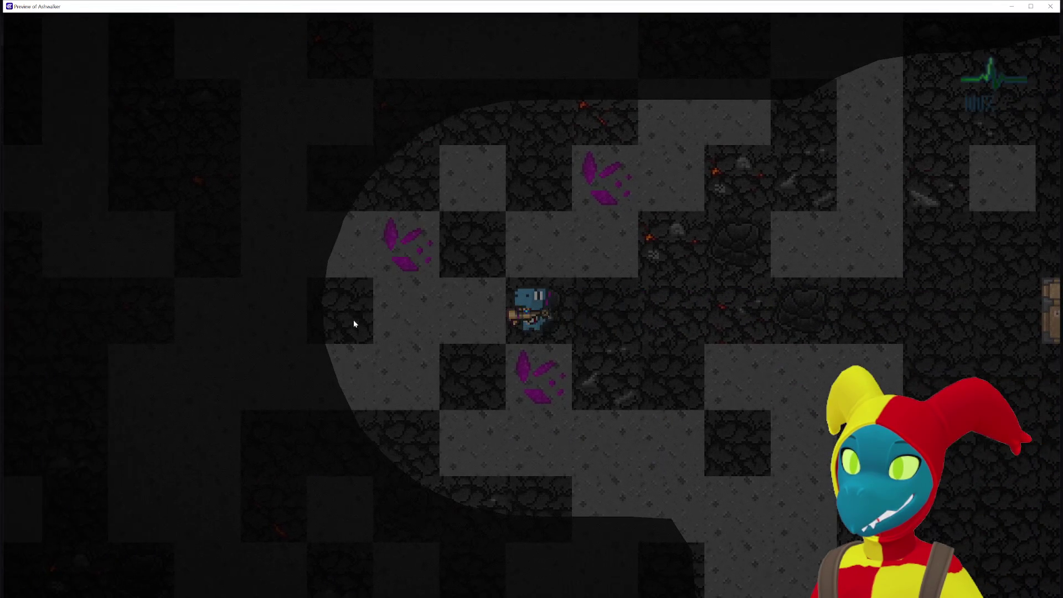
key("d")
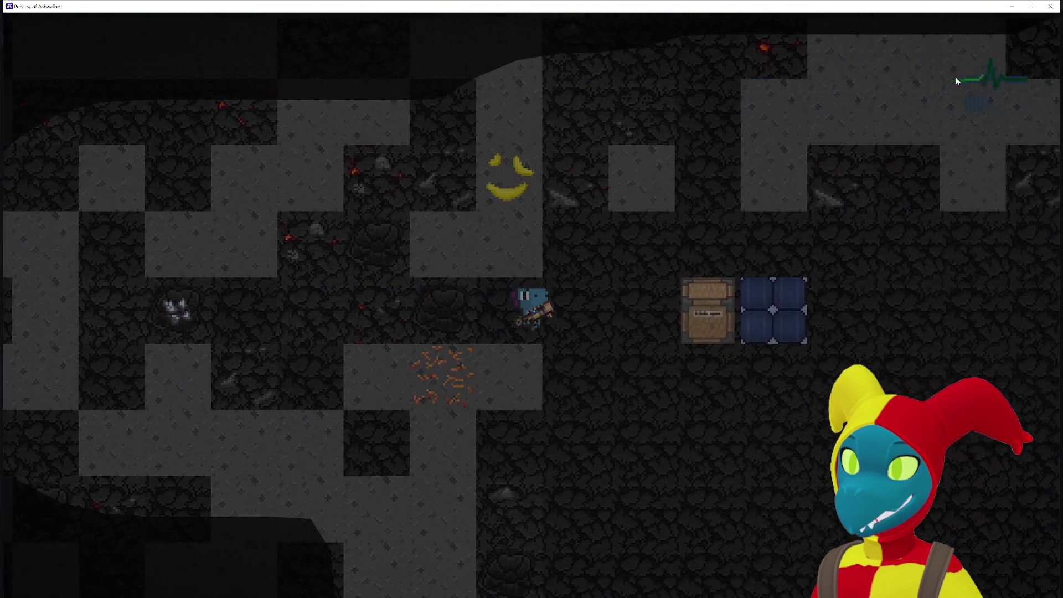
key("s")
key("d")
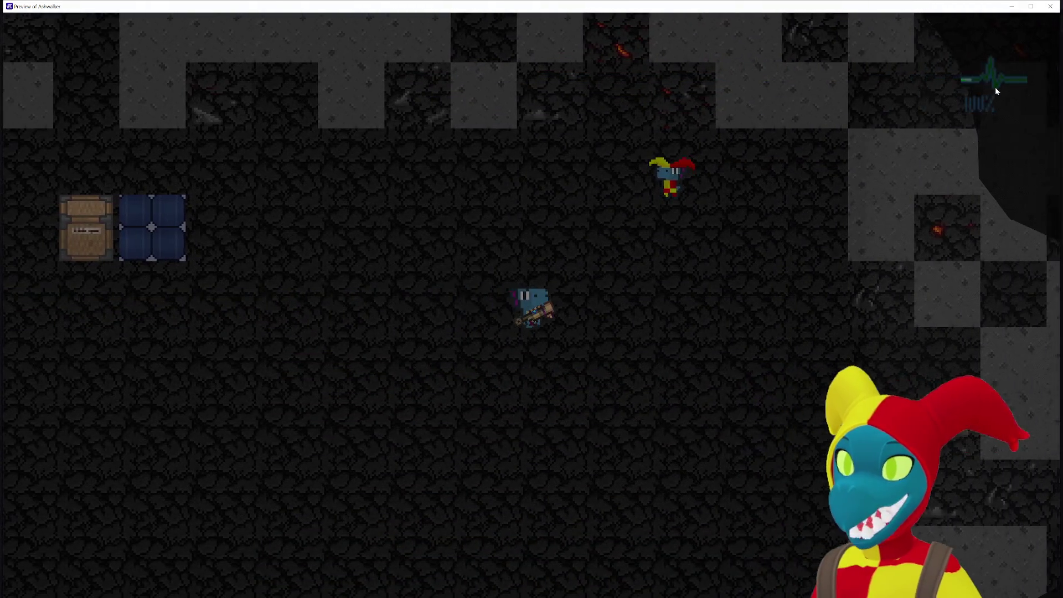
key("w")
key("a")
key("w")
key("a")
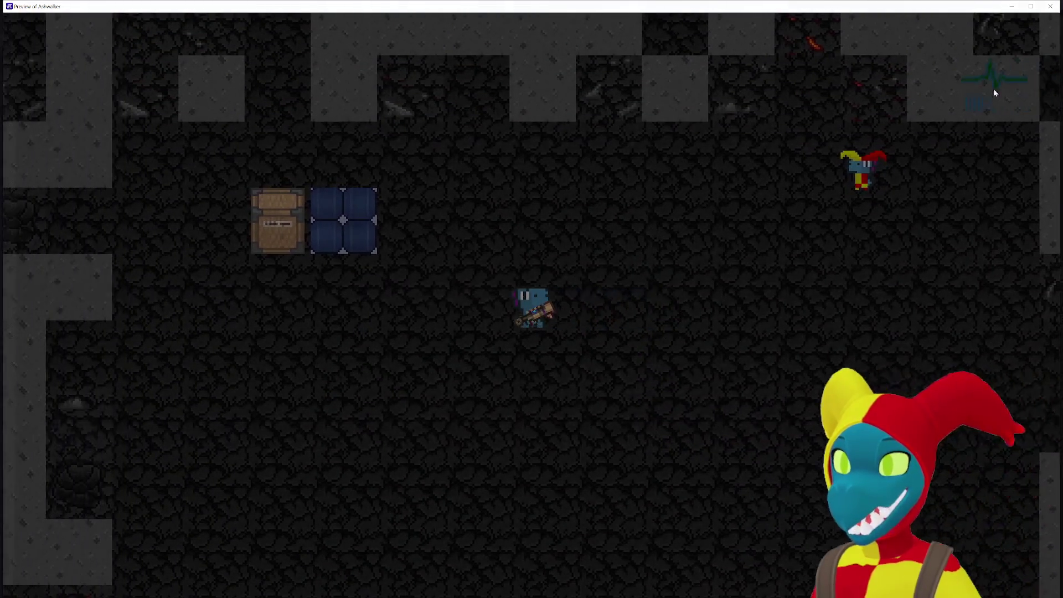
key("d")
key("a")
key("s")
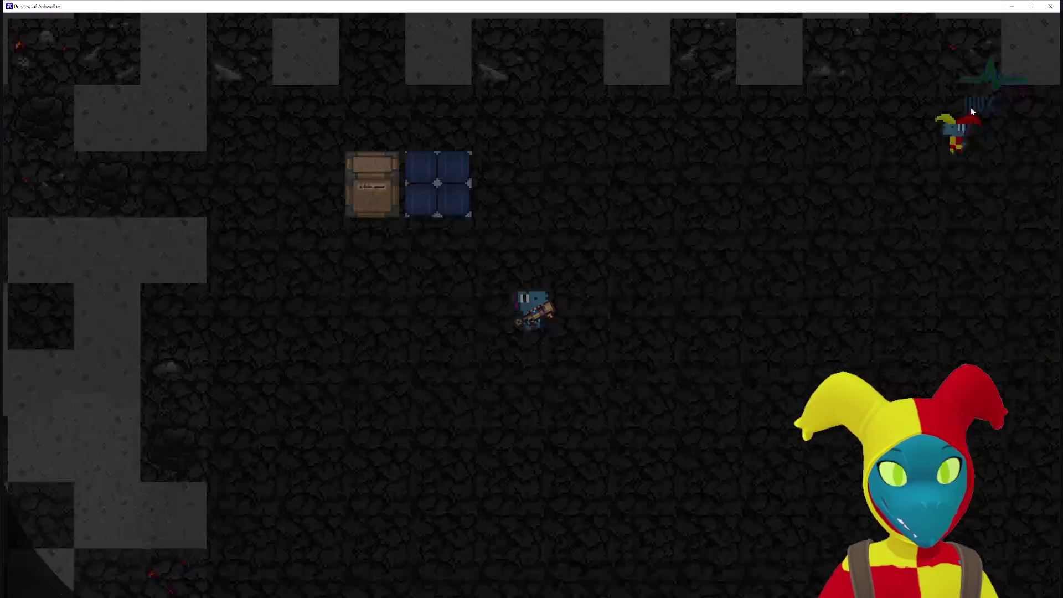
key("a")
key("a")
key("s")
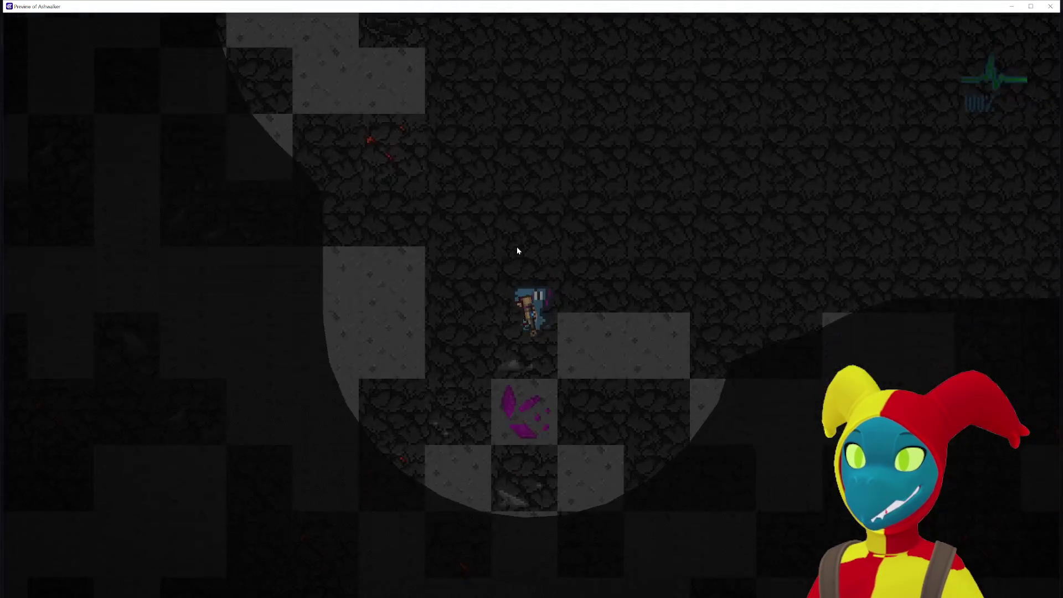
key("w")
key("w")
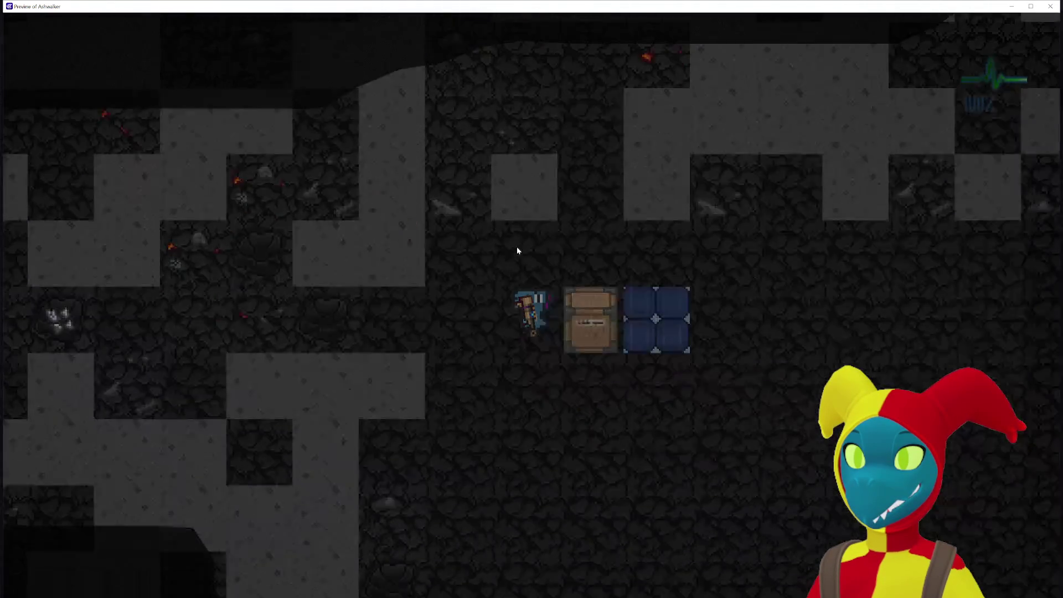
key("s")
key("d")
left_click(1051, 6)
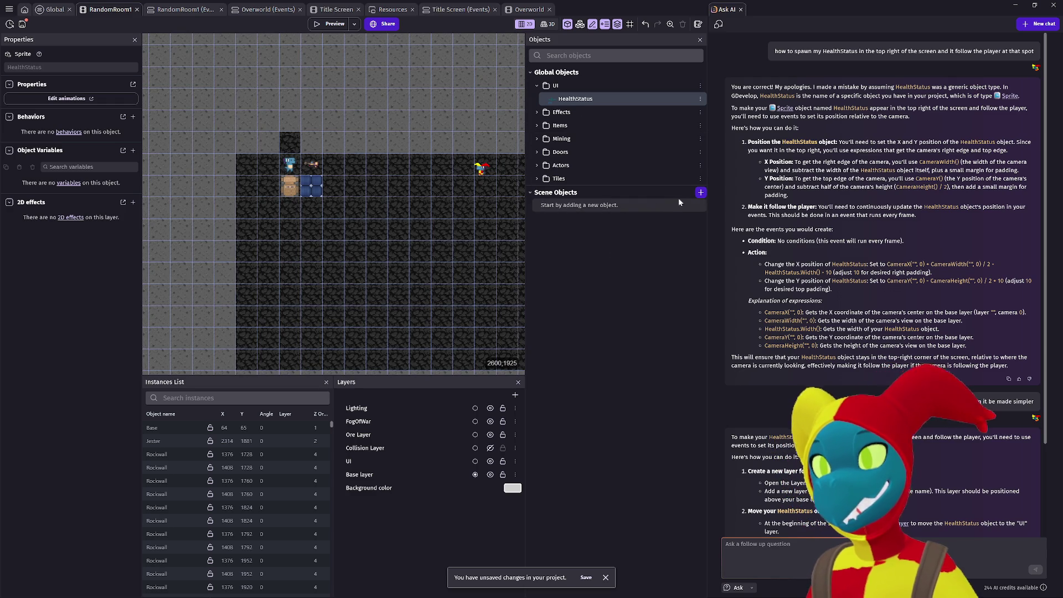
Create a new Sprite object, NewSprite2, and start importing images for its first animation.
left_click(701, 192)
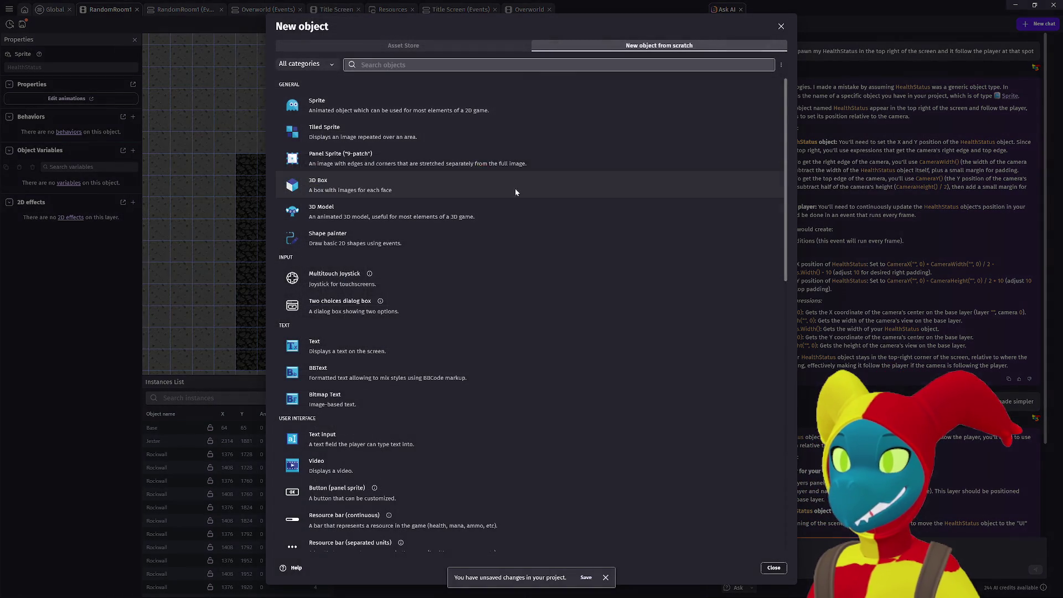
left_click(390, 114)
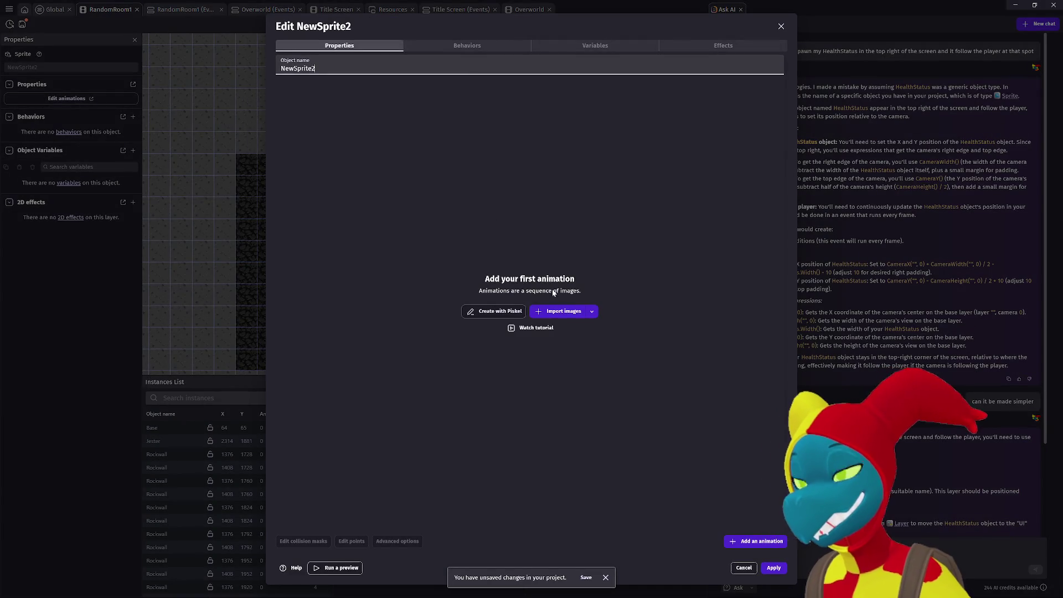
left_click(554, 310)
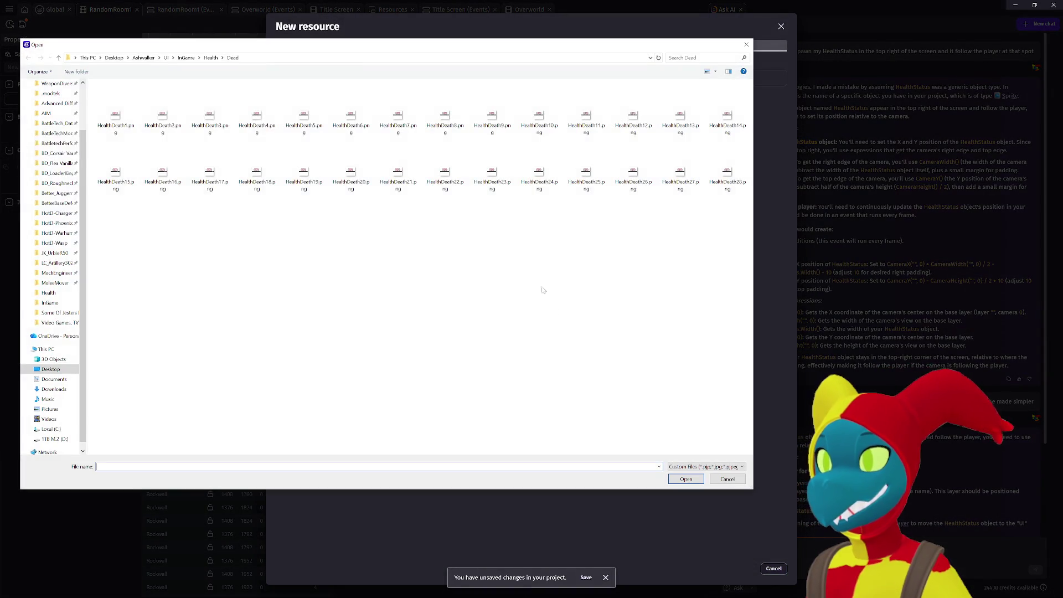
Load MaskStatus1.png from InGame > Mask into Animation #0 and add extra empty animations.
left_click(211, 58)
left_click(184, 59)
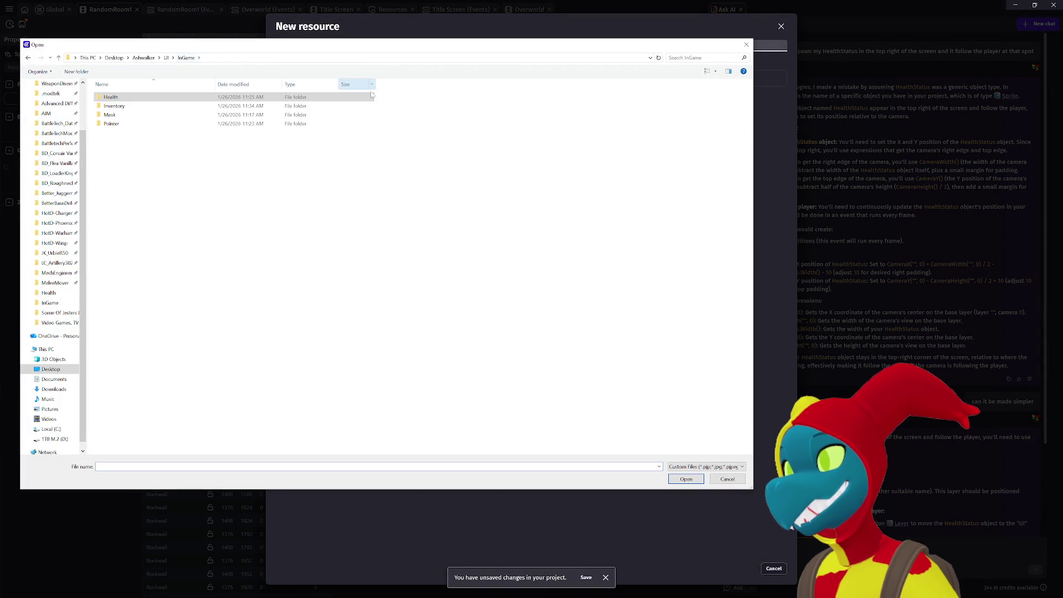
double_click(175, 118)
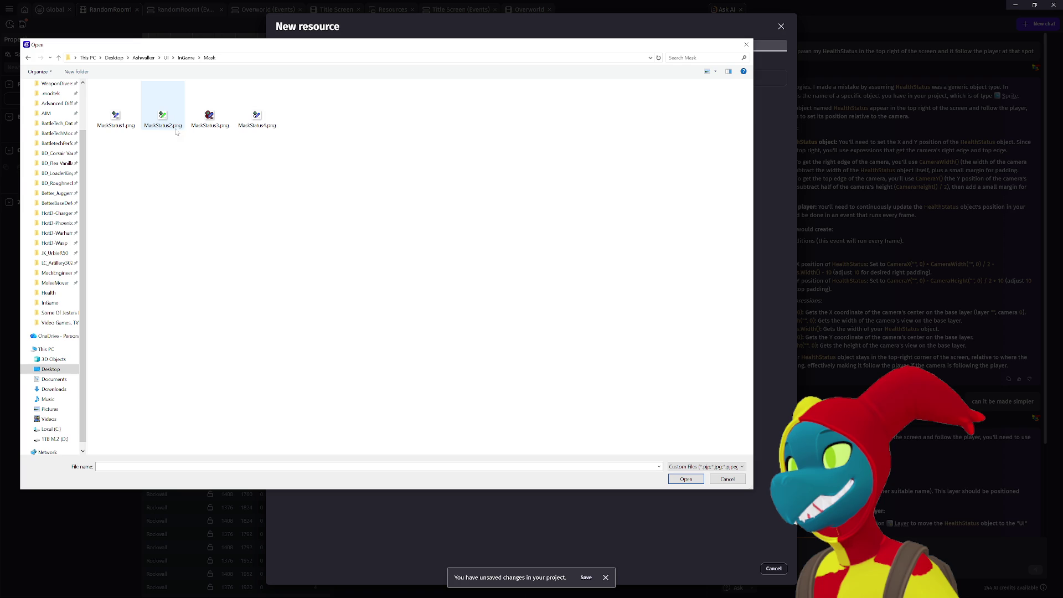
left_click(115, 113)
left_click(209, 114, "shift")
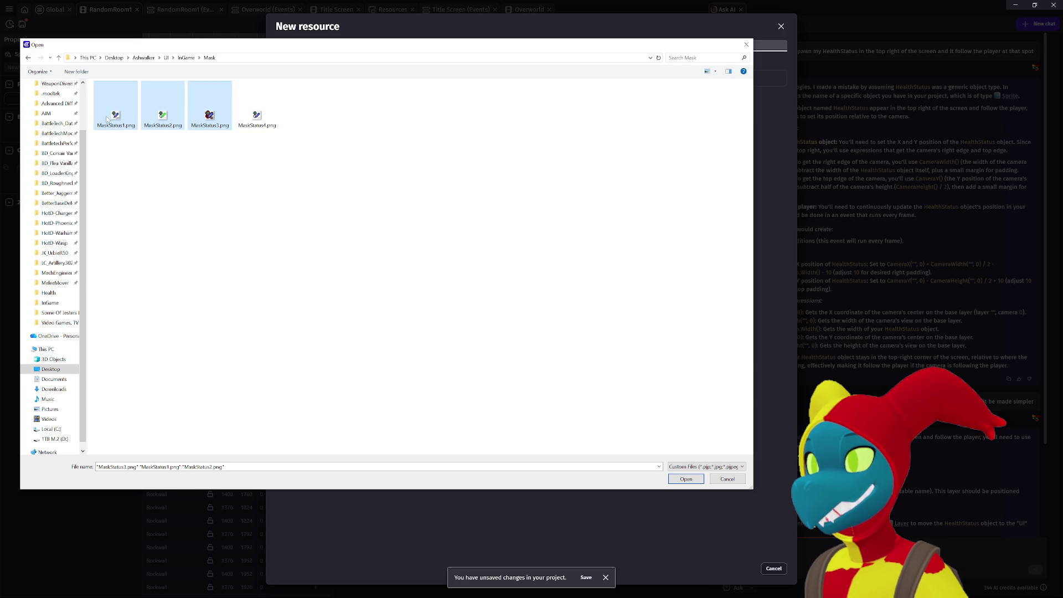
left_click(132, 145)
left_click(116, 111)
left_click(686, 479)
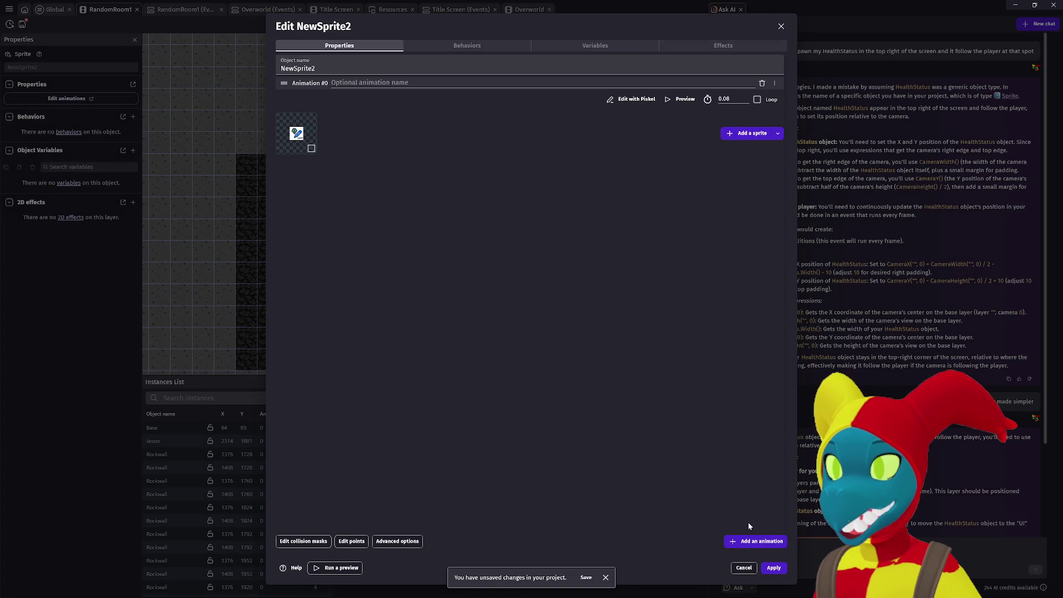
left_click(754, 541)
left_click(753, 541)
left_click(753, 541)
left_click(753, 541)
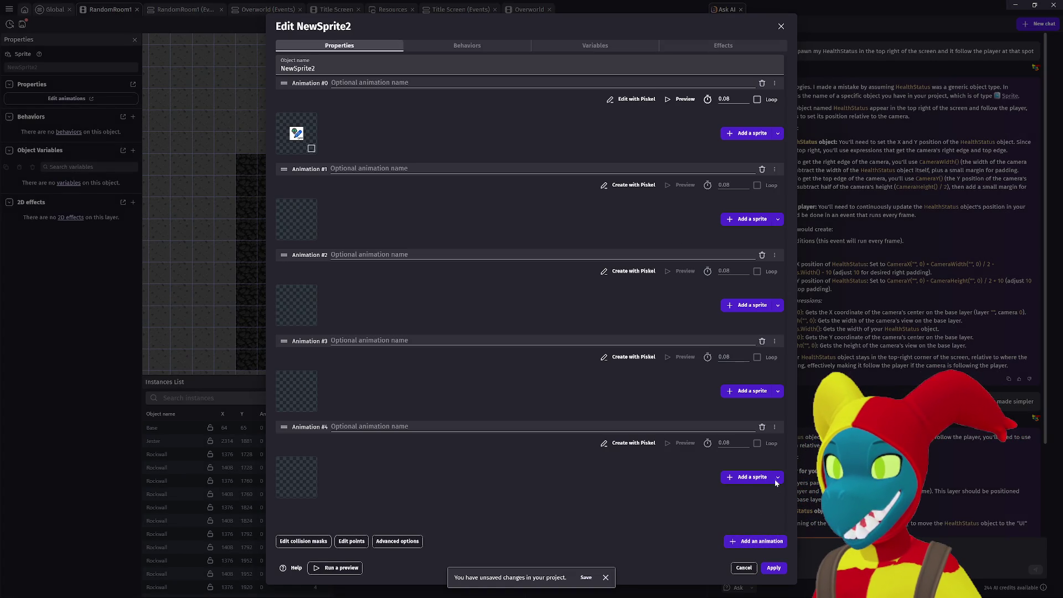
Delete empty Animations #4 and #3 and load MaskStatus2.png into Animation #1.
left_click(763, 427)
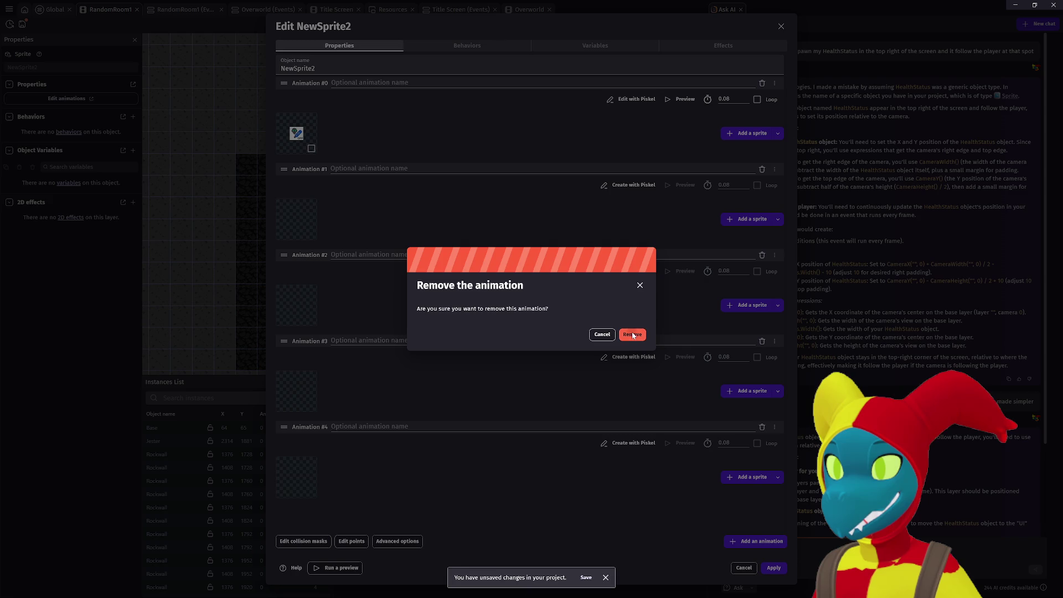
left_click(633, 335)
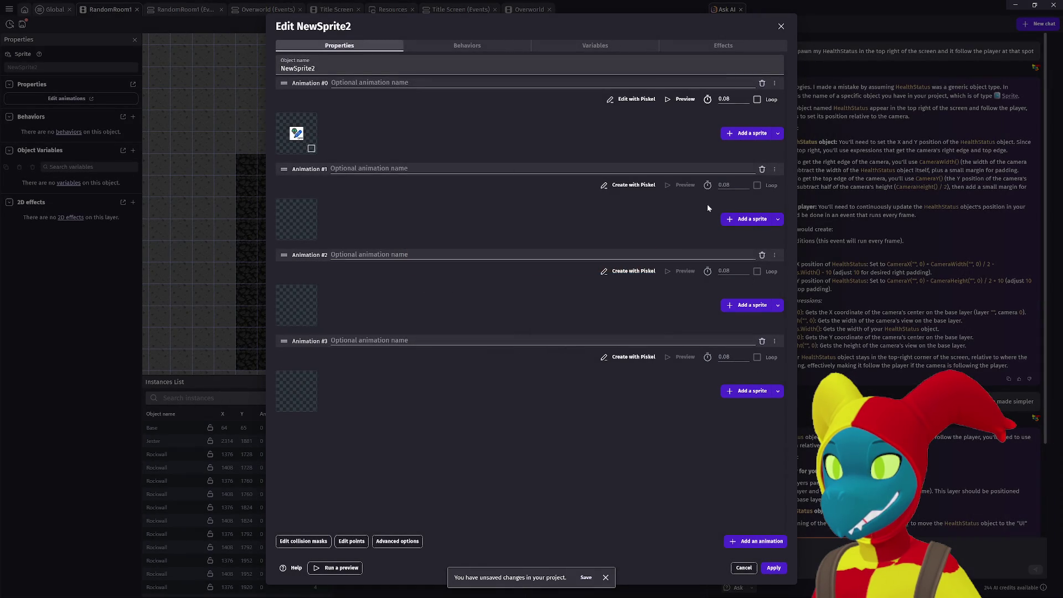
left_click(731, 221)
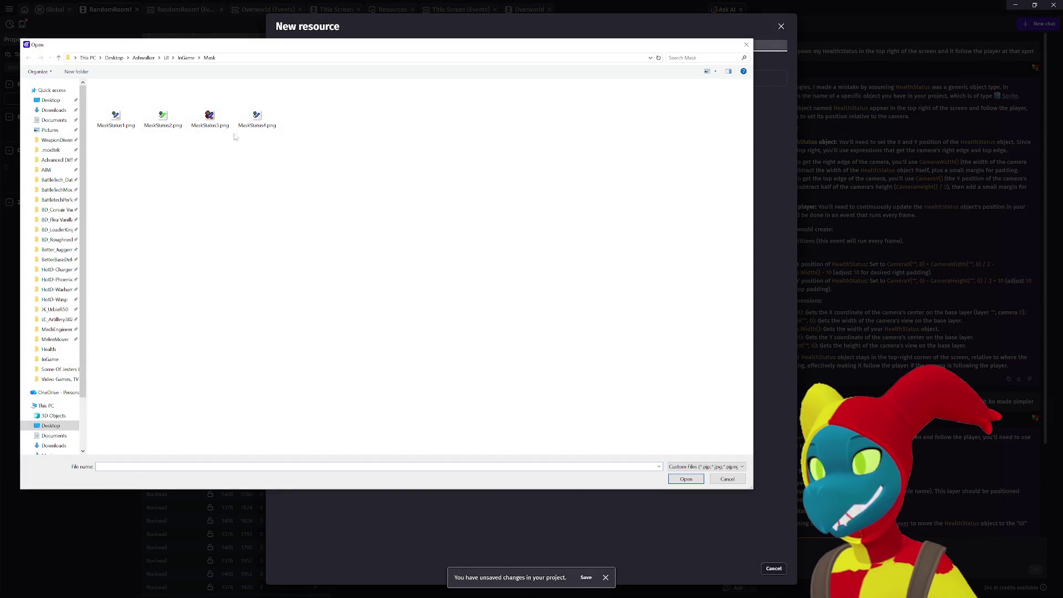
left_click(181, 127)
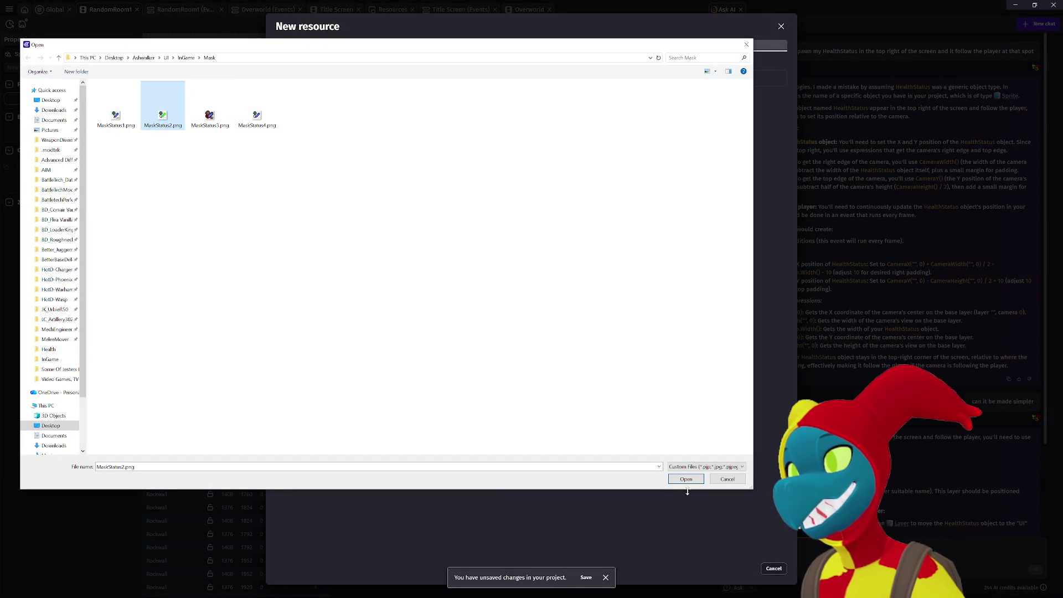
left_click(682, 479)
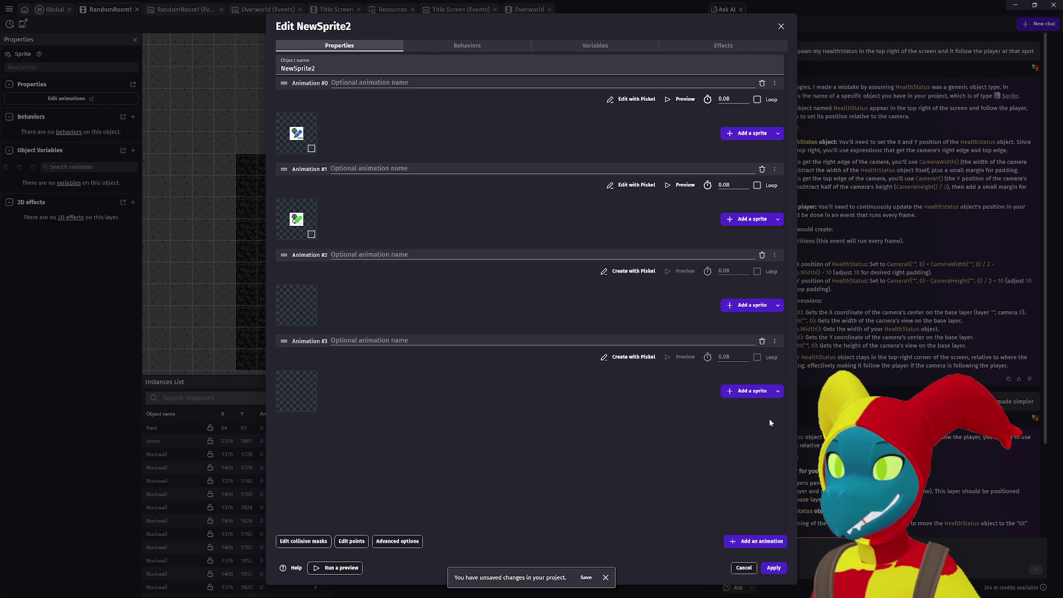
left_click(762, 342)
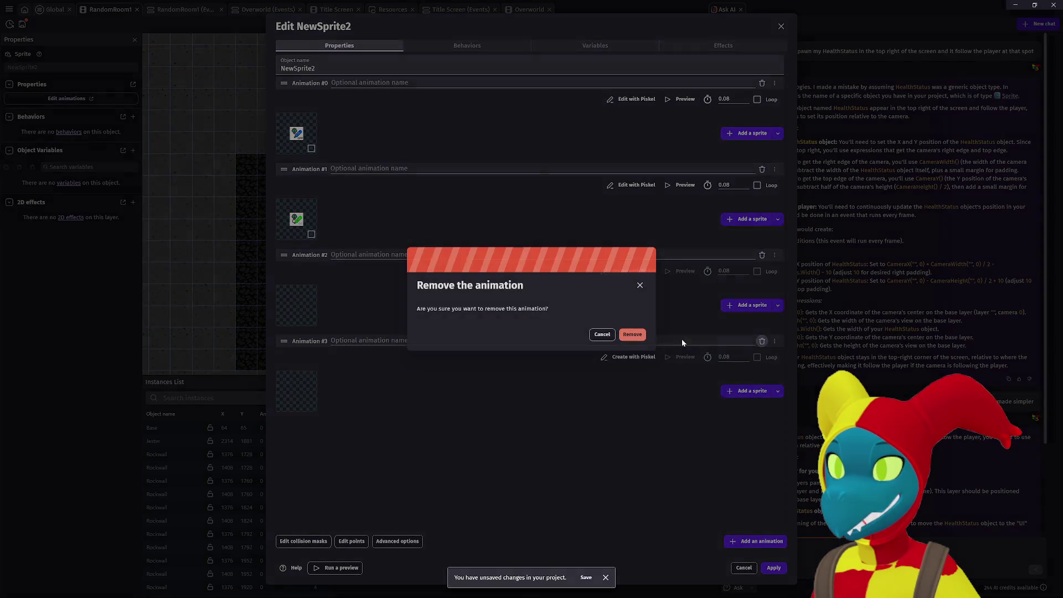
left_click(630, 334)
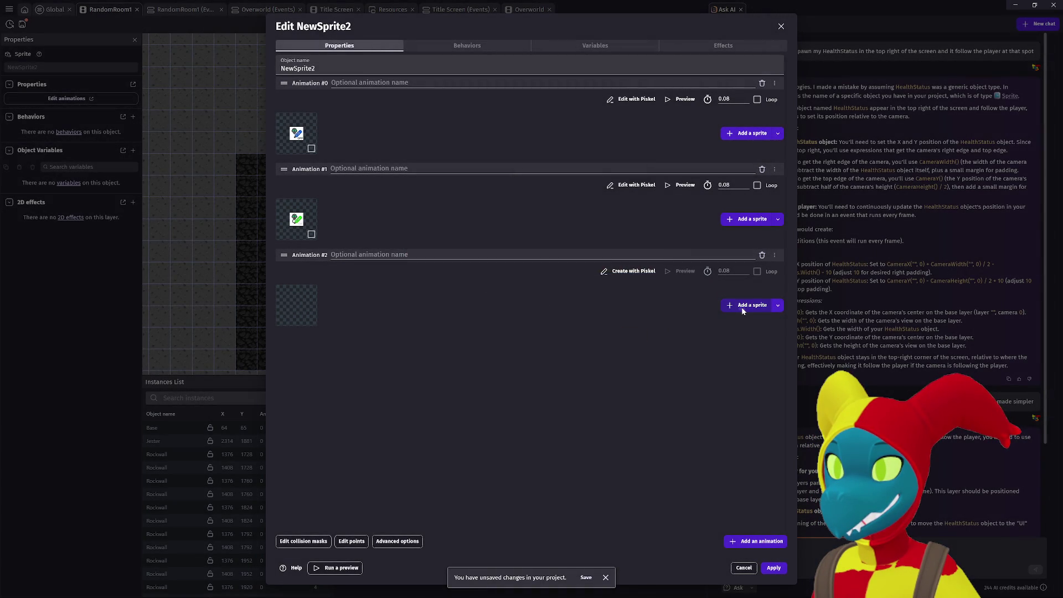
Load MaskStatus3.png and MaskStatus4.png together into Animation #2.
left_click(743, 311)
left_click(210, 114)
left_click(256, 114, "ctrl")
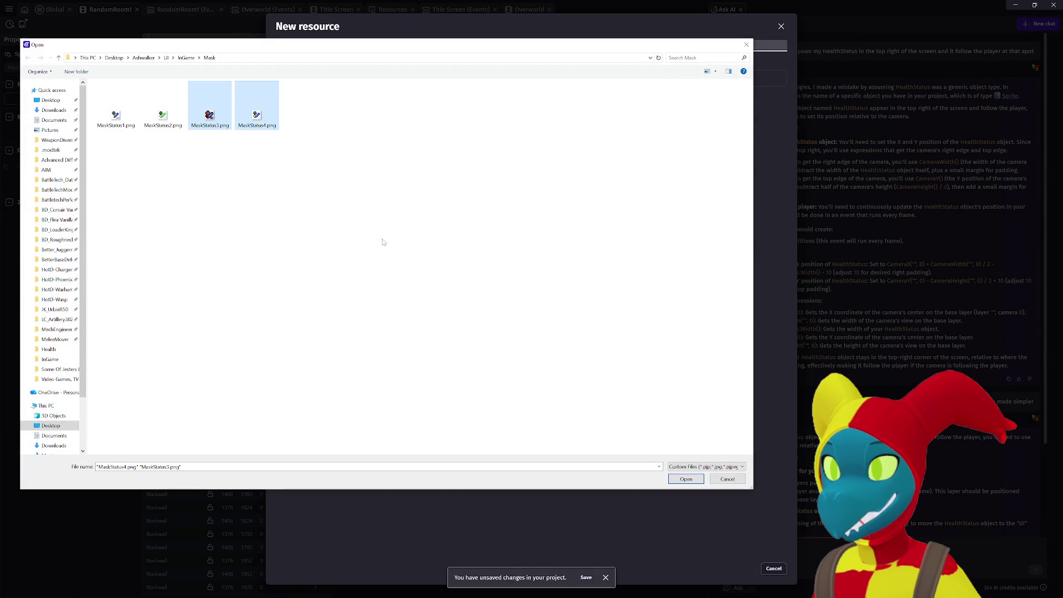
left_click(687, 480)
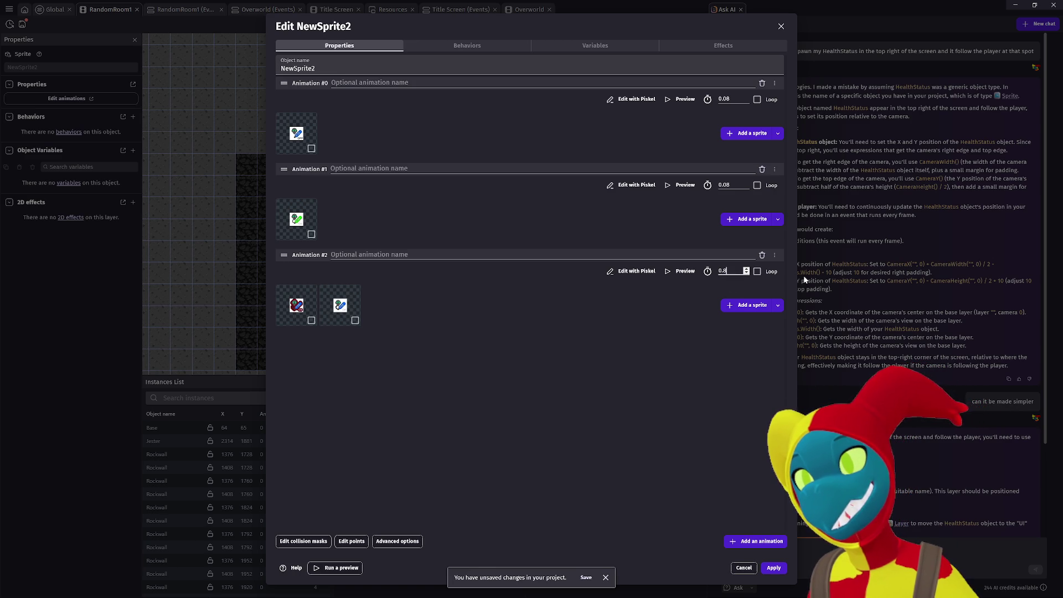
Set Animation #2 to 0.8 s per frame with looping on and preview its playback.
left_click(757, 271)
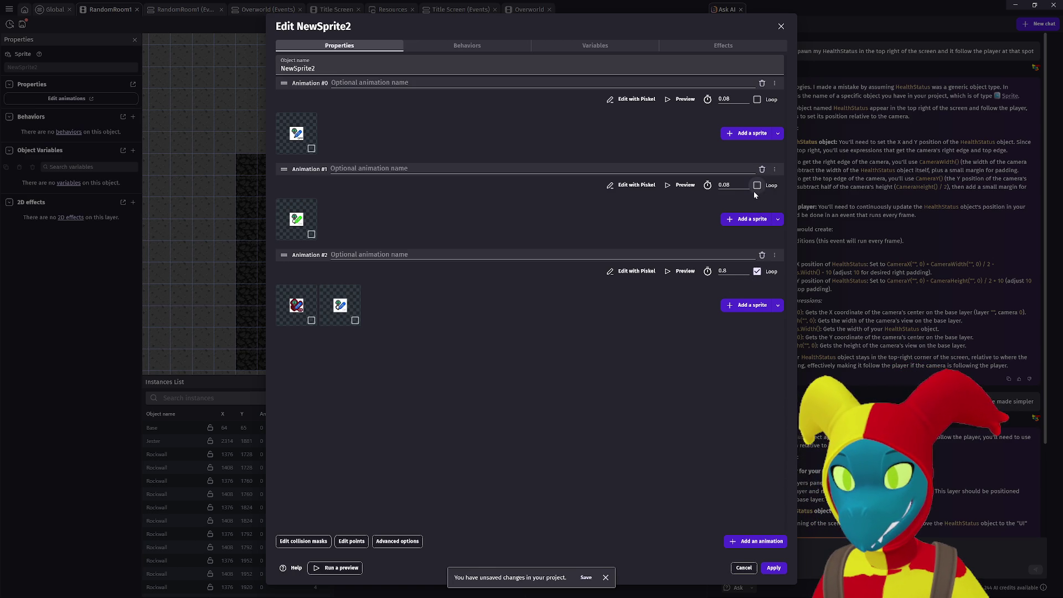
left_click(668, 274)
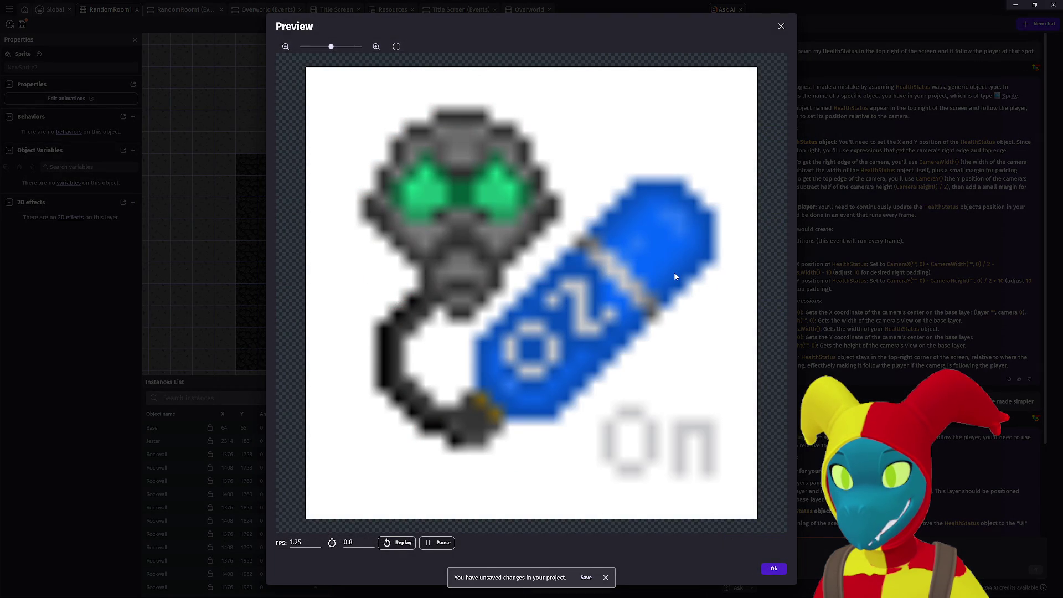
left_click(781, 27)
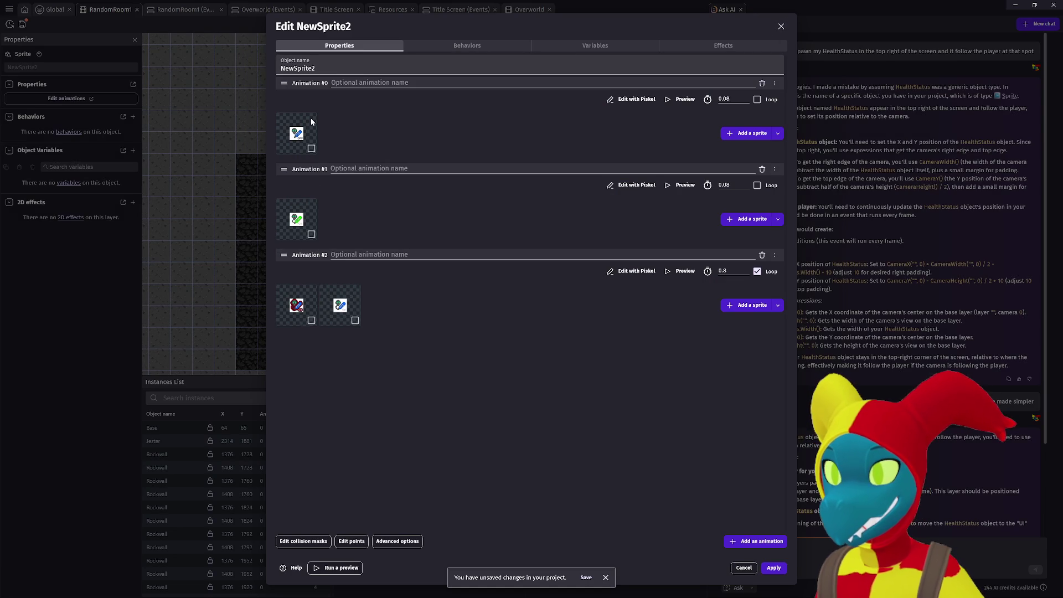
left_click(635, 99)
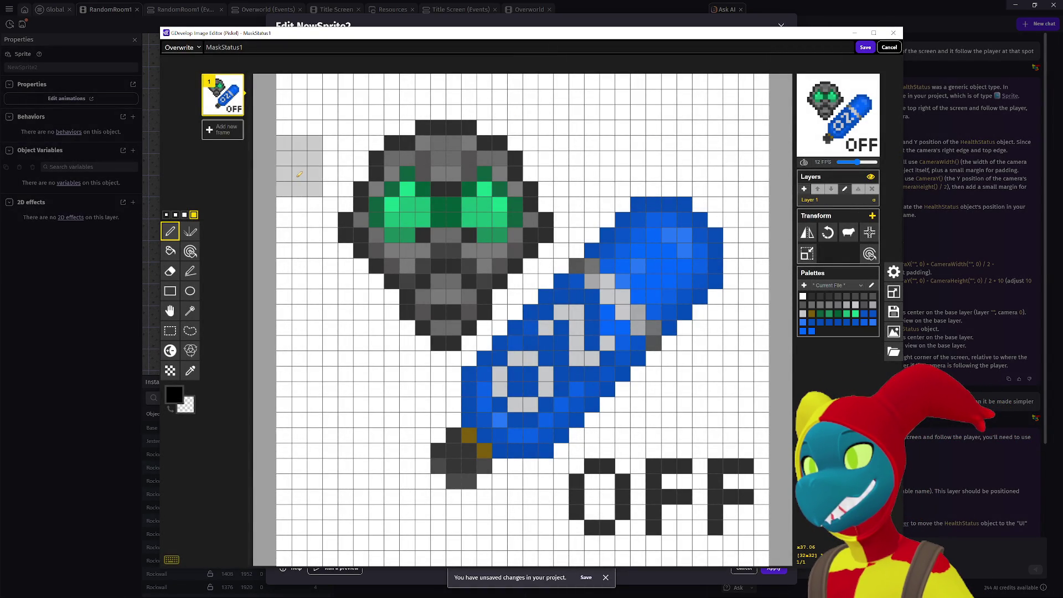
Flood-fill the Animation #0 image background with a dark colour in the pixel editor.
left_click(171, 251)
left_click(358, 156)
key("Escape")
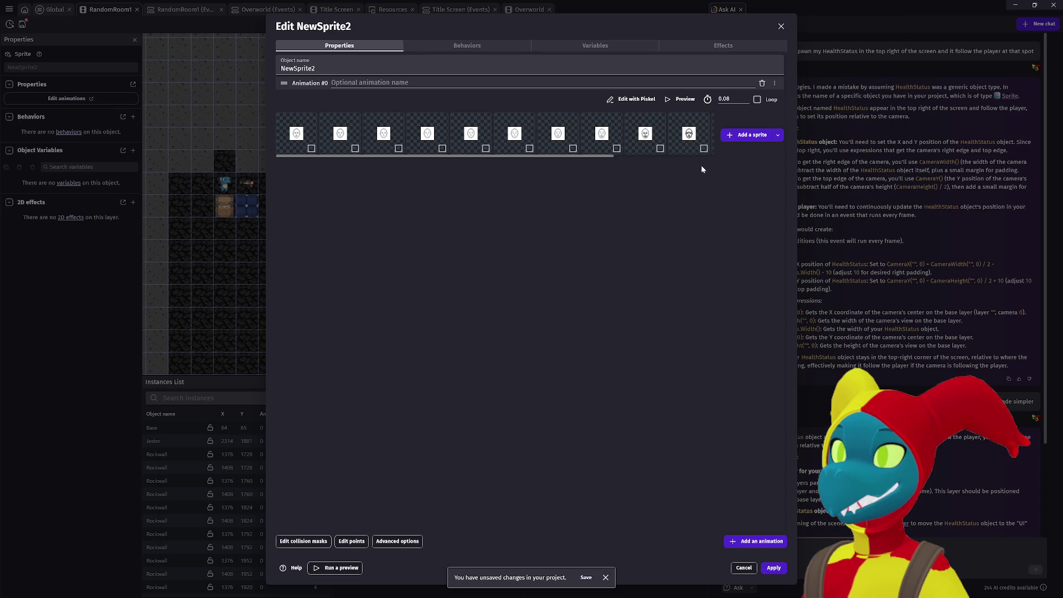
Remove the existing animation and create a fresh Animation #0 holding FaceStatus1.png.
left_click(762, 84)
left_click(633, 335)
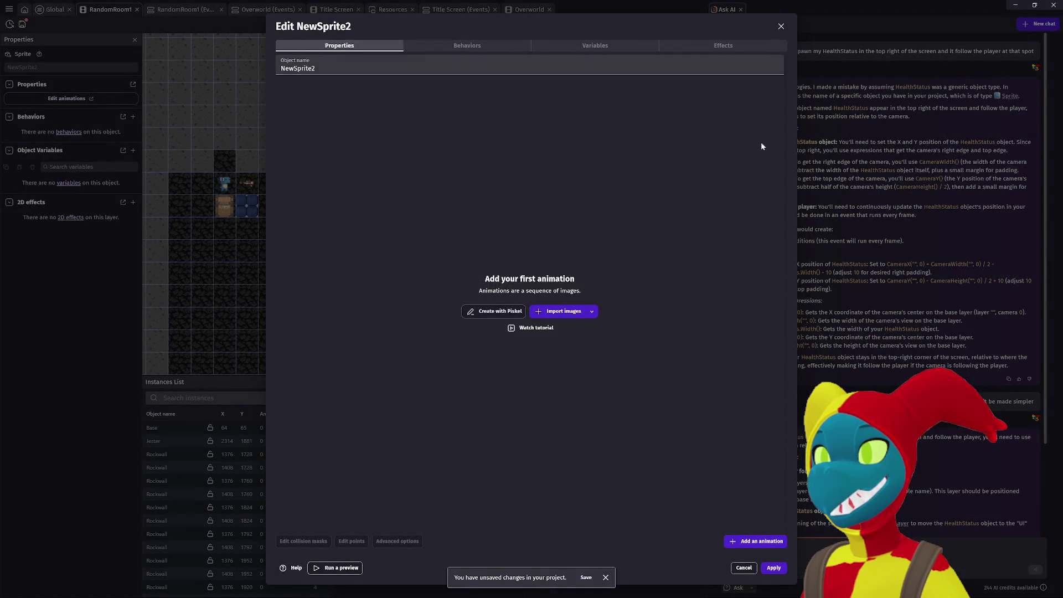
left_click(569, 313)
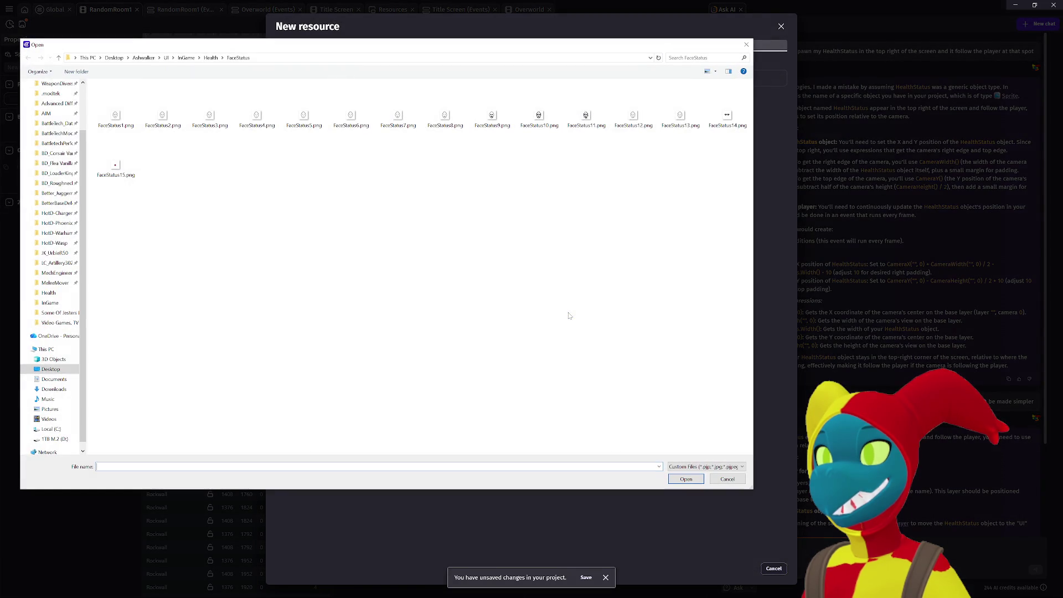
double_click(124, 126)
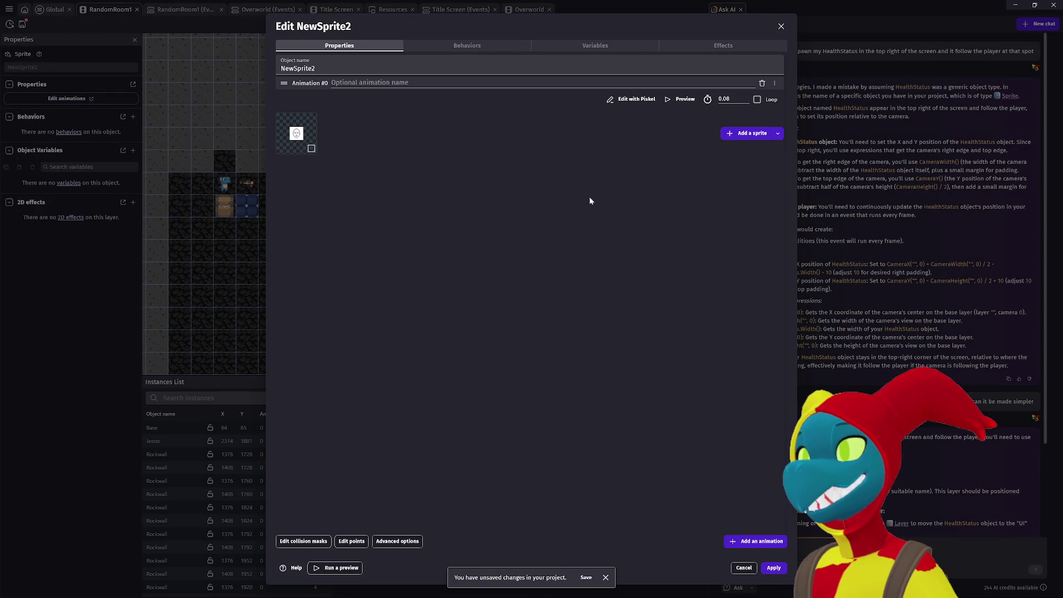
Add three animations and fill Animations #1 to #4 with face images, ending with FaceStatus5.png.
left_click(754, 543)
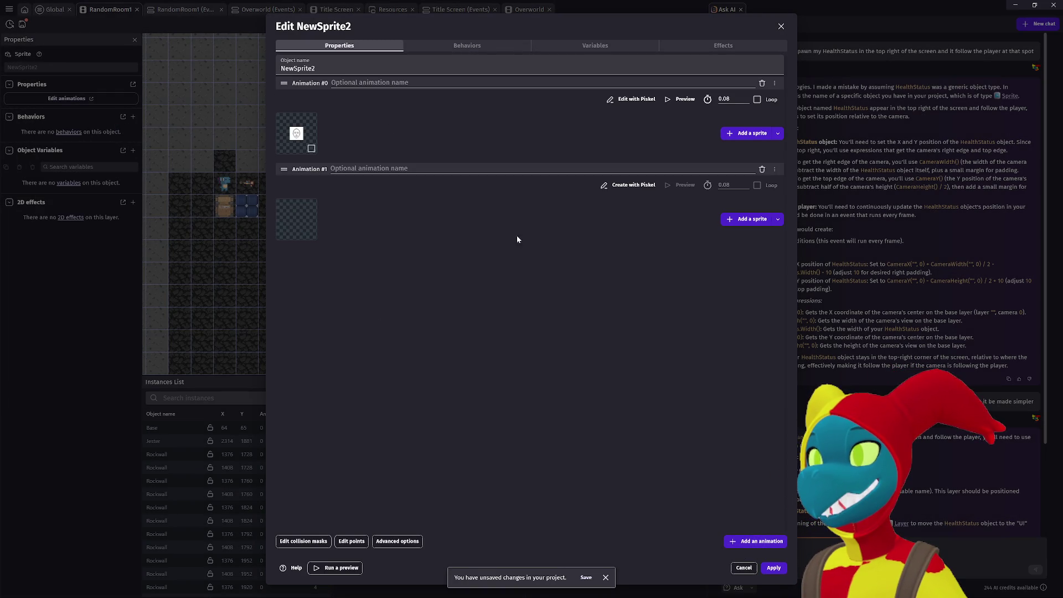
left_click(754, 541)
left_click(754, 542)
left_click(754, 541)
left_click(755, 541)
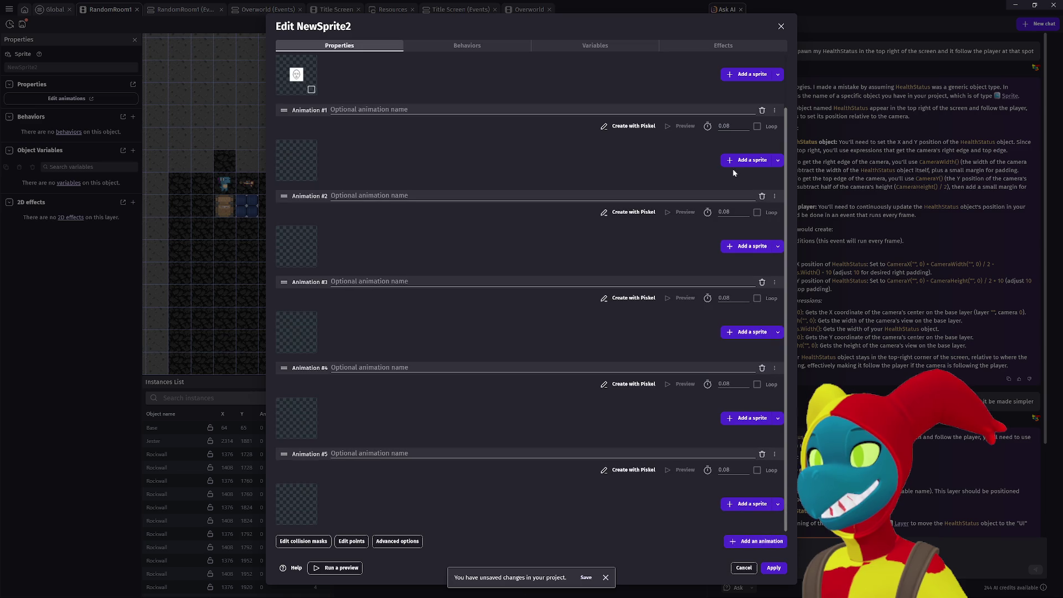
left_click(731, 160)
double_click(161, 107)
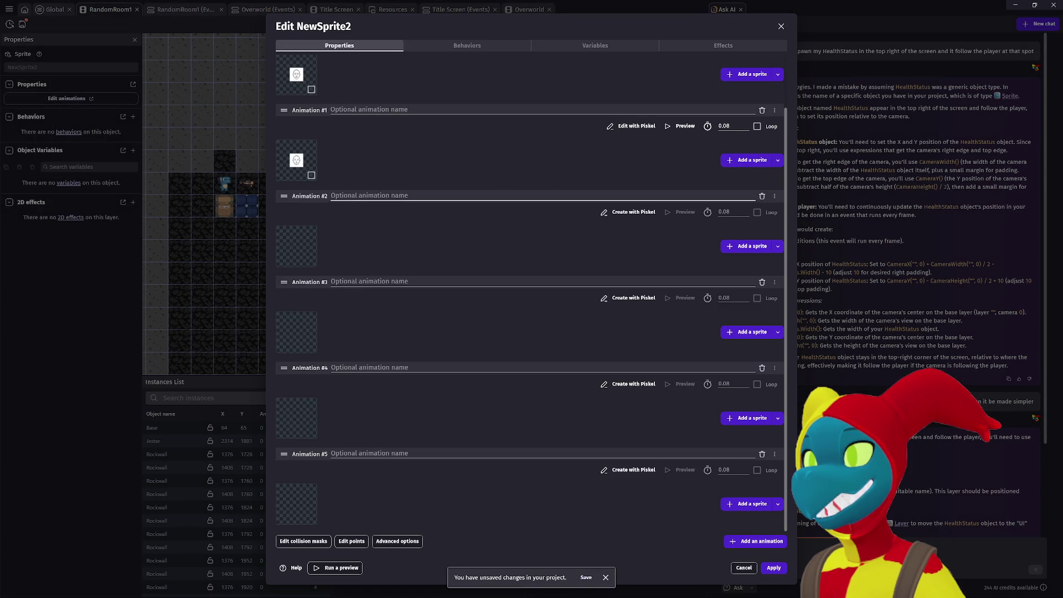
left_click(739, 249)
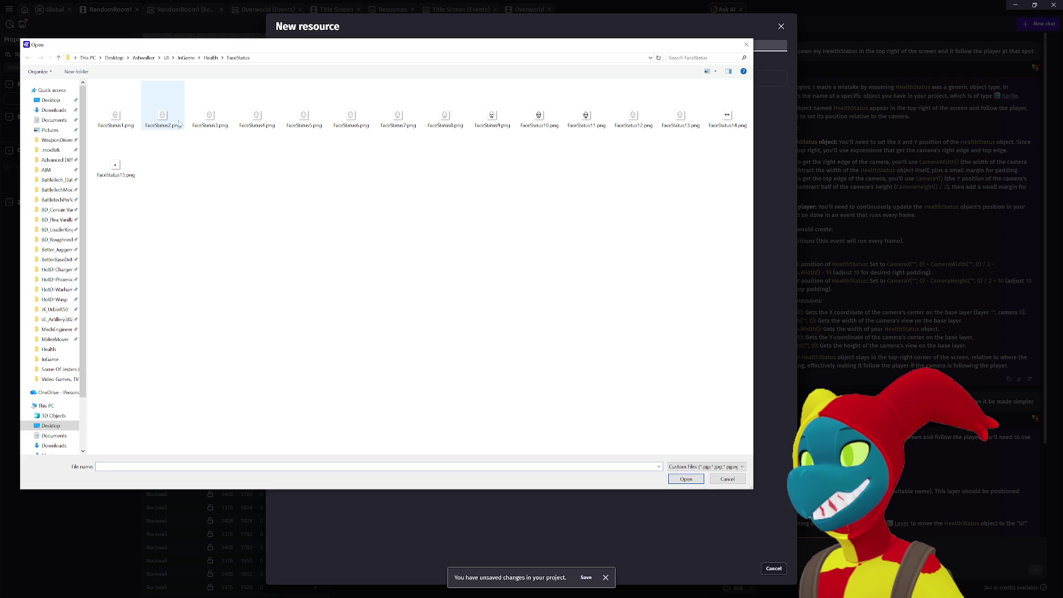
double_click(205, 123)
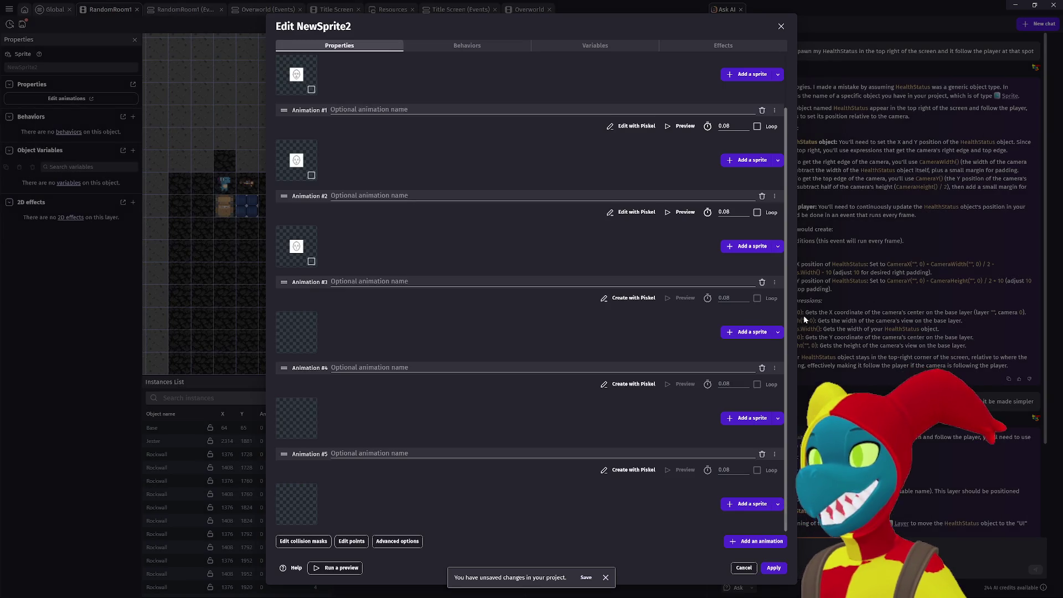
left_click(735, 332)
double_click(257, 122)
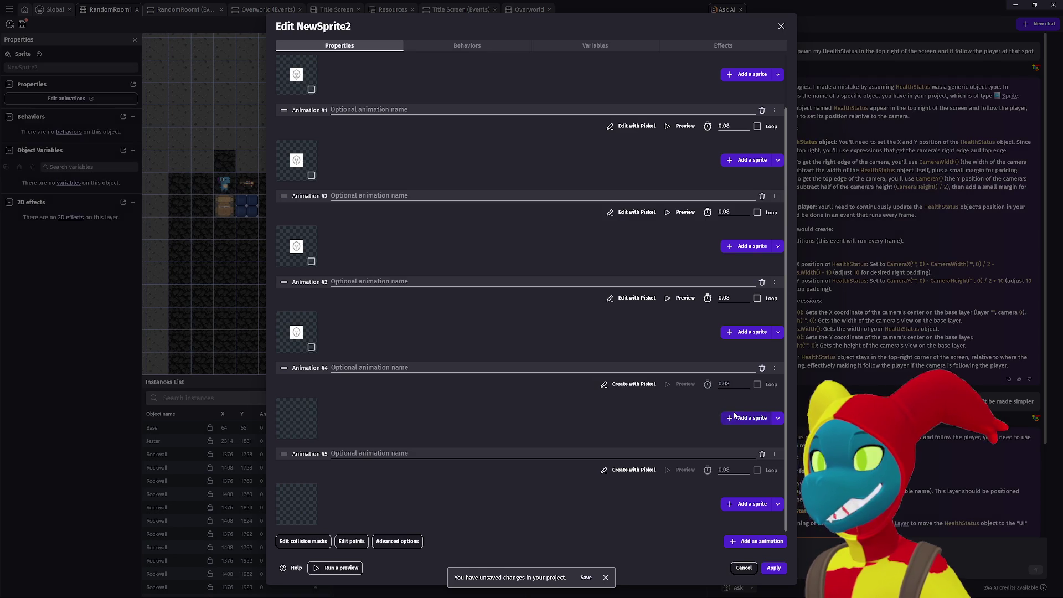
left_click(745, 418)
double_click(304, 117)
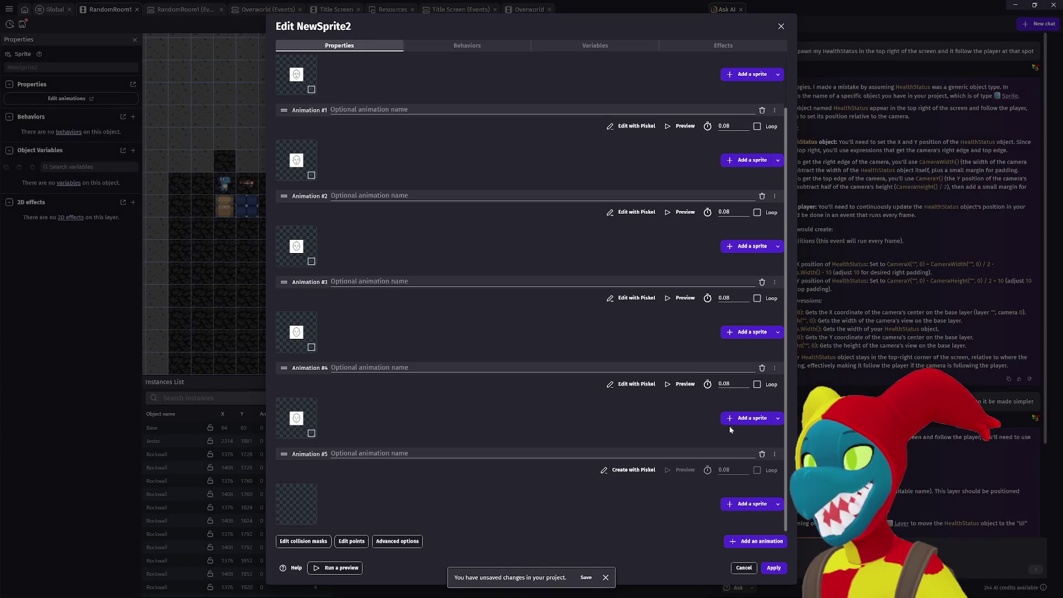
Add more animations and load FaceStatus6.png and FaceStatus7.png into Animations #5 and #6.
left_click(774, 541)
left_click(774, 541)
left_click(775, 541)
left_click(775, 541)
left_click(774, 541)
scroll(680, 443, "up", 3)
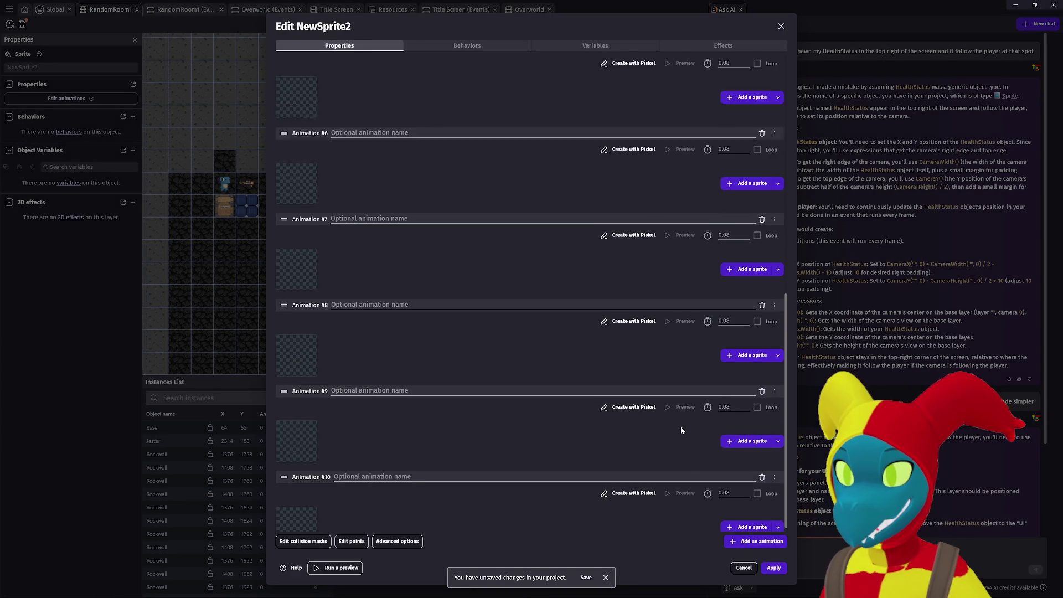
scroll(697, 332, "up", 1)
left_click(732, 286)
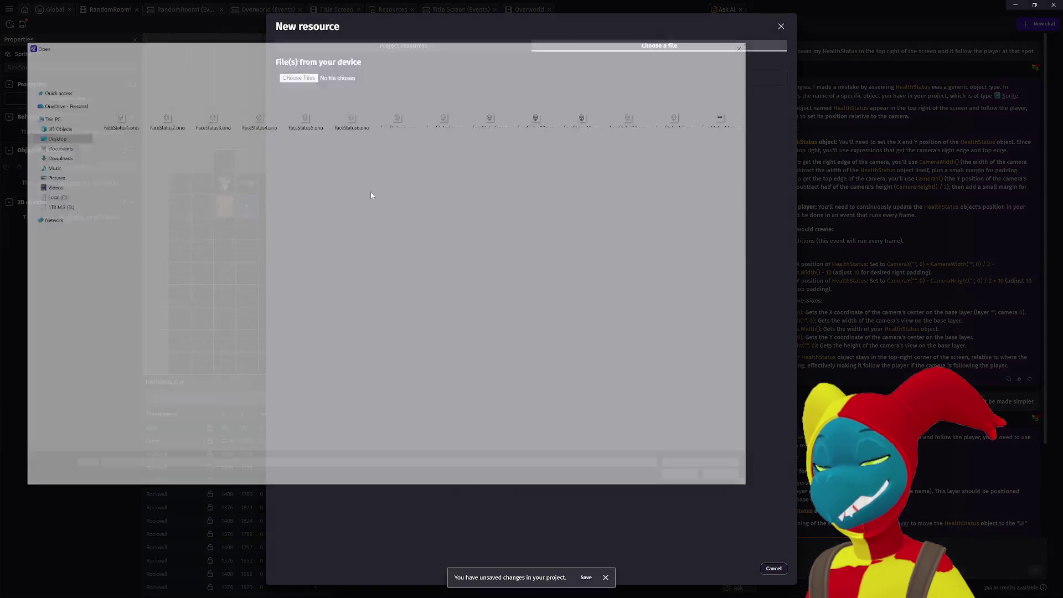
double_click(350, 118)
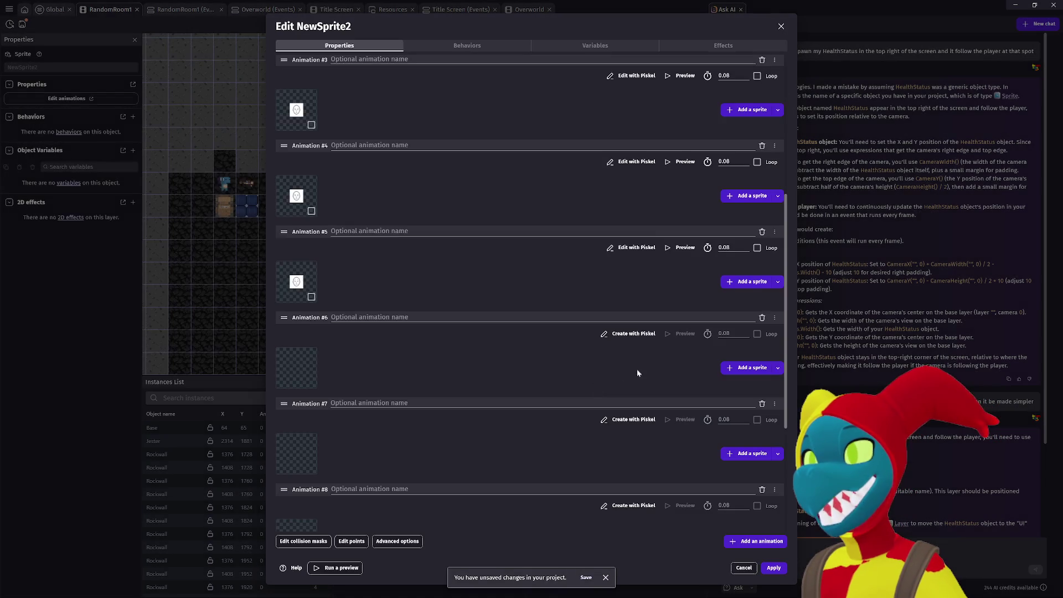
left_click(739, 369)
left_click(398, 121)
double_click(398, 123)
Load FaceStatus8.png and FaceStatus9.png into Animations #7 and #8, fill #9, then delete an extra animation.
scroll(709, 413, "down", 1)
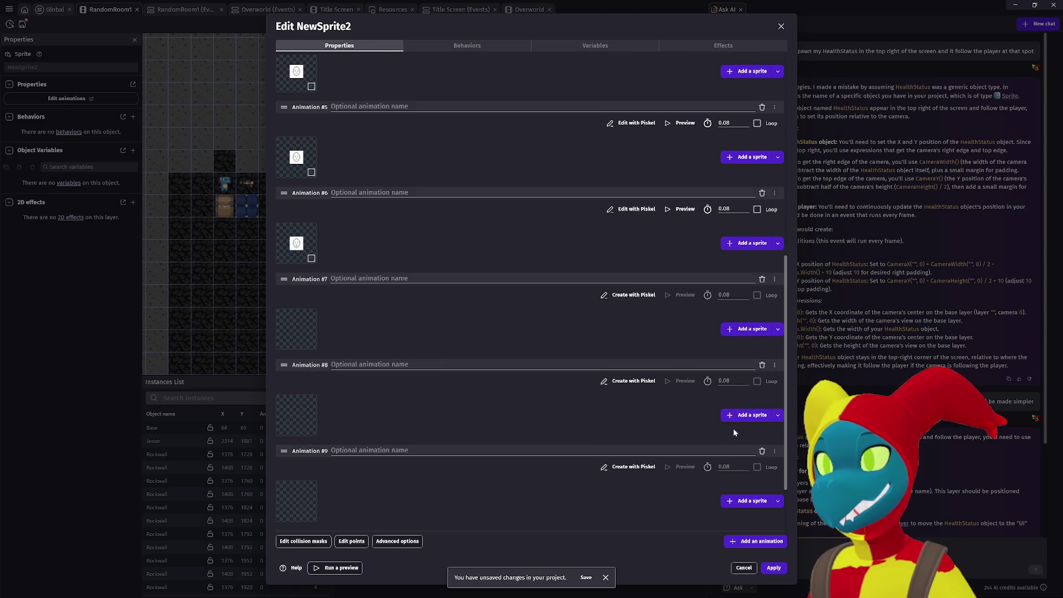
left_click(732, 331)
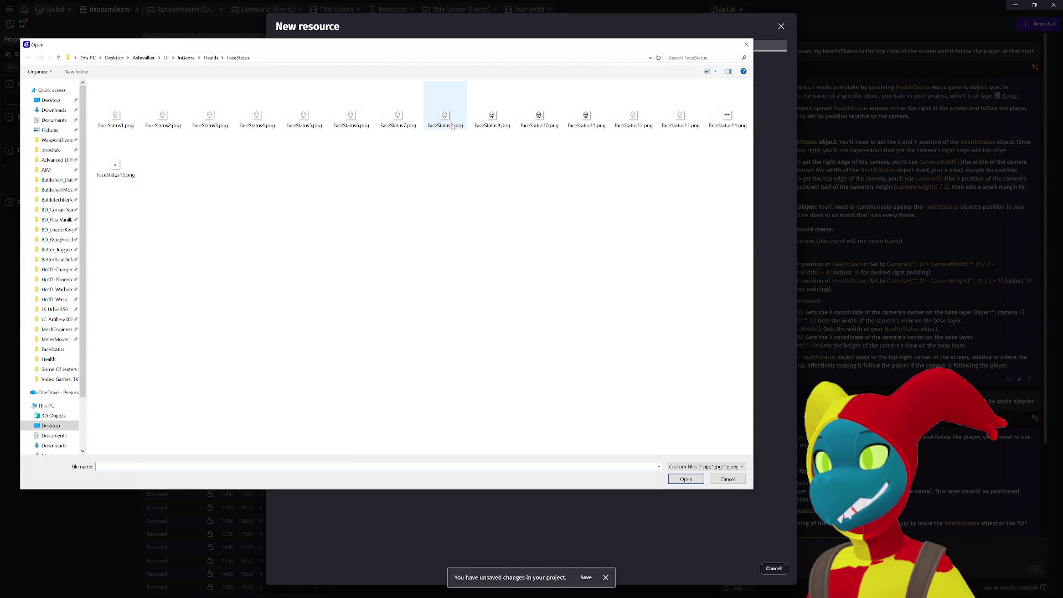
double_click(445, 117)
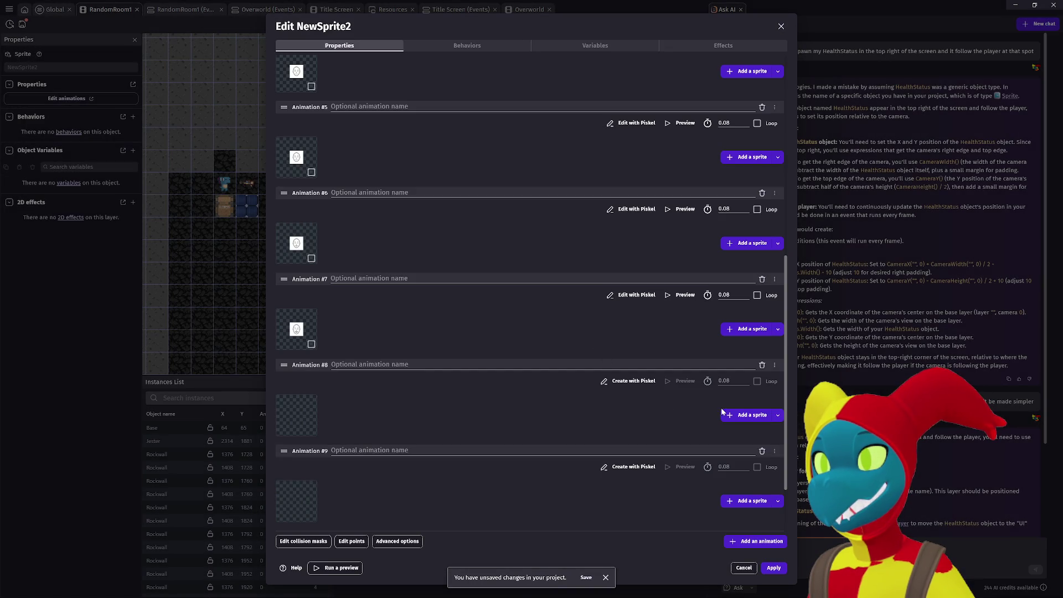
left_click(733, 414)
double_click(492, 117)
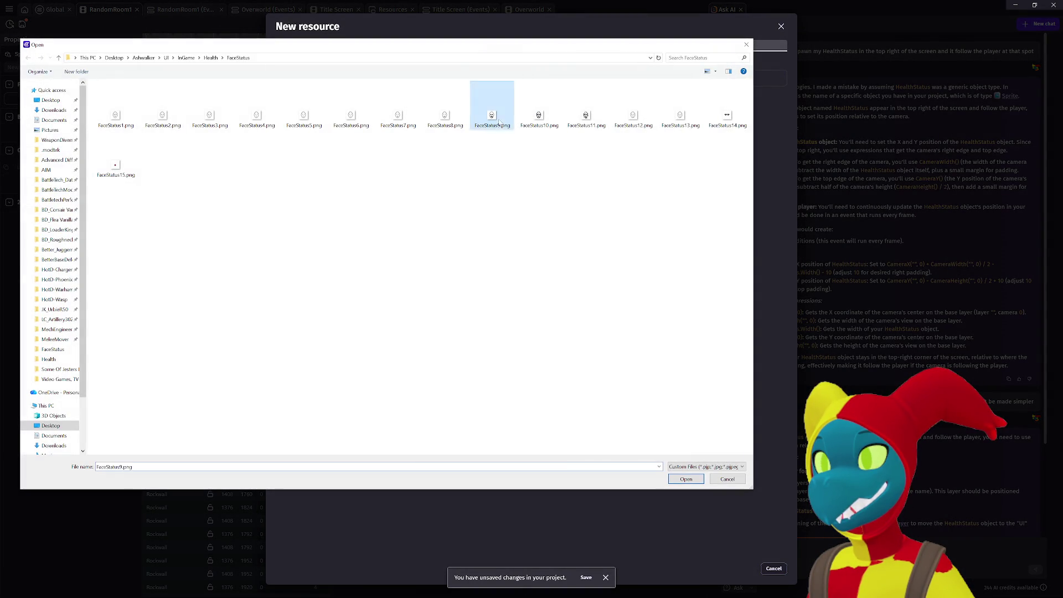
scroll(688, 479, "down", 2)
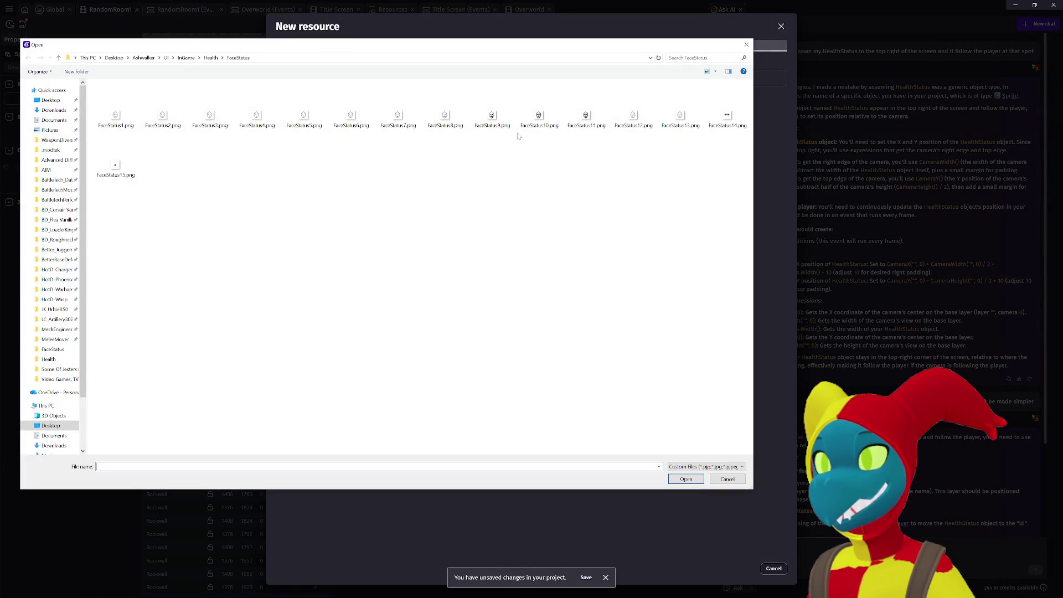
double_click(492, 118)
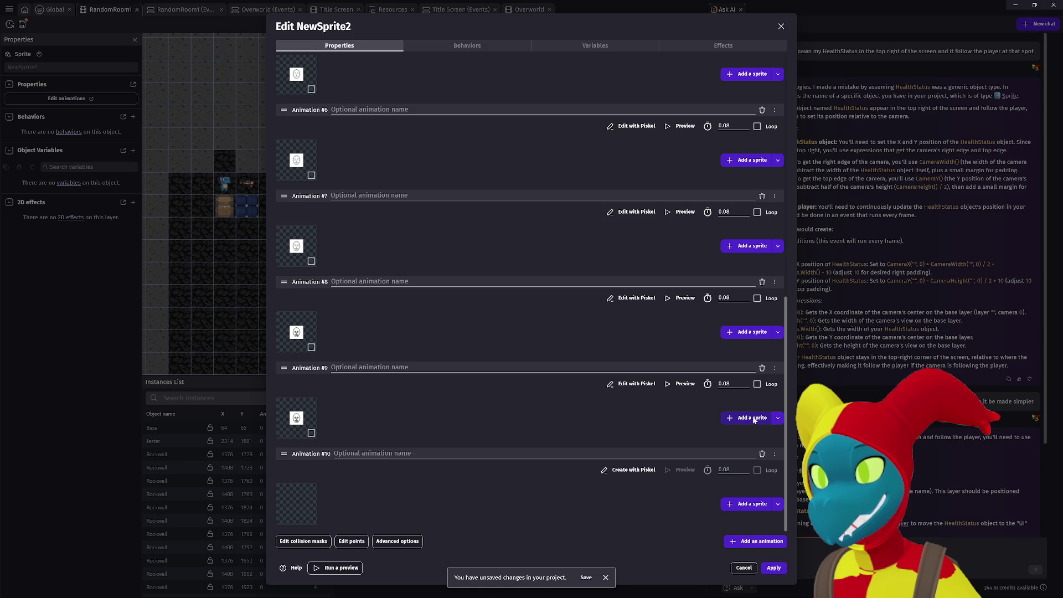
left_click(762, 369)
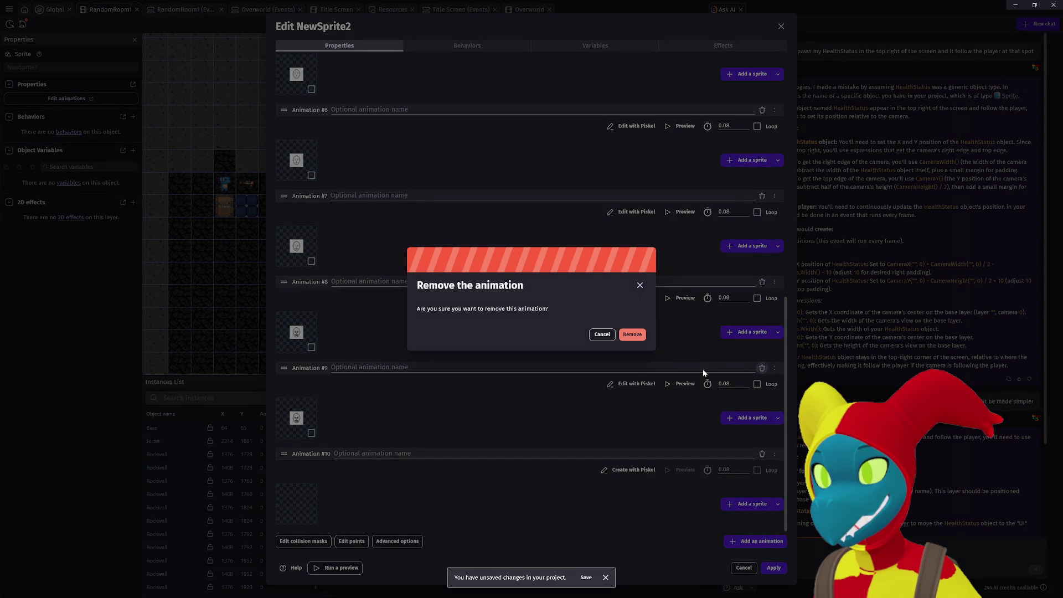
Remove the extra animation, put FaceStatus9.png into Animation #9, and add three empty animations.
left_click(631, 337)
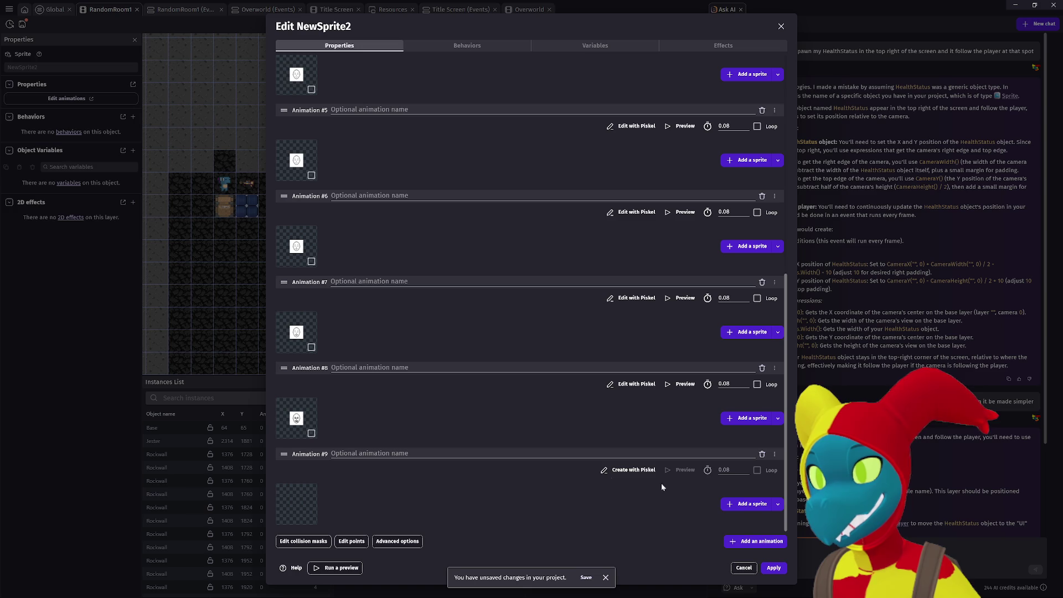
left_click(748, 503)
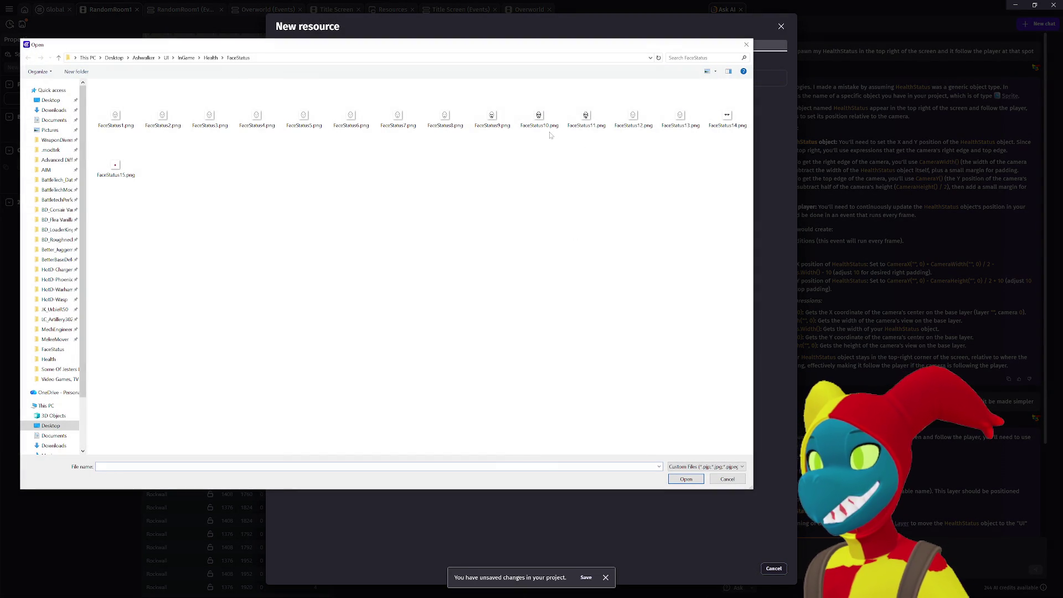
double_click(491, 117)
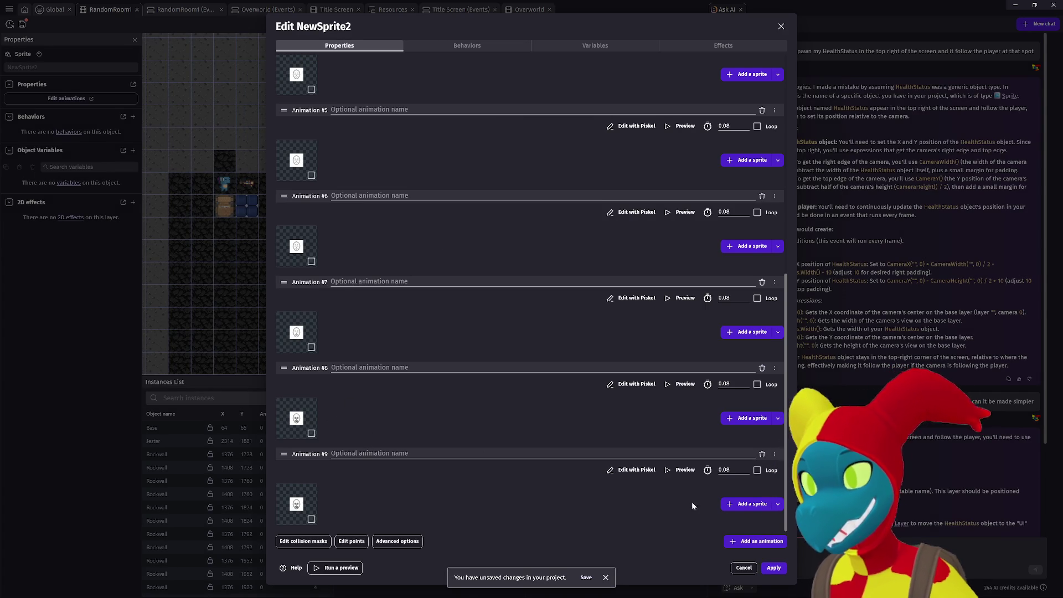
left_click(753, 541)
left_click(753, 541)
left_click(753, 541)
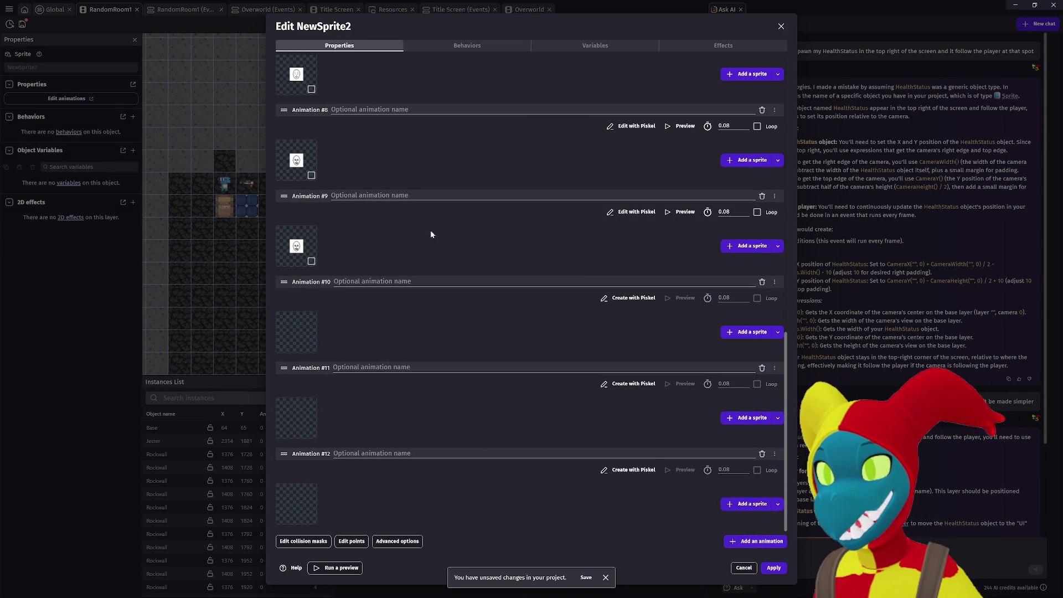
Delete Animation #9 and refill the new Animation #9 with FaceStatus10.png.
left_click(764, 196)
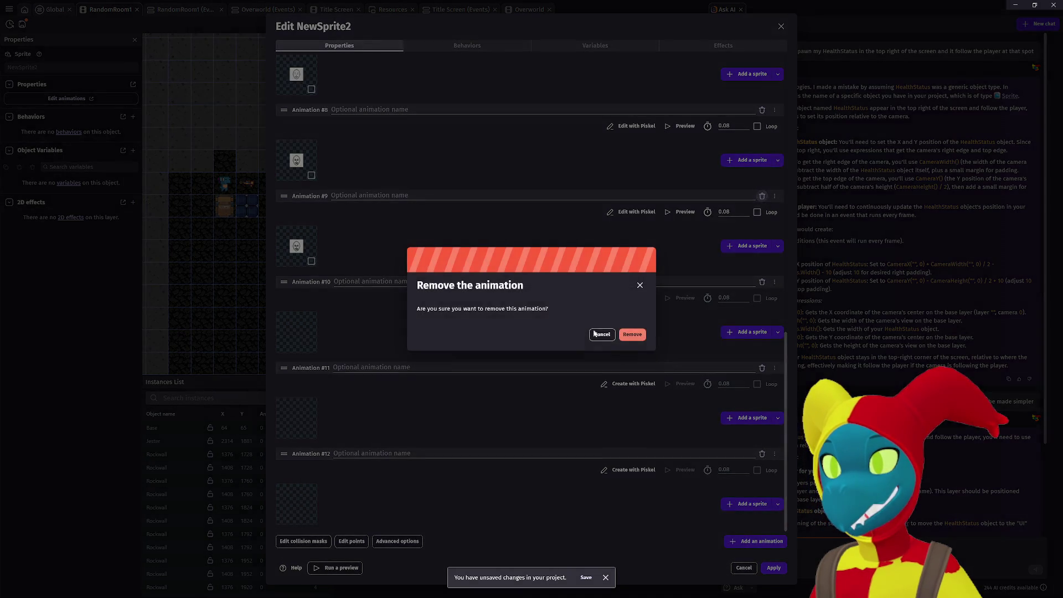
left_click(633, 335)
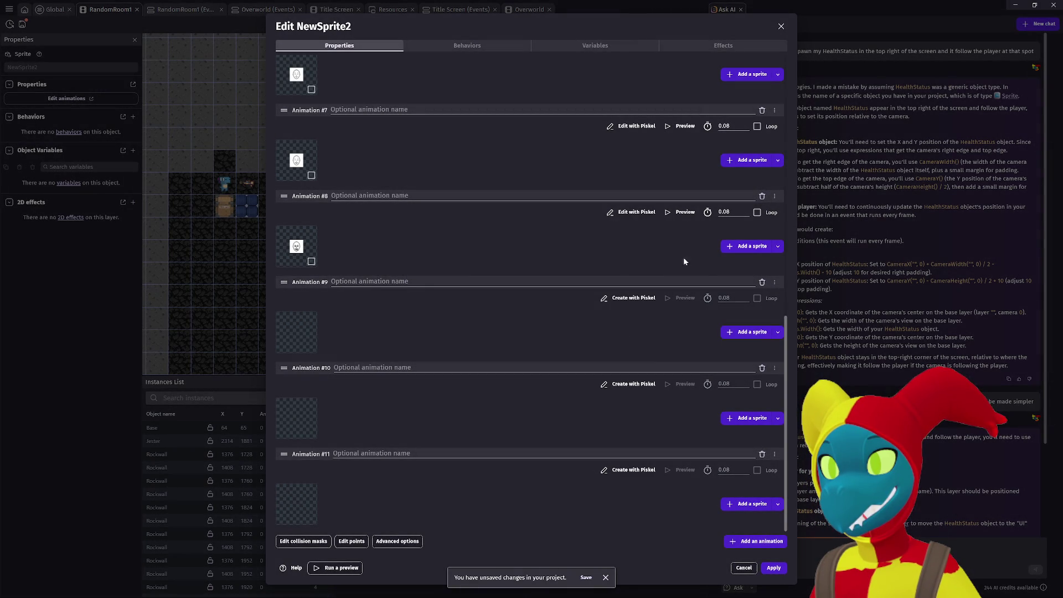
left_click(748, 333)
left_click(539, 117)
double_click(539, 117)
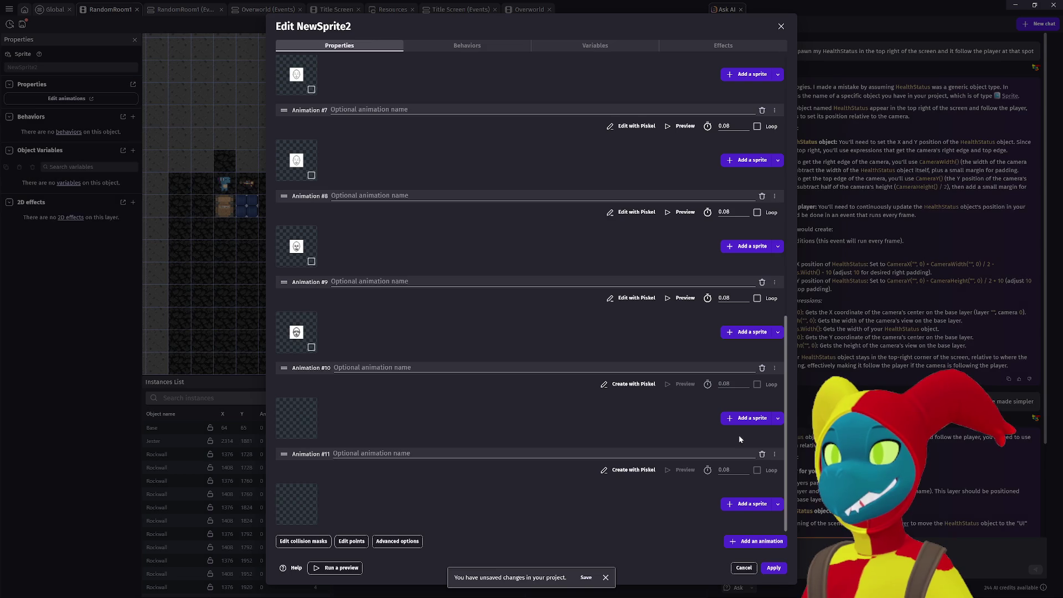
Fill Animations #10–#12 with FaceStatus11.png, FaceStatus12.png and FaceStatus13.png, adding Animation #12.
left_click(738, 420)
double_click(634, 111)
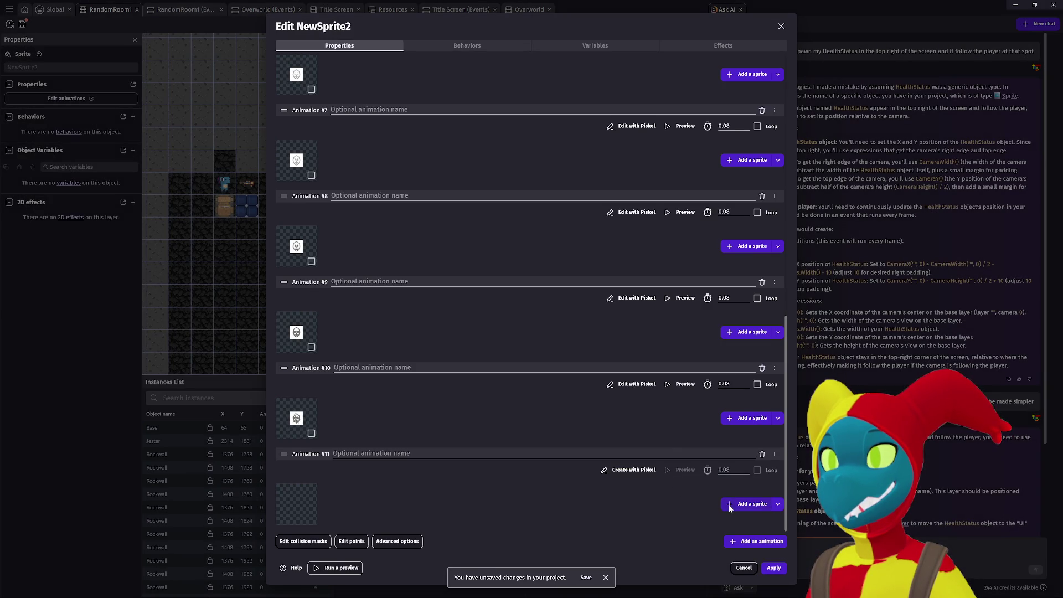
left_click(730, 505)
double_click(634, 116)
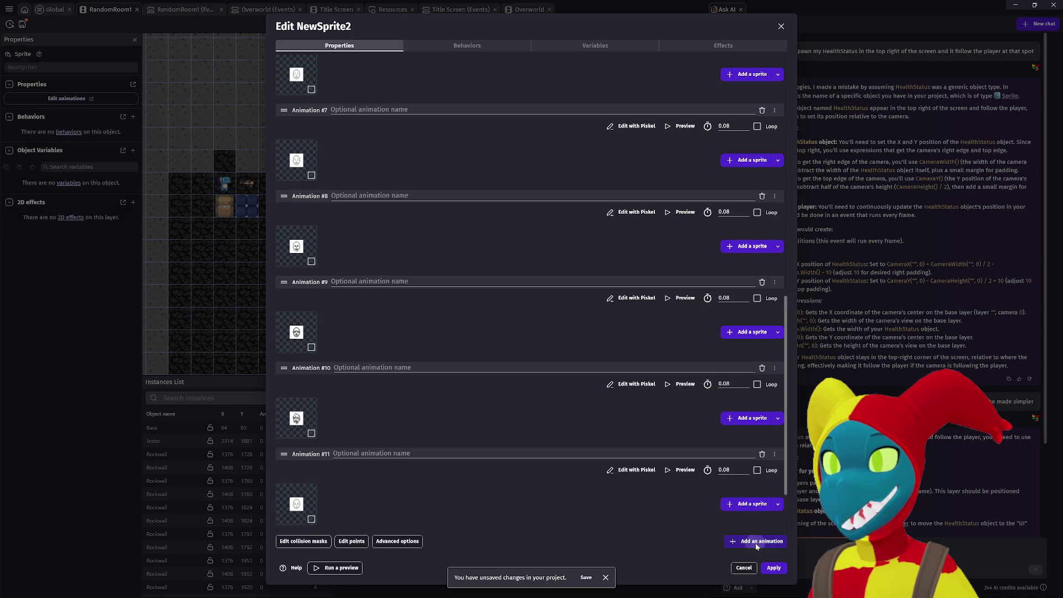
left_click(757, 543)
left_click(746, 505)
double_click(678, 114)
scroll(347, 225, "up", 15)
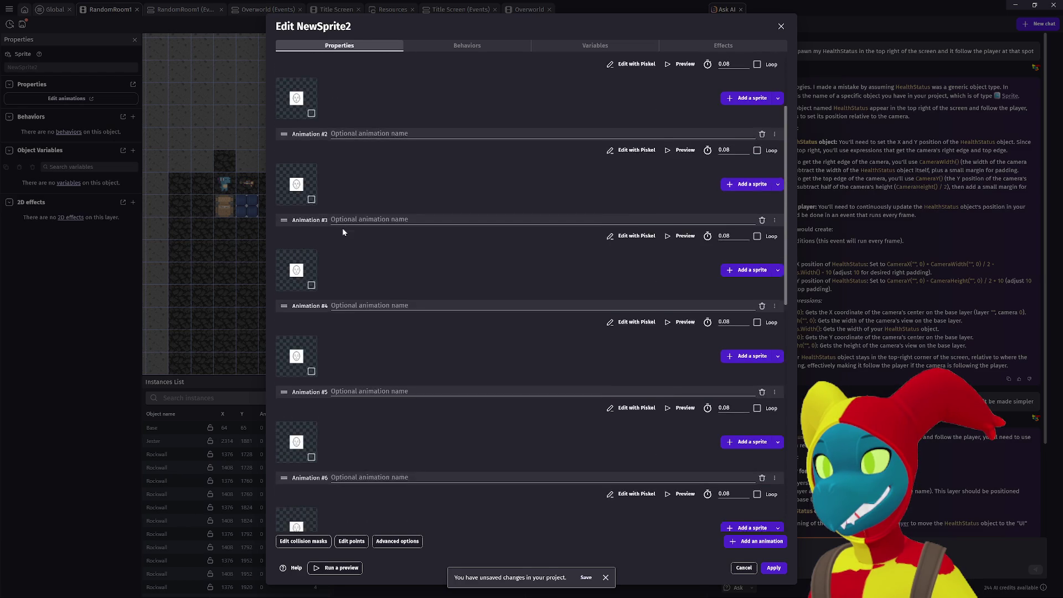
Make the white background transparent in Piskel for FaceStatus1 and FaceStatus2 and save them.
left_click(626, 99)
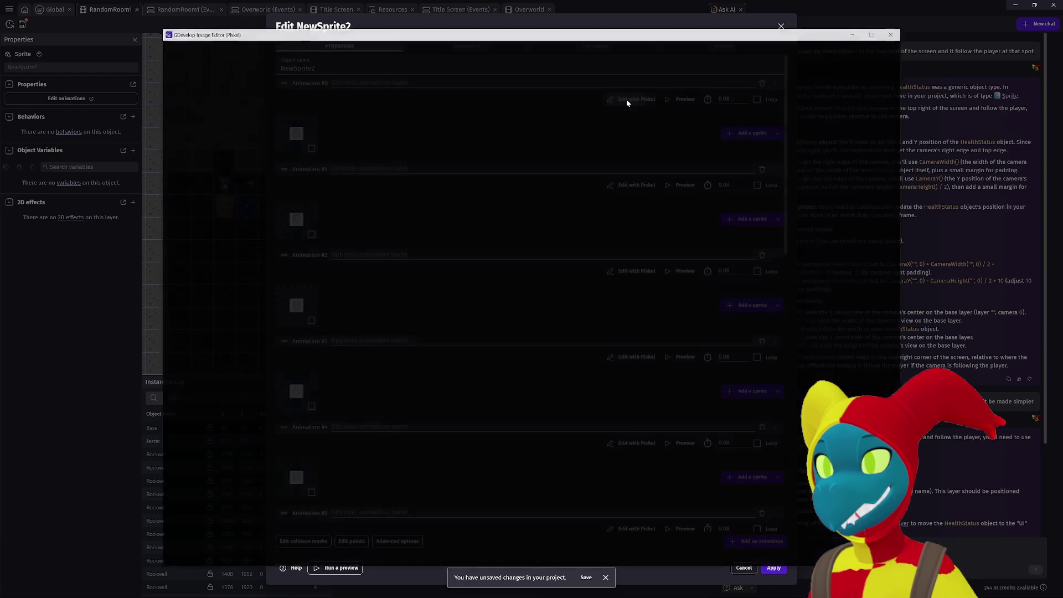
left_click(170, 251)
right_click(368, 211)
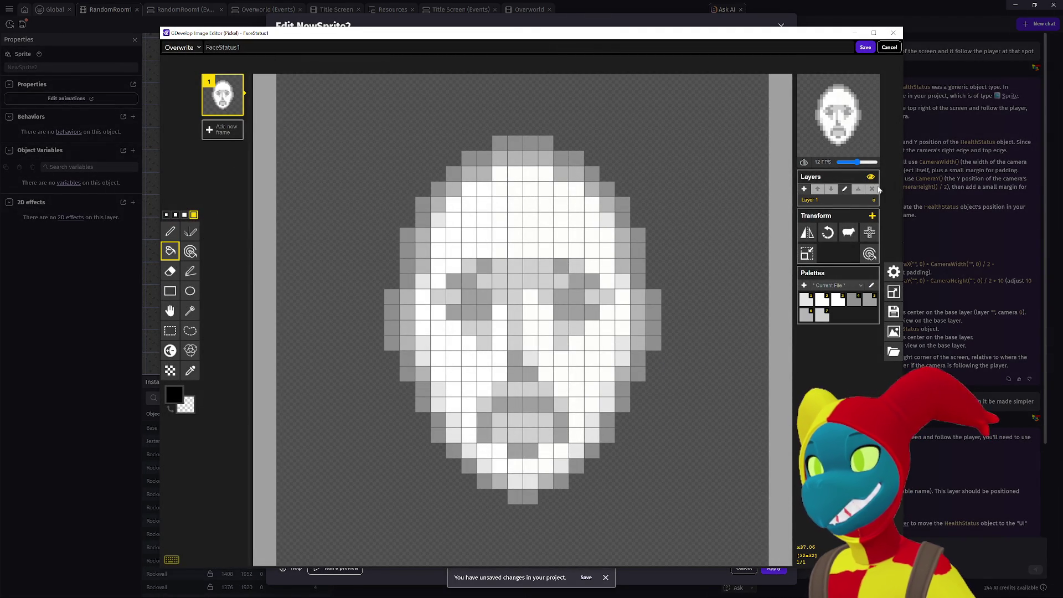
left_click(865, 47)
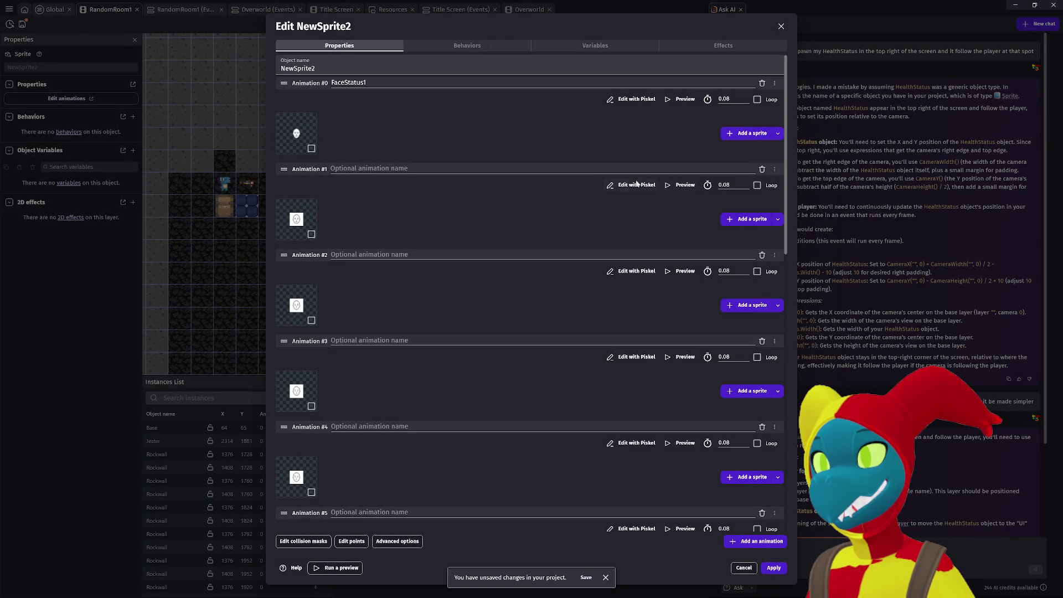
left_click(637, 184)
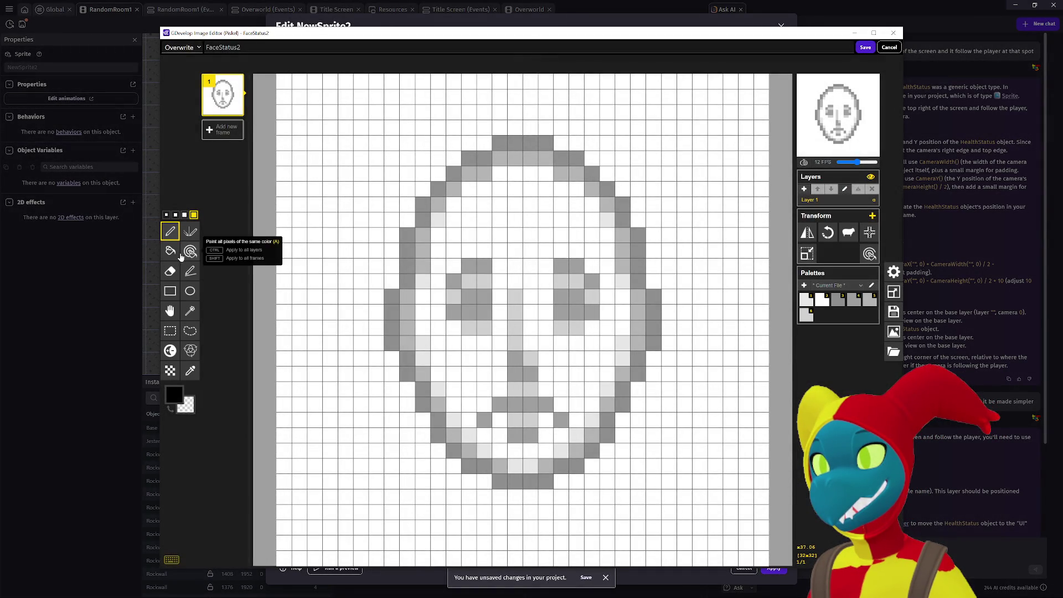
left_click(356, 221)
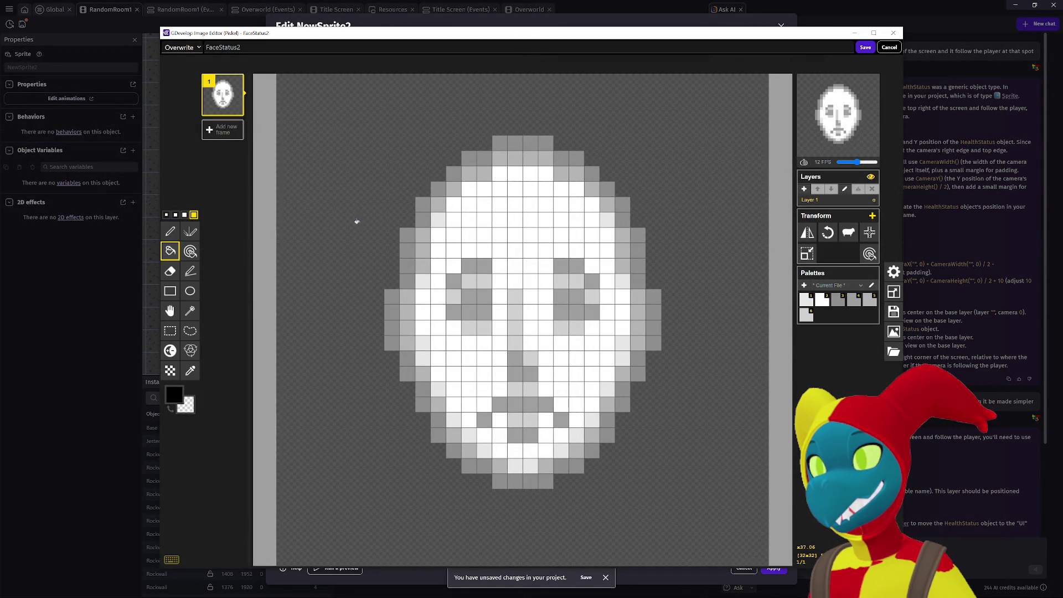
left_click(873, 48)
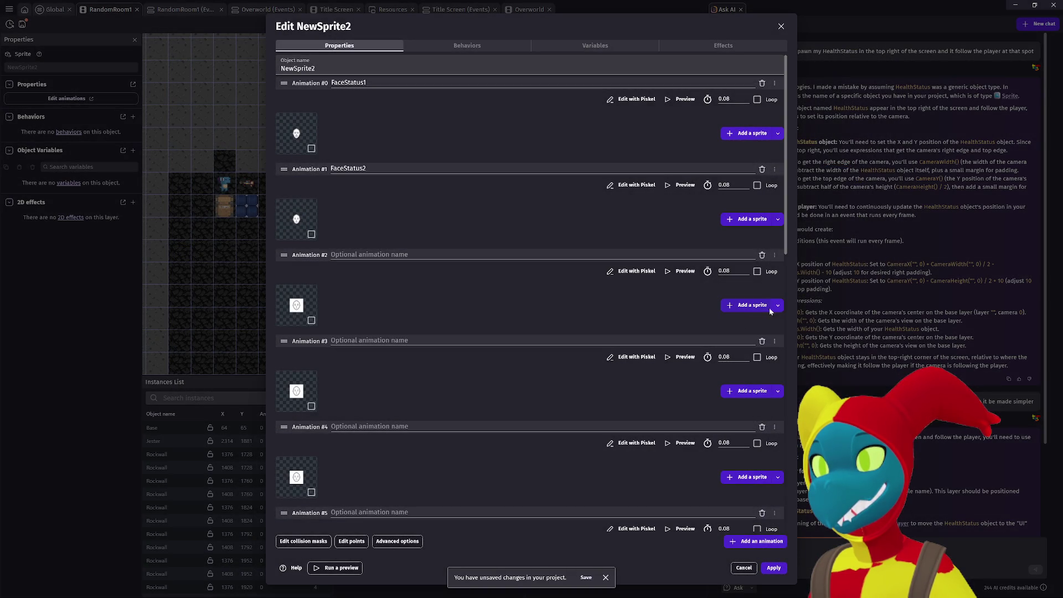
Clear the white background to transparent for FaceStatus3 and FaceStatus4 and save them.
left_click(616, 272)
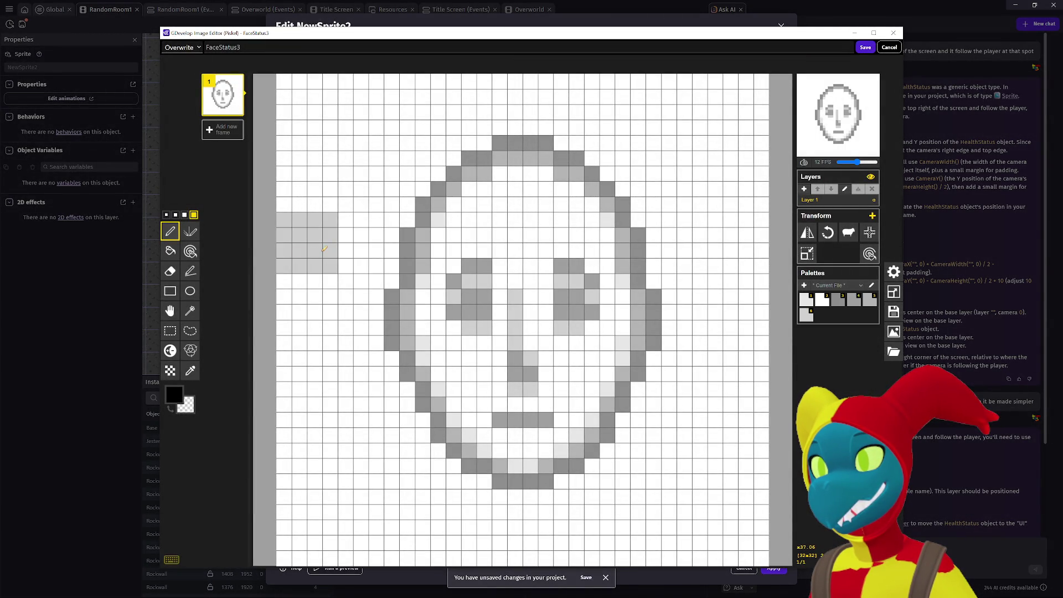
left_click(169, 251)
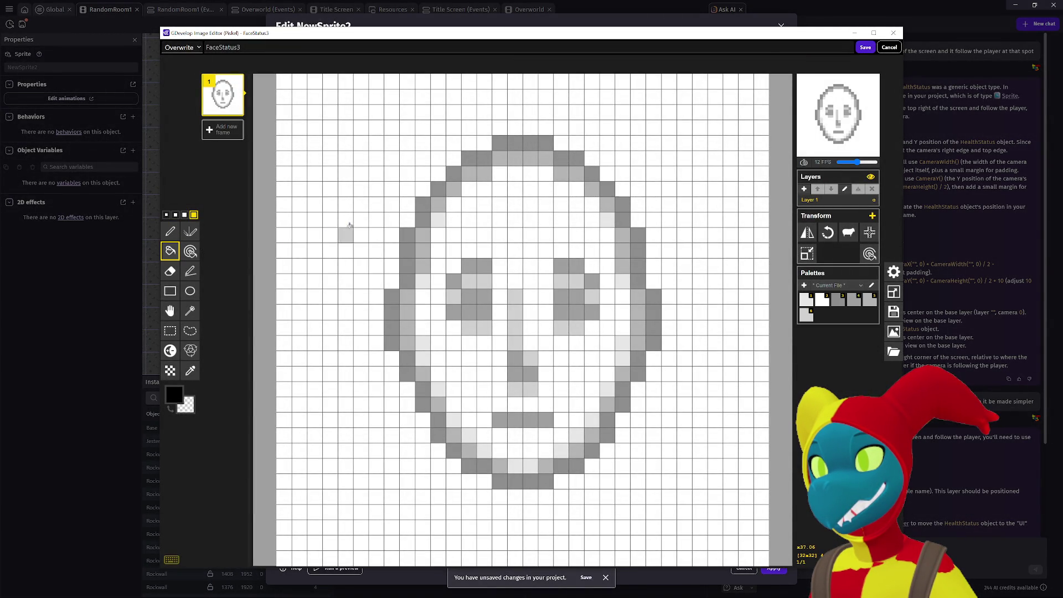
right_click(345, 230)
left_click(865, 47)
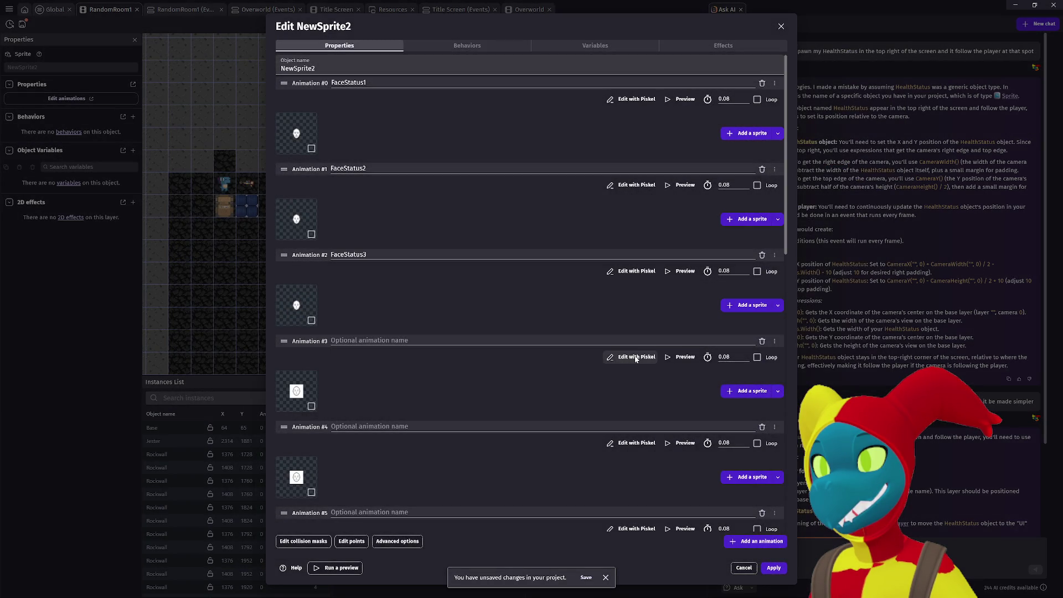
left_click(637, 357)
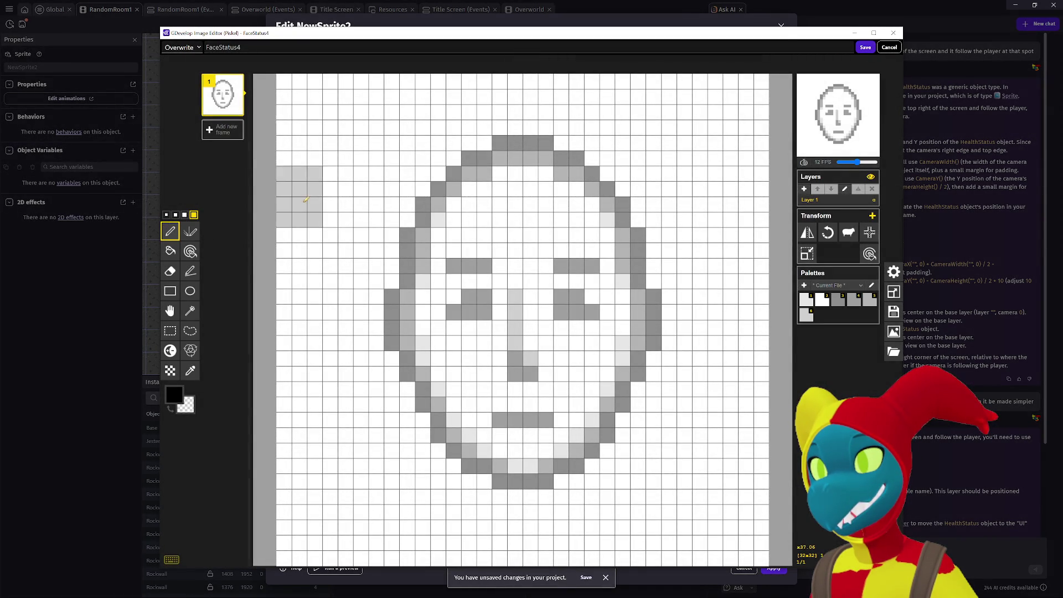
left_click(170, 251)
right_click(278, 193)
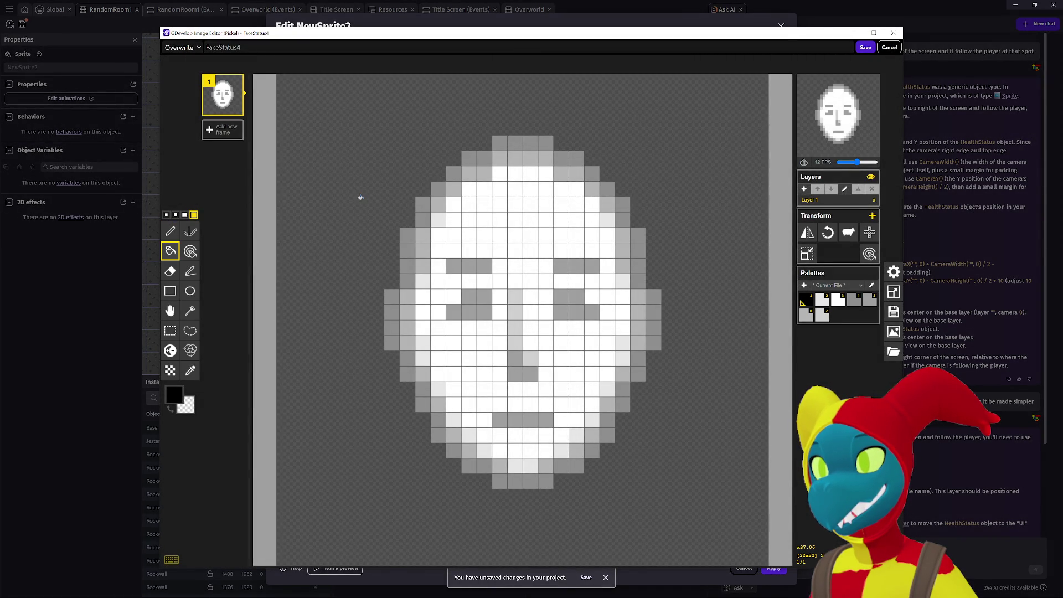
left_click(865, 47)
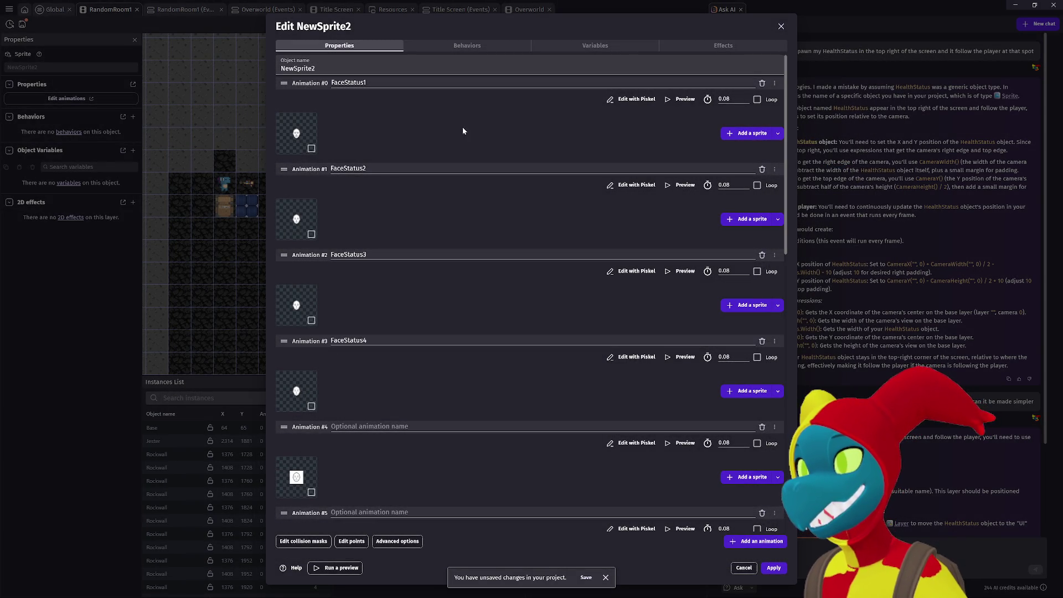
Reopen FaceStatus1 to confirm its background is transparent, then close it unchanged.
left_click(613, 100)
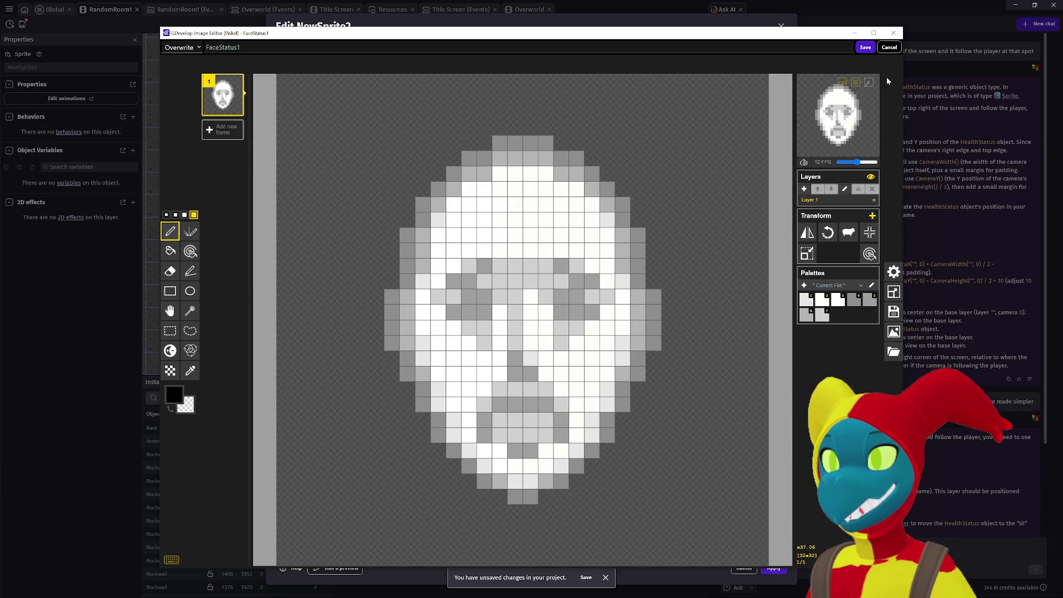
left_click(889, 47)
scroll(590, 308, "down", 2)
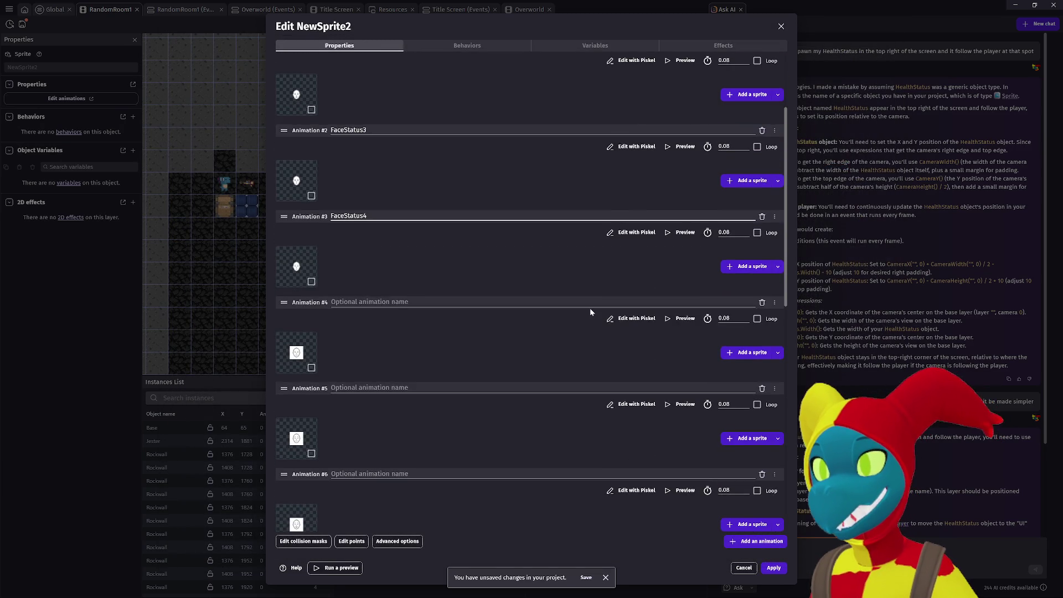
scroll(589, 309, "down", 5)
scroll(590, 310, "up", 7)
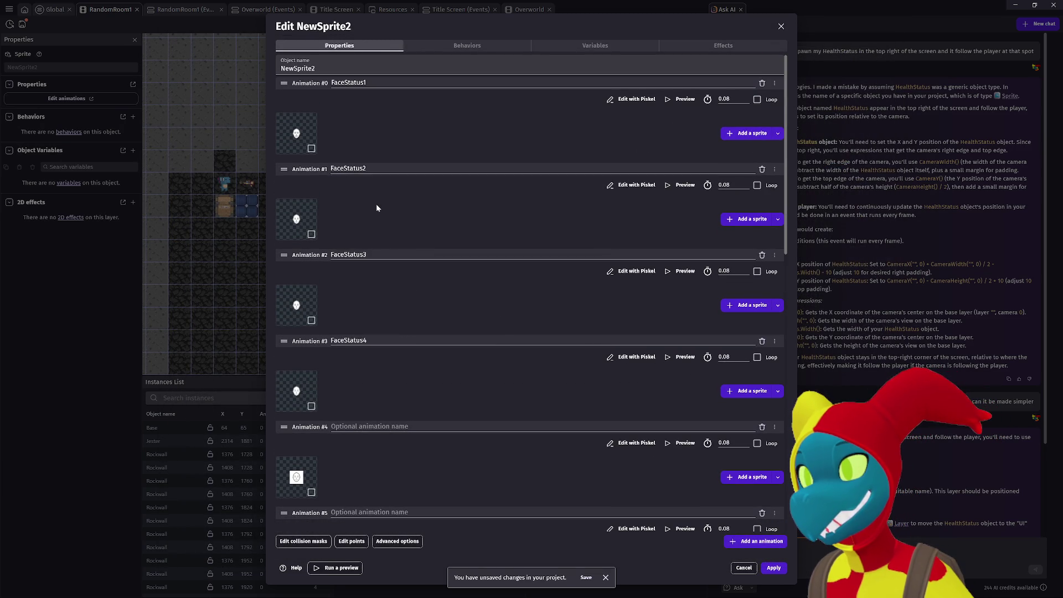
scroll(377, 208, "down", 4)
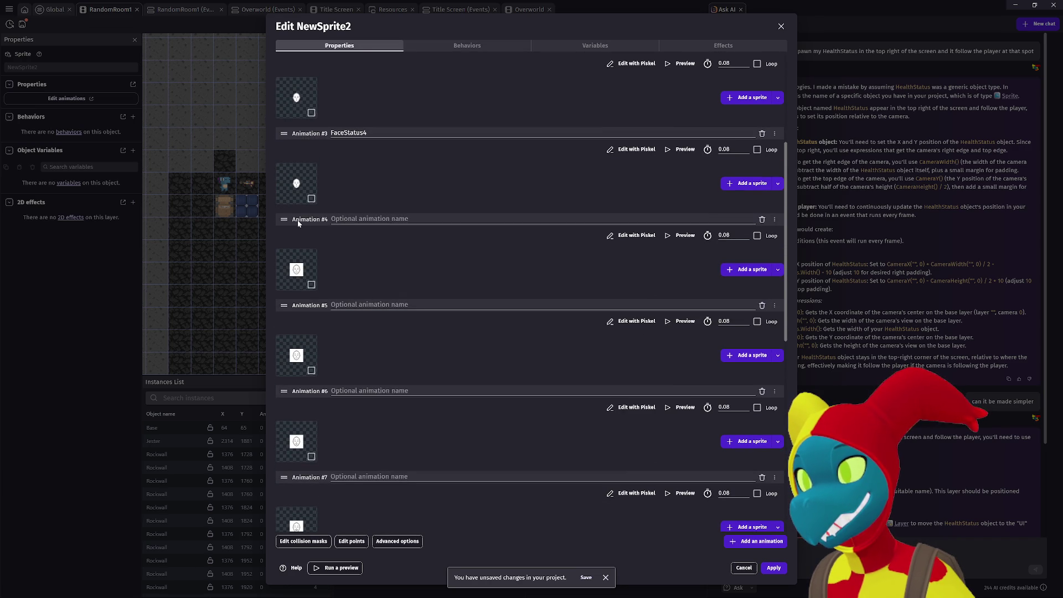
Make the white background transparent for FaceStatus5 and FaceStatus6 and save them.
left_click(613, 236)
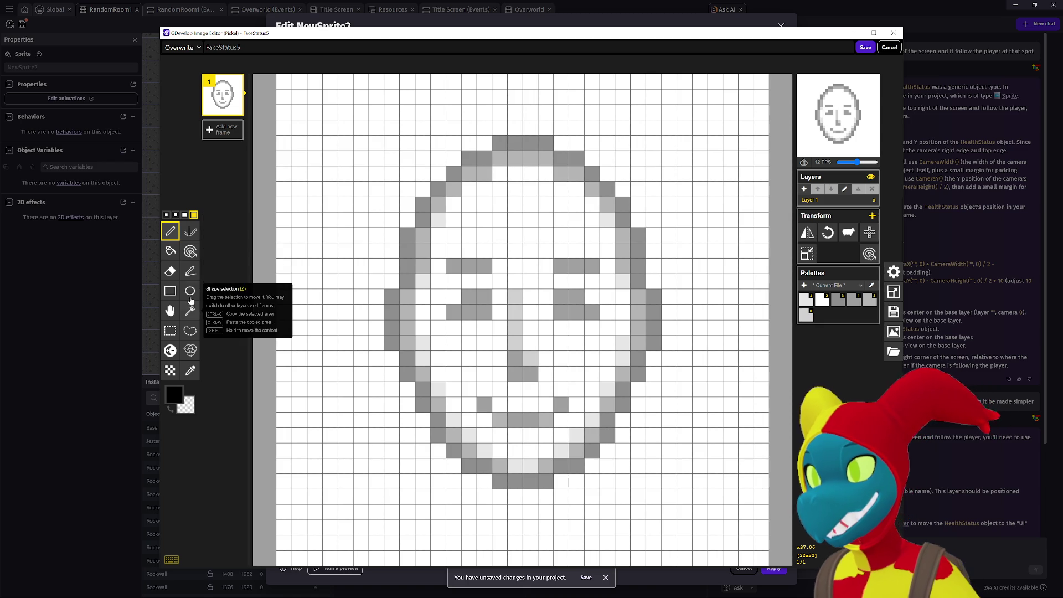
left_click(176, 255)
right_click(326, 205)
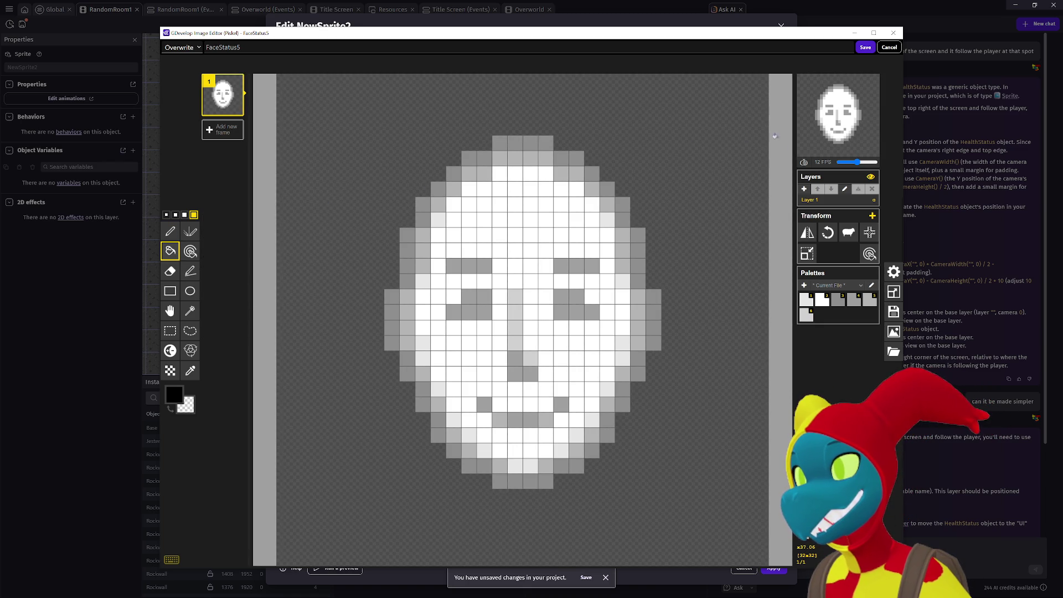
left_click(865, 48)
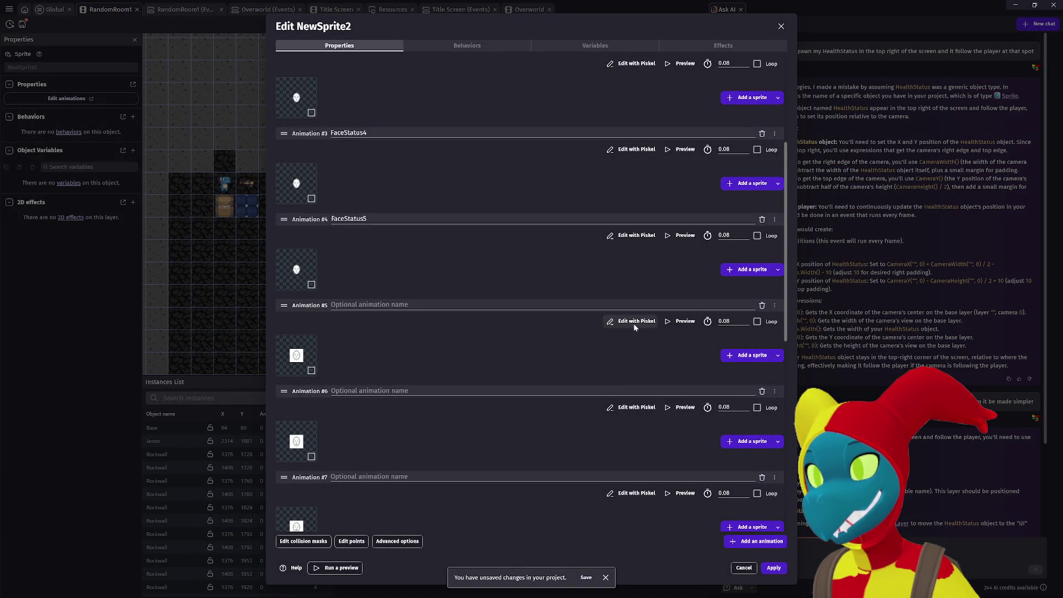
left_click(634, 324)
left_click(171, 251)
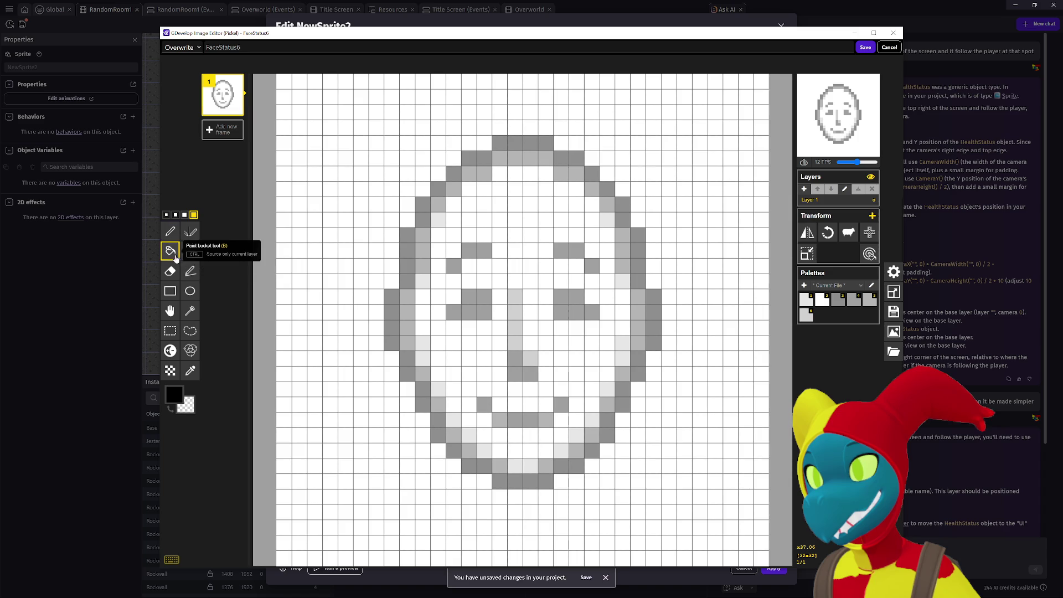
right_click(333, 219)
left_click(865, 47)
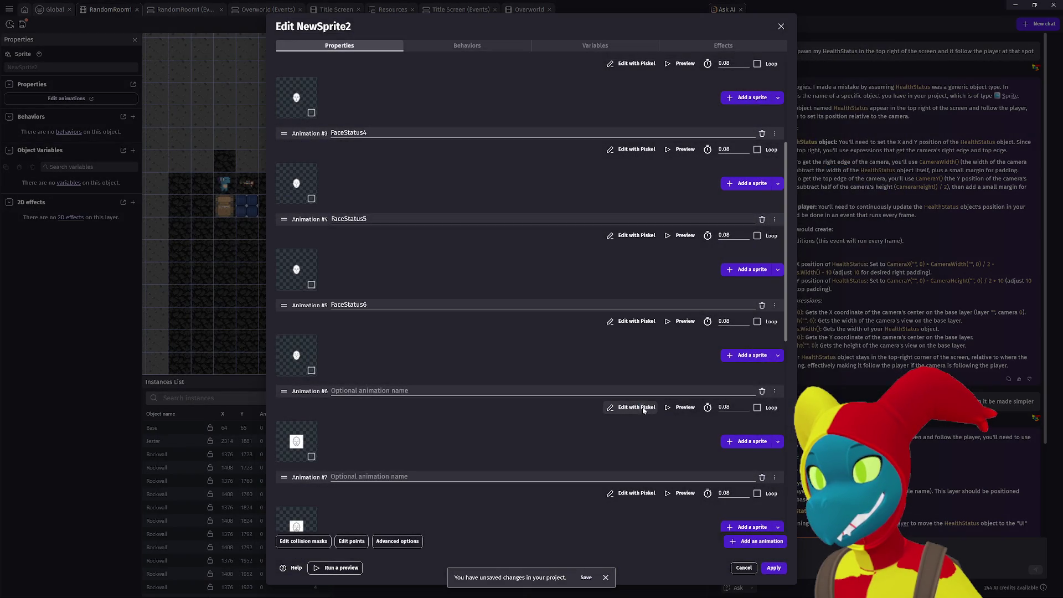
Clear the background to transparent for FaceStatus7 and FaceStatus8 and save both.
left_click(643, 407)
left_click(170, 253)
left_click(333, 183)
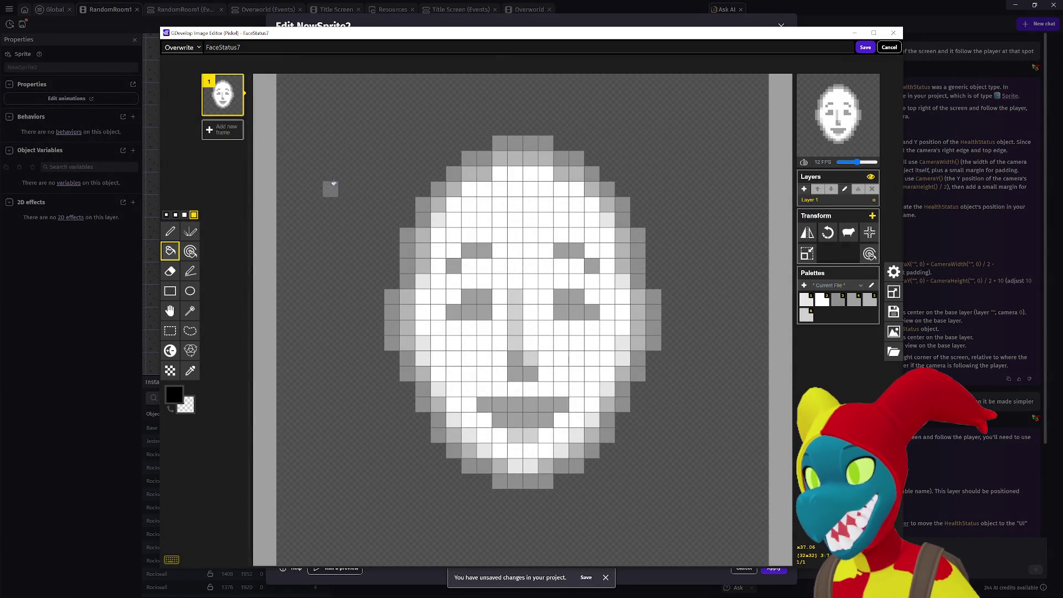
left_click(865, 48)
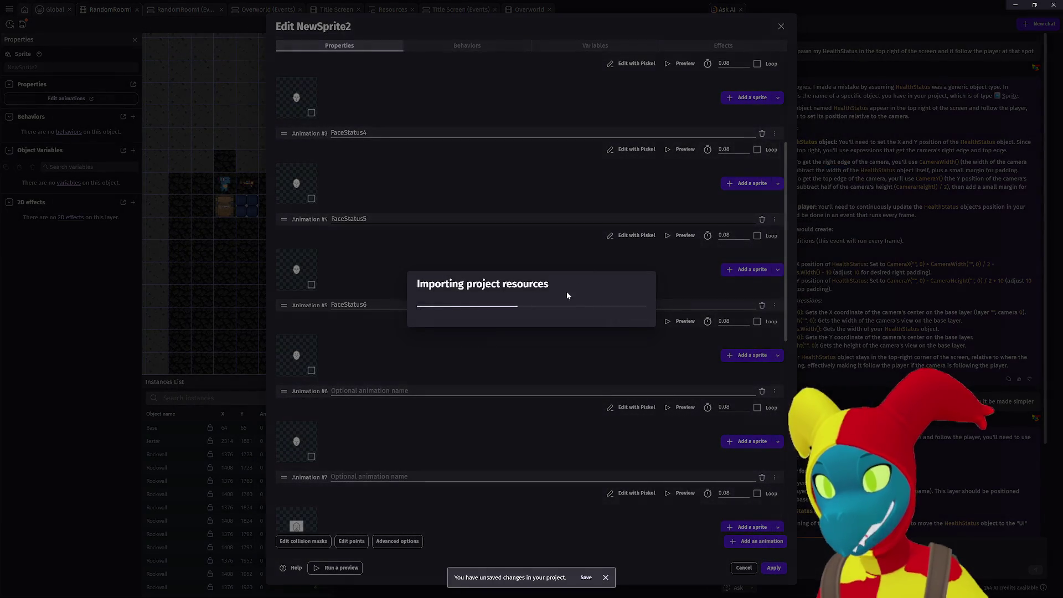
scroll(683, 375, "down", 2)
scroll(684, 375, "down", 2)
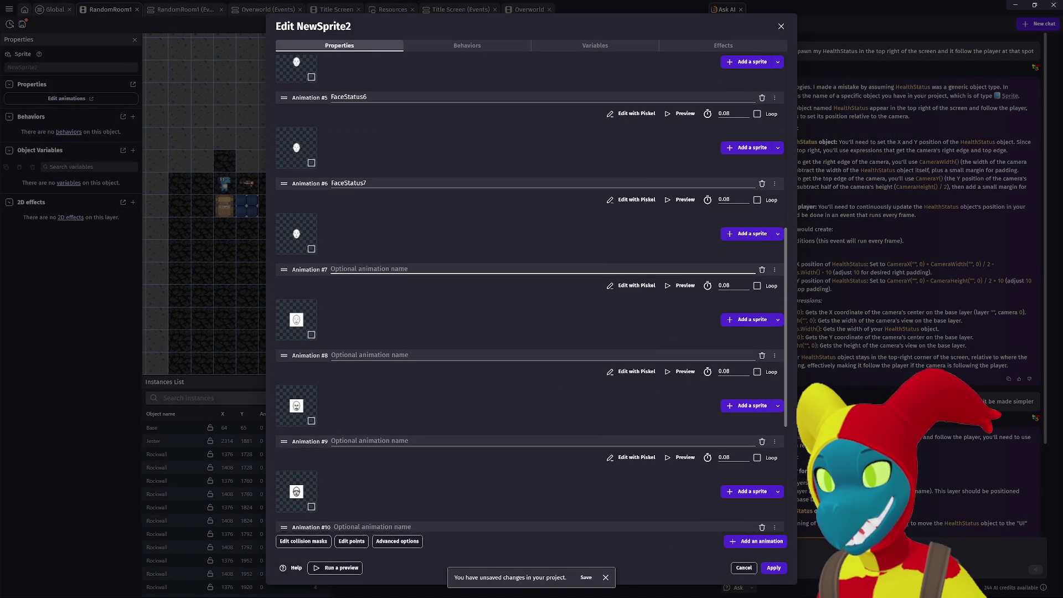
left_click(627, 287)
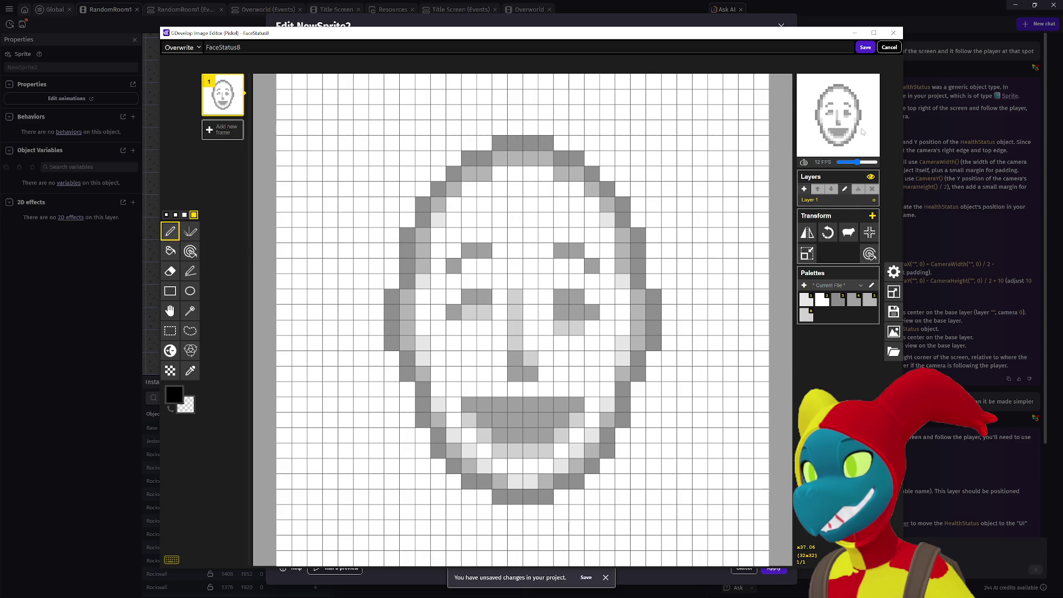
left_click(171, 253)
right_click(317, 248)
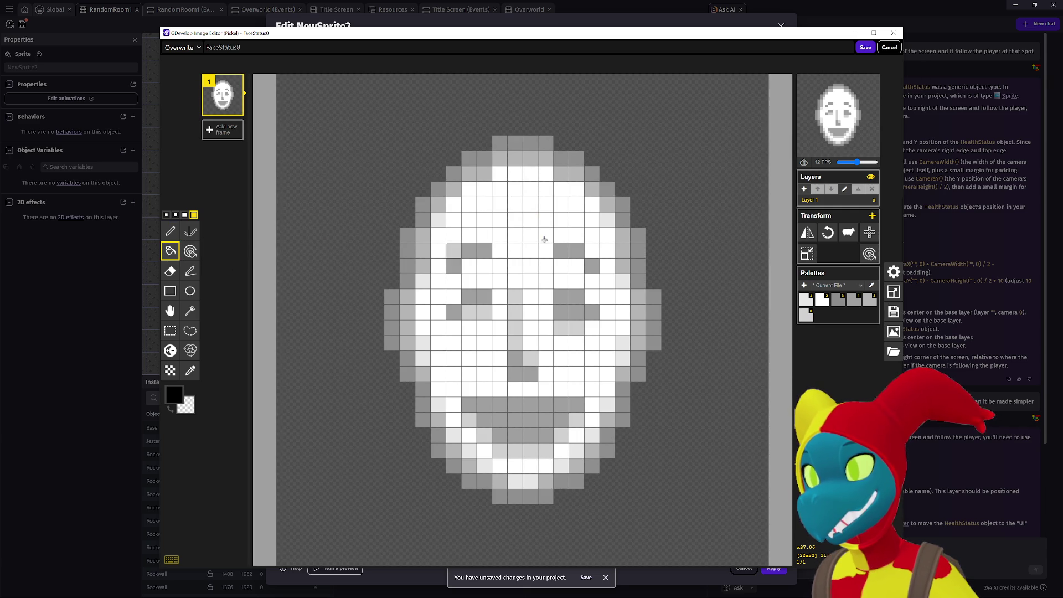
left_click(866, 47)
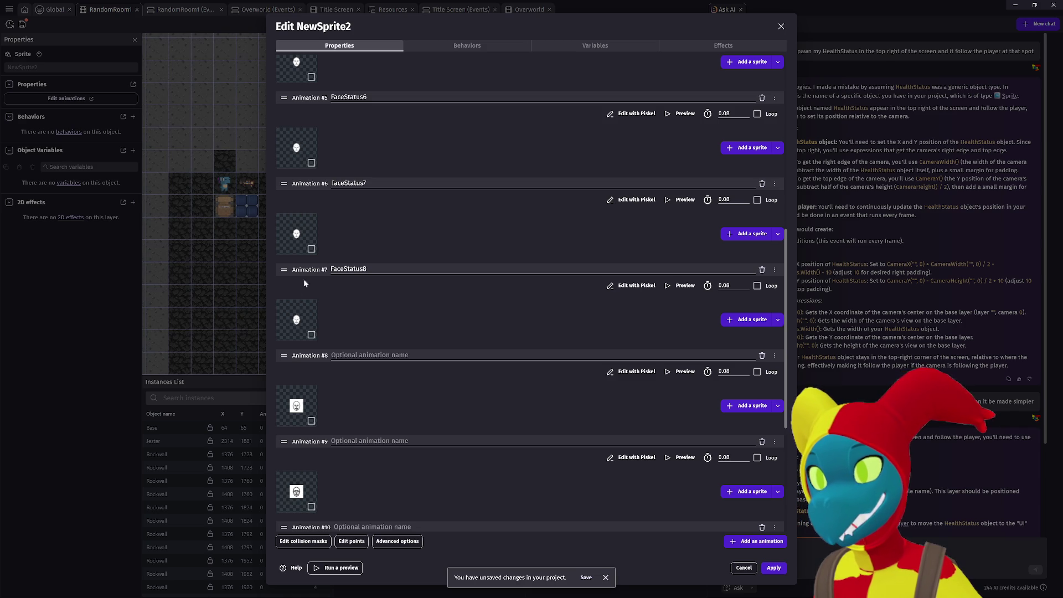
left_click(311, 335)
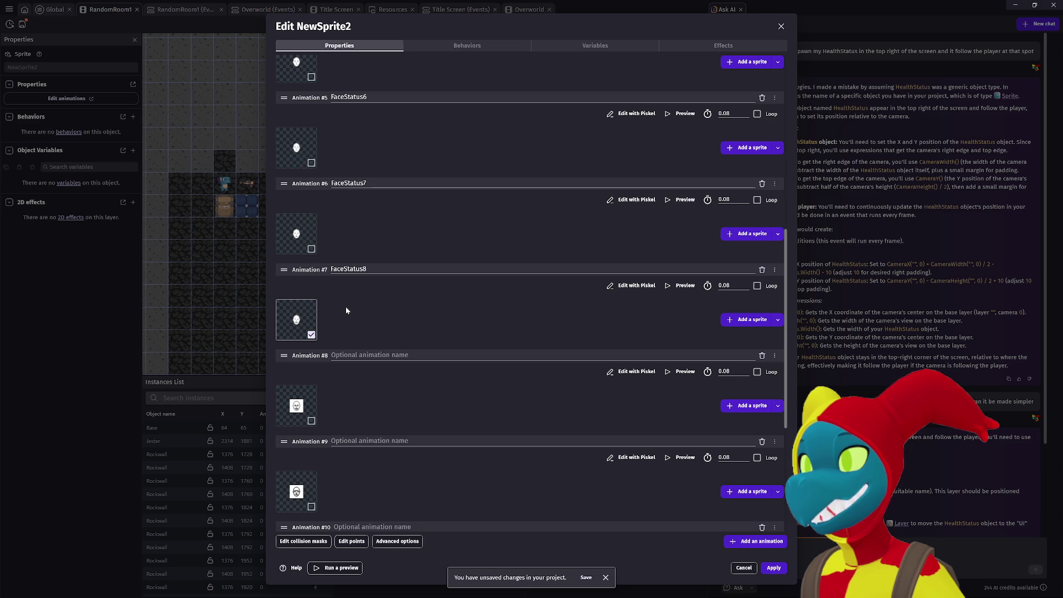
Review FaceStatus6, FaceStatus7 and FaceStatus8 in the image editor, closing each without changes.
left_click(634, 113)
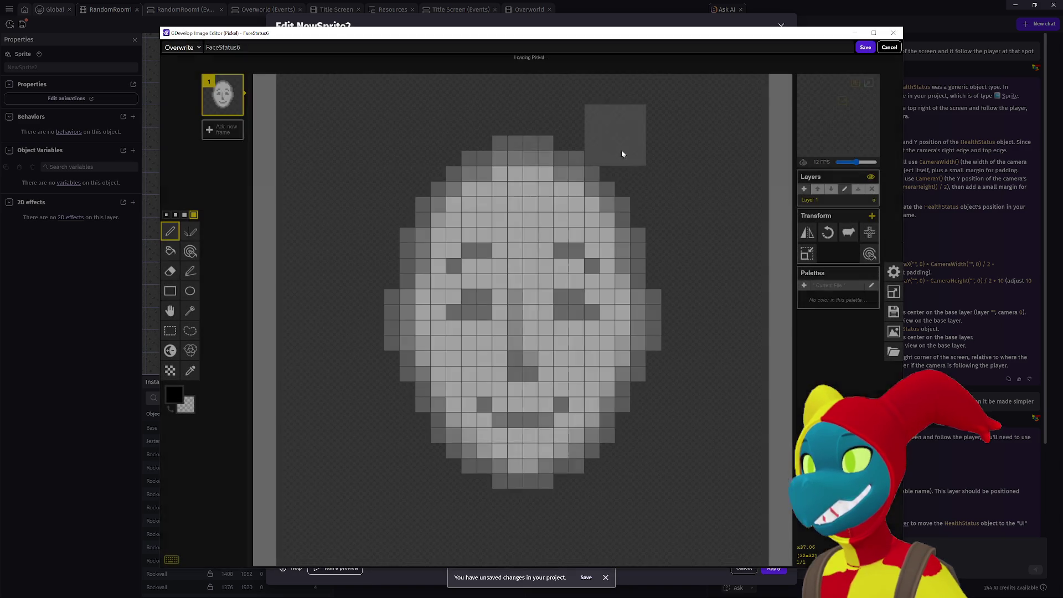
left_click(890, 48)
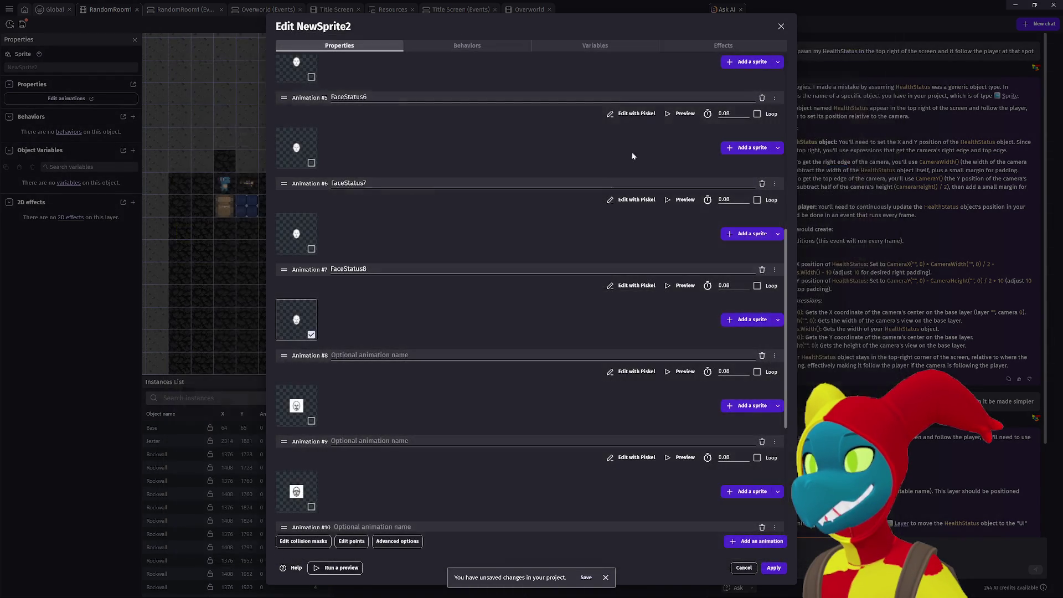
left_click(637, 199)
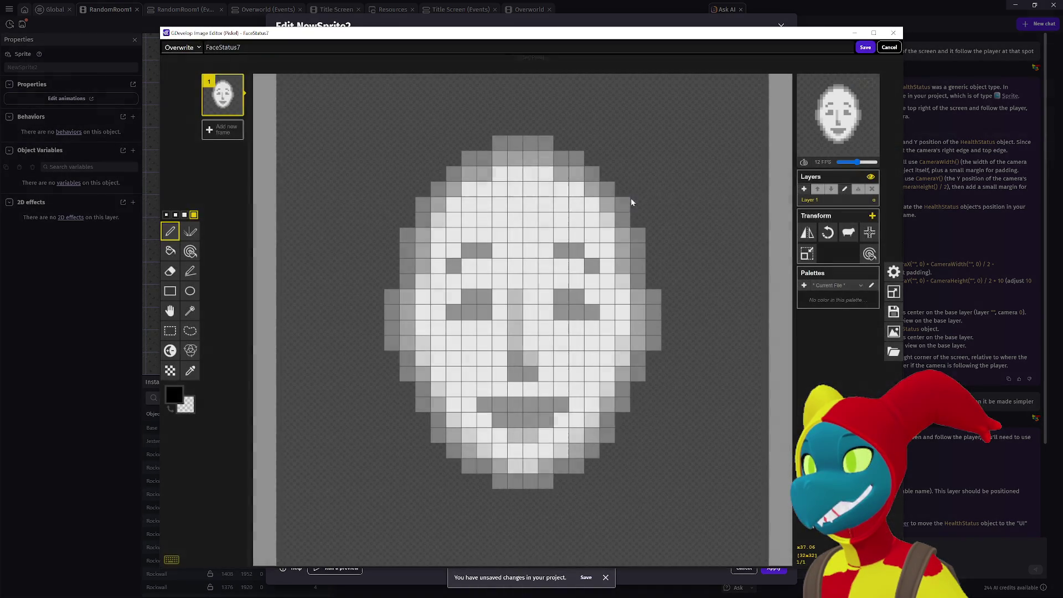
left_click(890, 47)
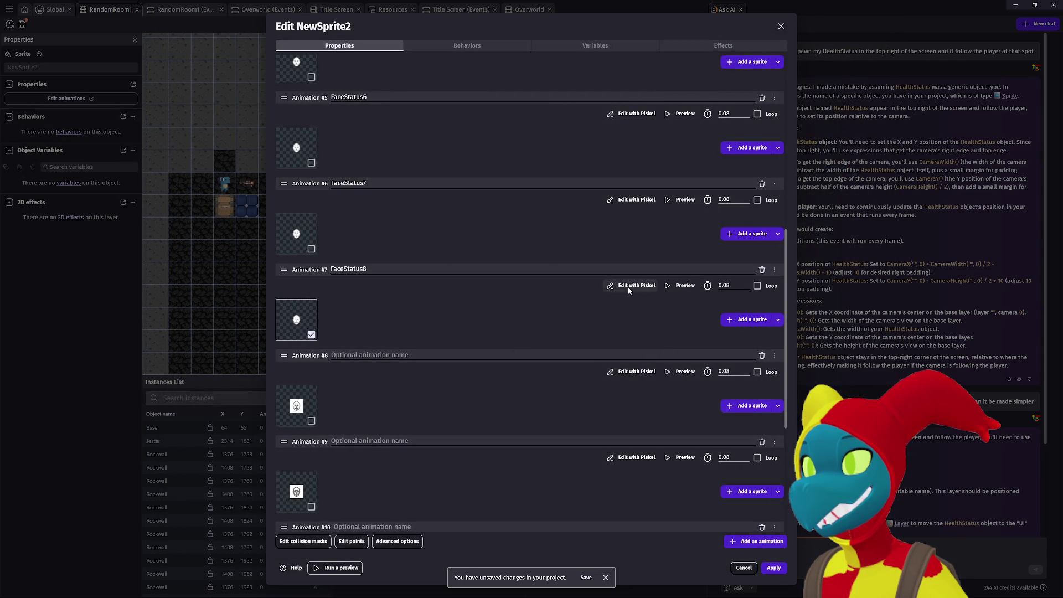
left_click(628, 287)
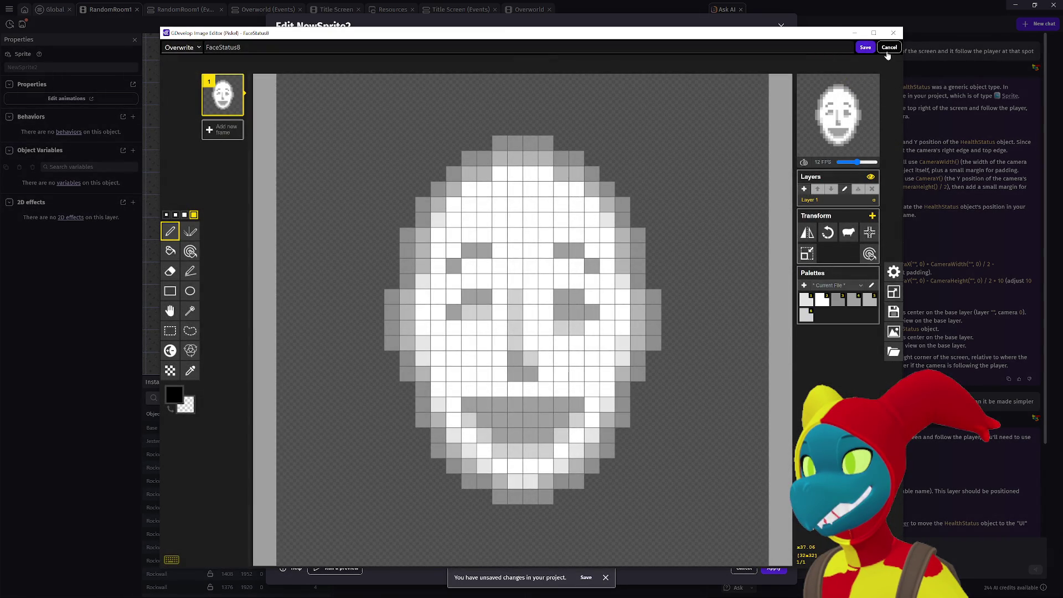
left_click(887, 48)
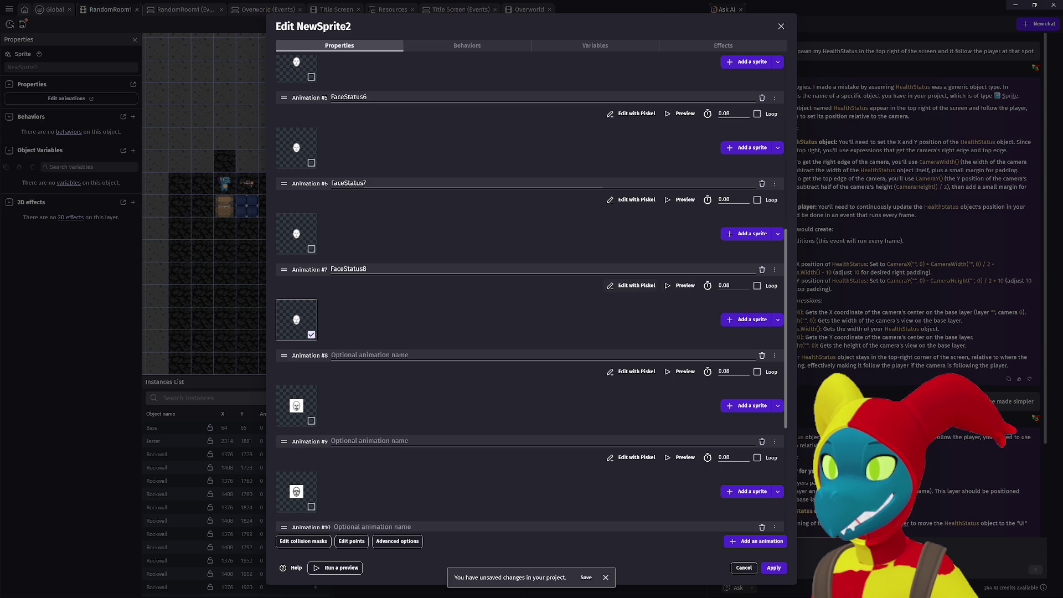
Delete the FaceStatus8 animation and start adding an image to FaceStatus7.
left_click(763, 269)
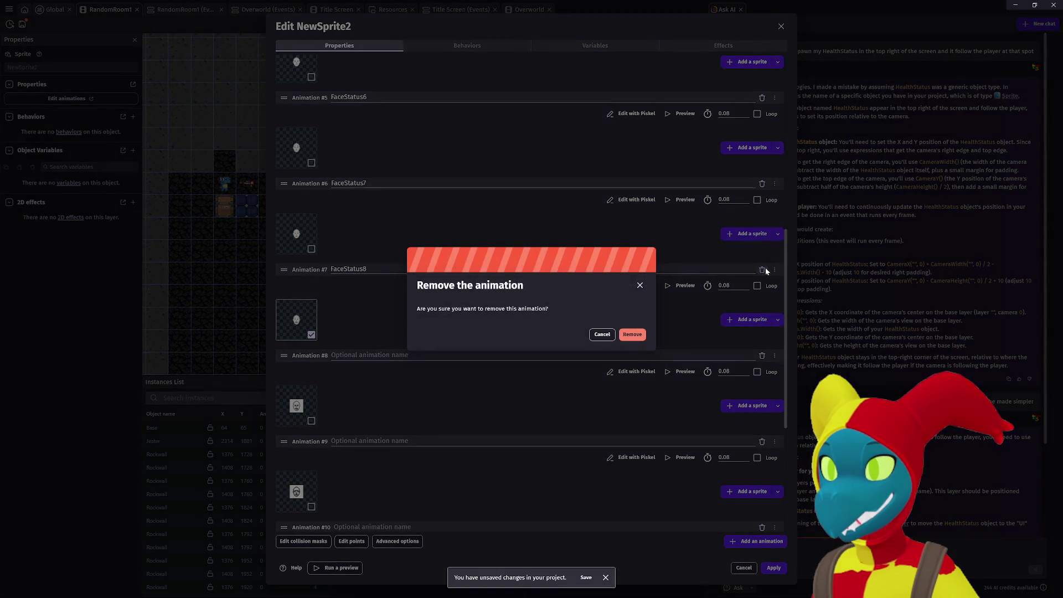
left_click(630, 336)
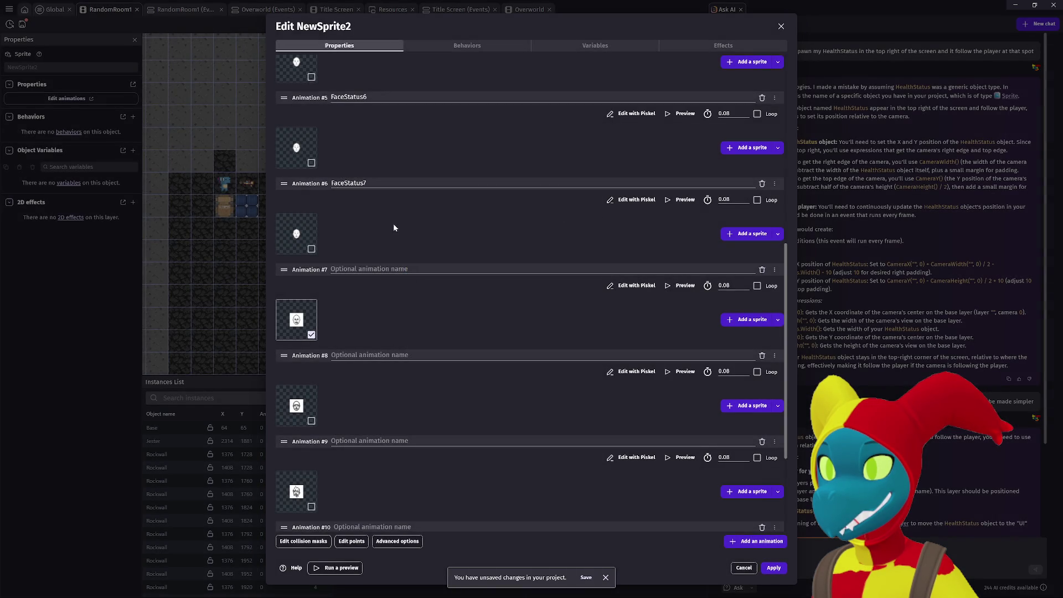
left_click(742, 234)
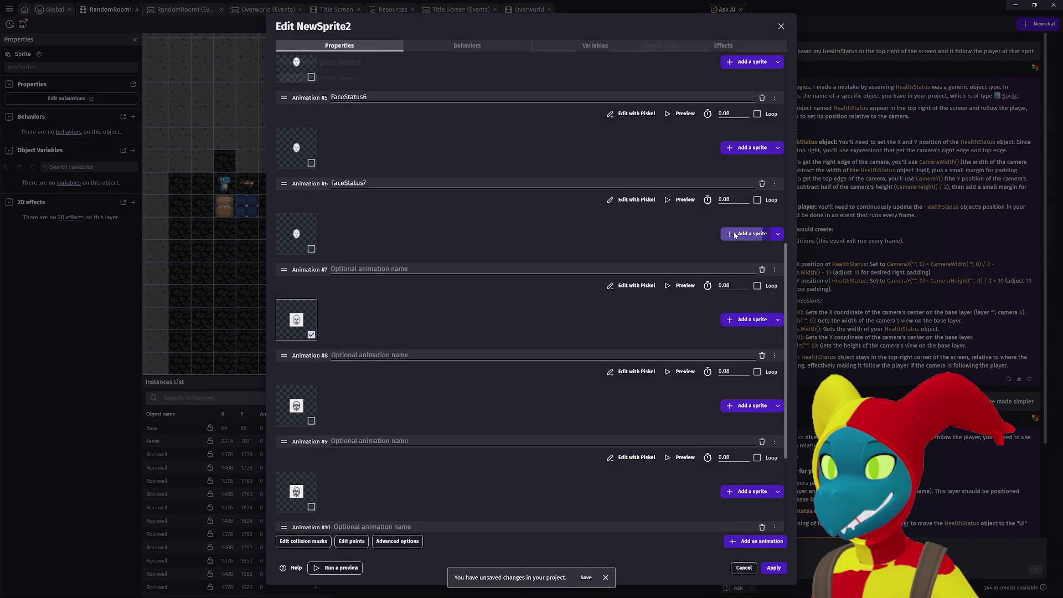
Add FaceStatus8.png as FaceStatus7's second frame, set 1.2 s frame time, preview, and enable Loop.
double_click(449, 125)
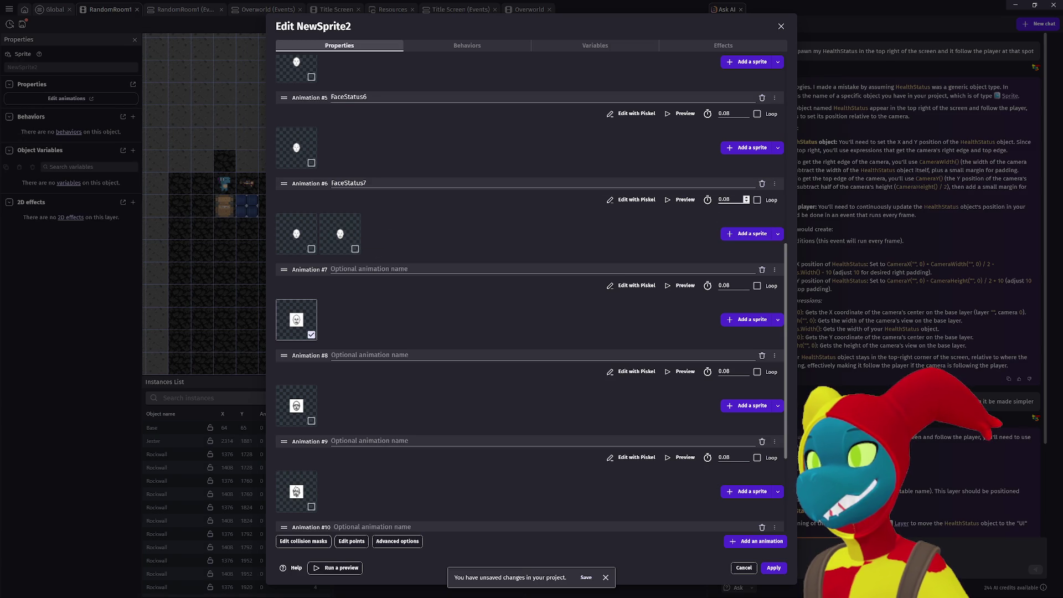
double_click(725, 199)
type("1")
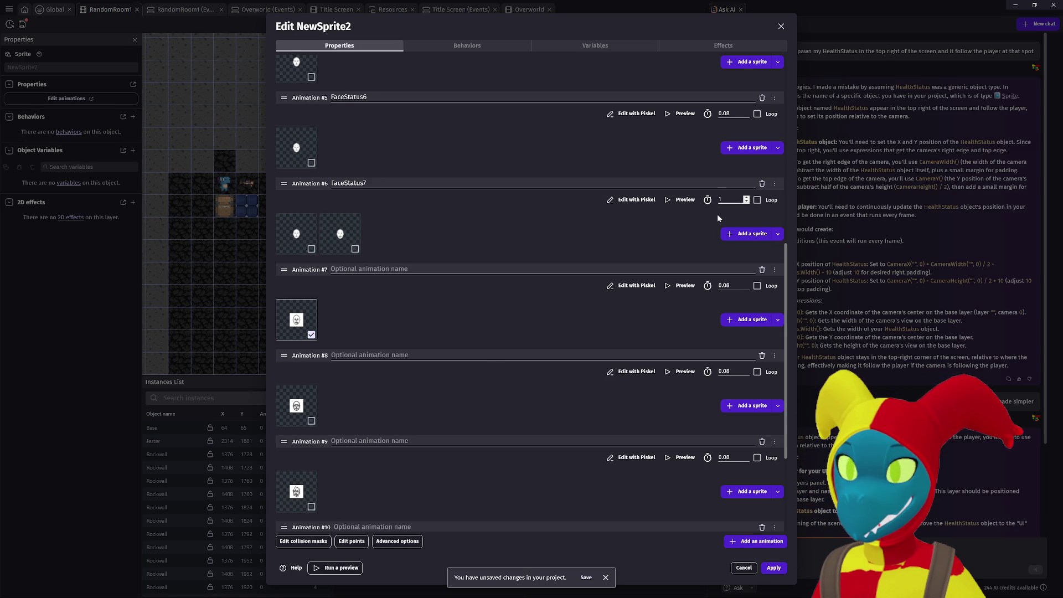
type(".2")
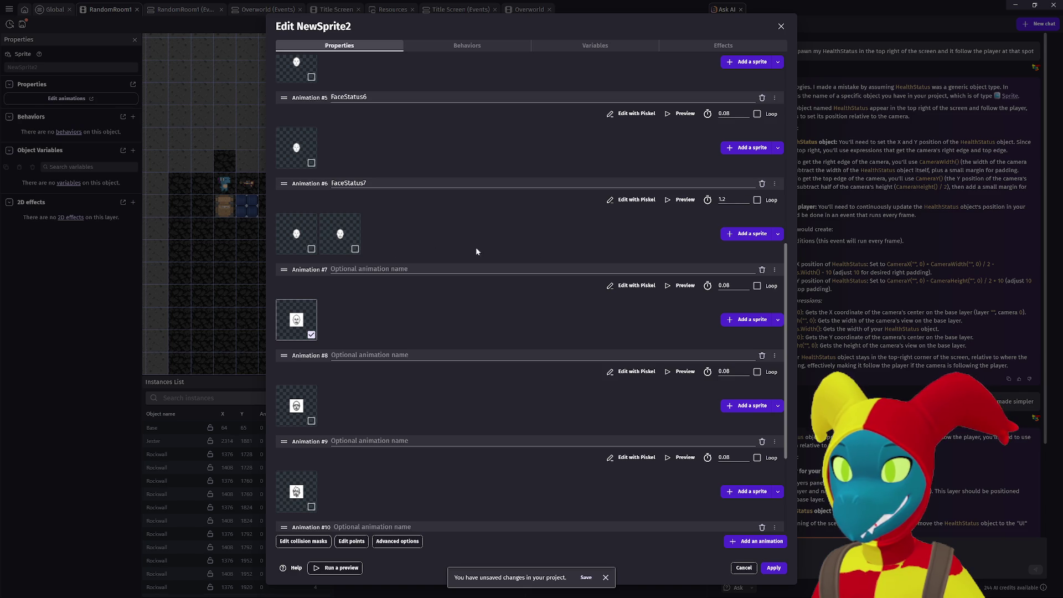
left_click(671, 201)
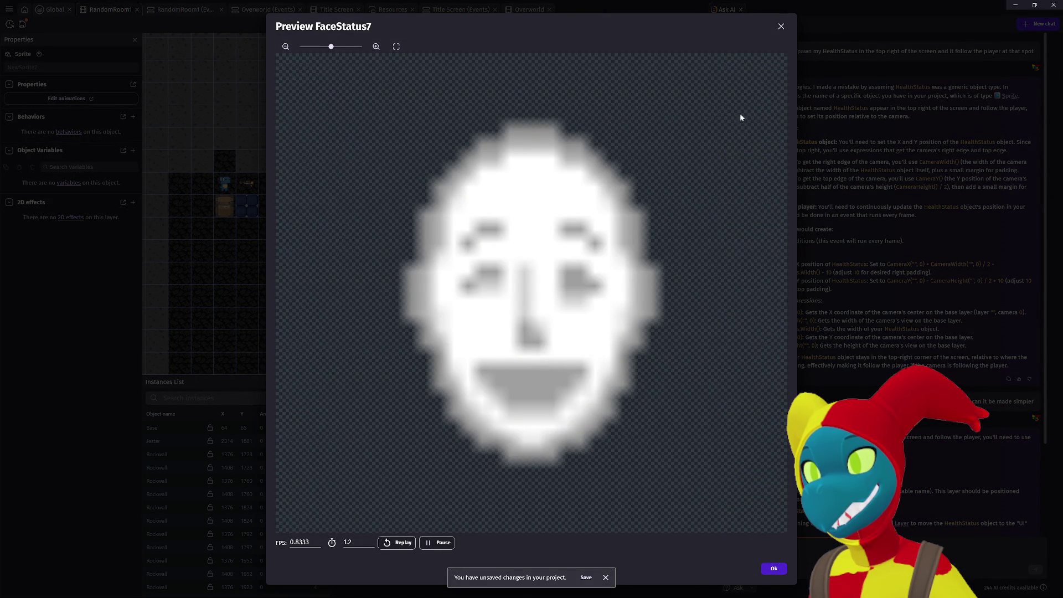
left_click(782, 26)
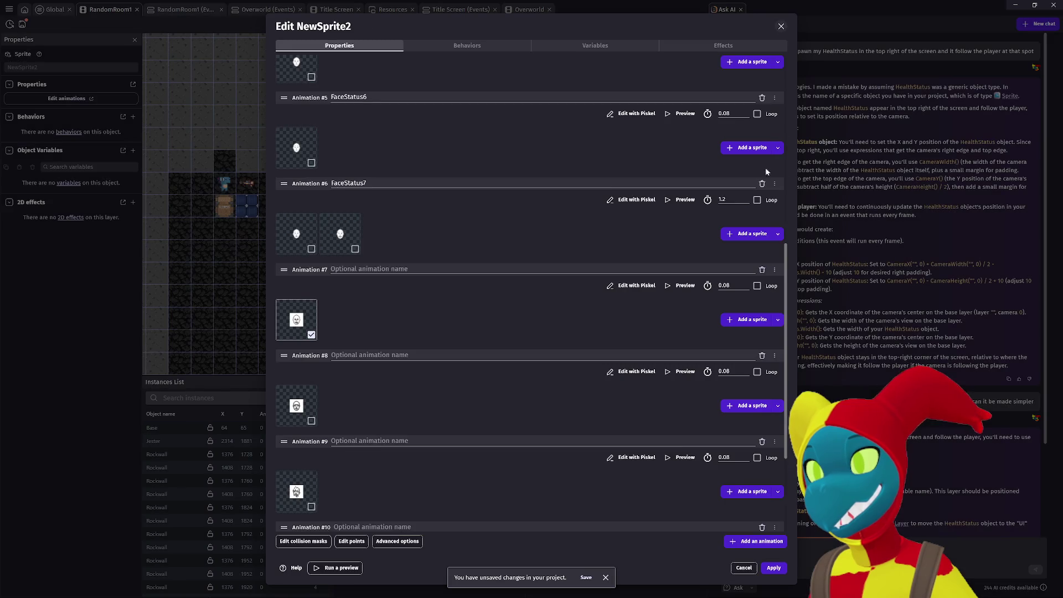
left_click(757, 286)
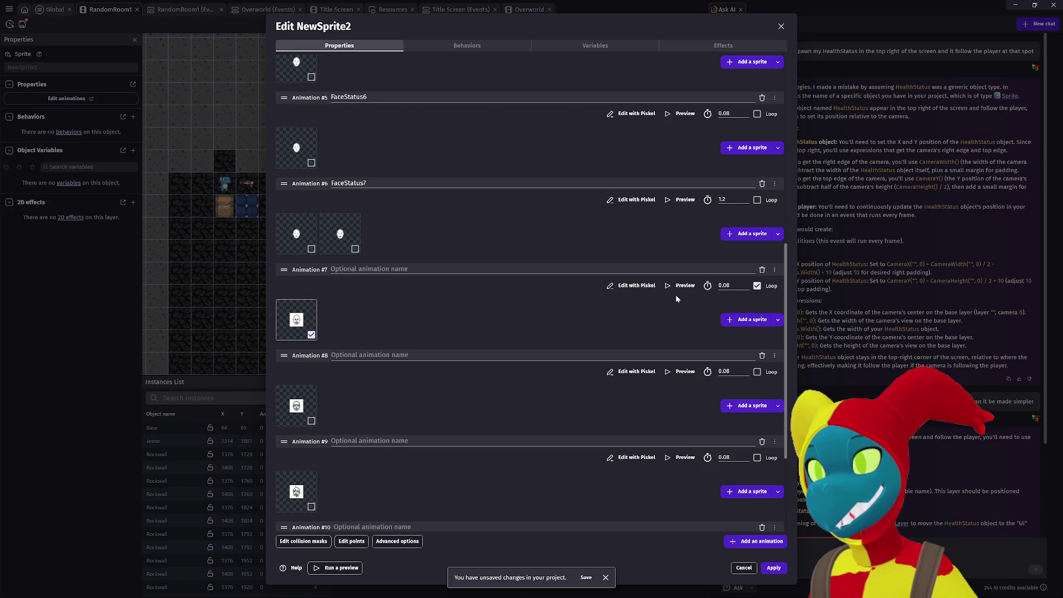
left_click(312, 250)
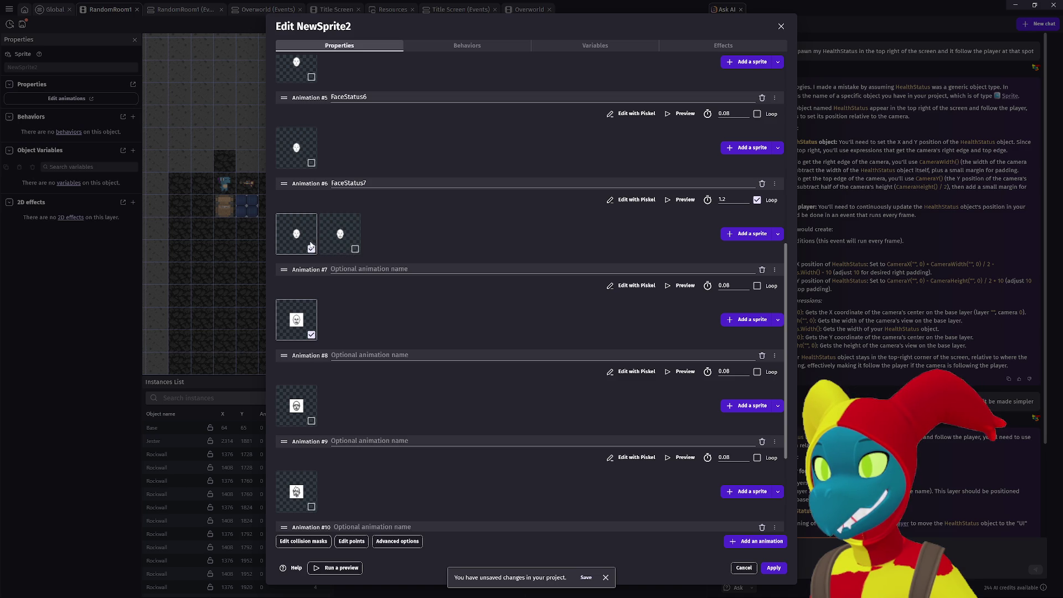
left_click(311, 335)
left_click(312, 250)
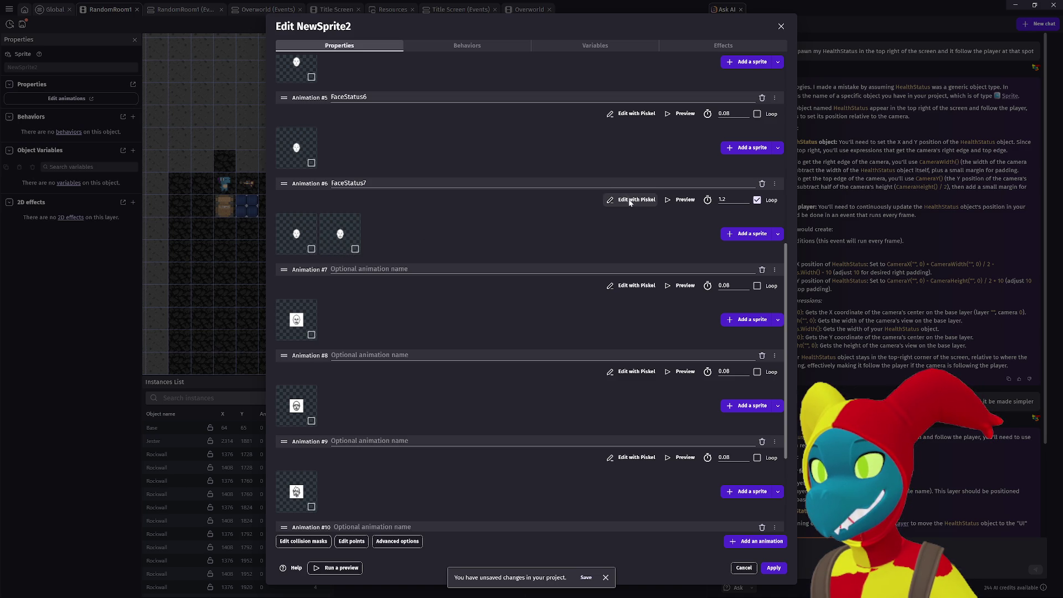
left_click(745, 233)
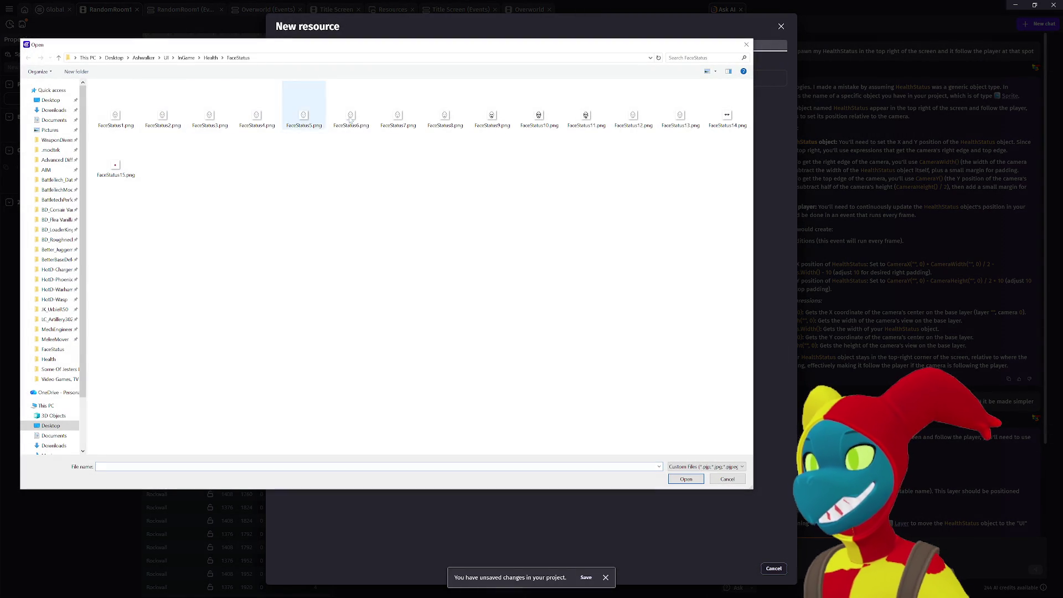
Add two more FaceStatus7.png frames to FaceStatus7 and preview the four-frame animation.
double_click(398, 117)
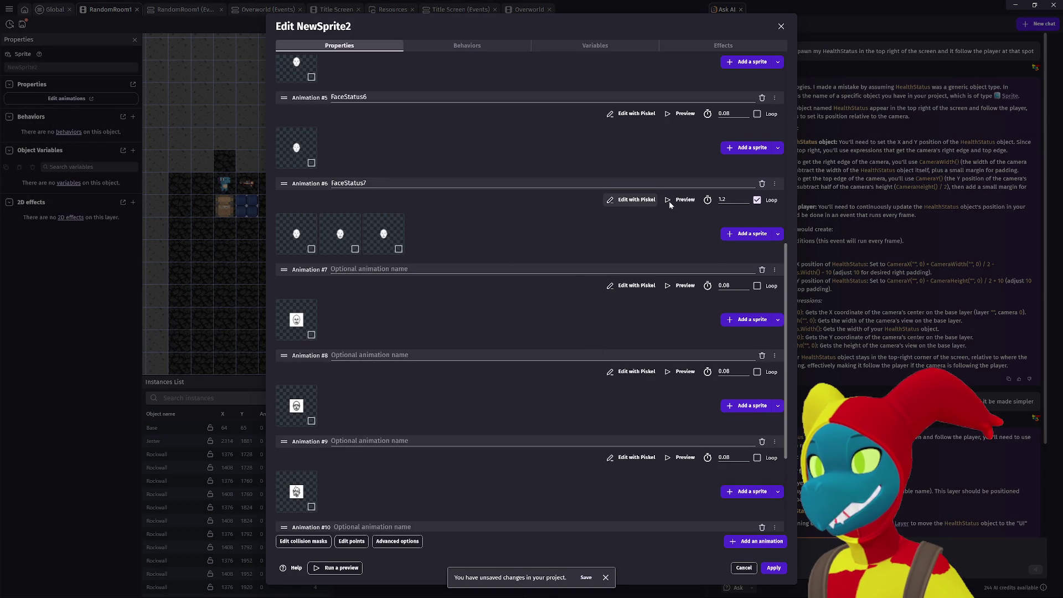
left_click(737, 238)
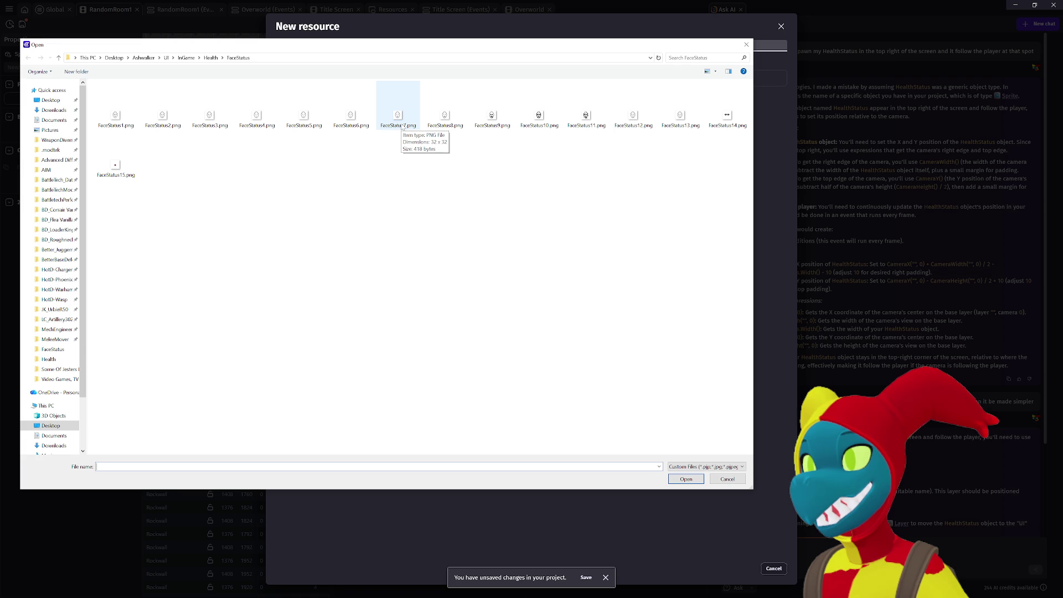
double_click(391, 127)
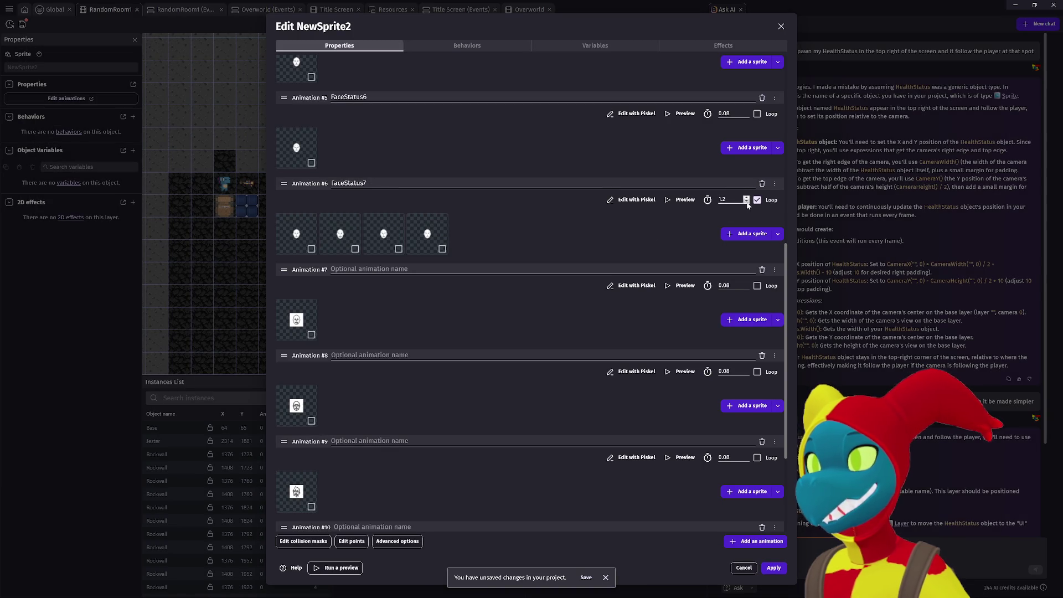
left_click(678, 201)
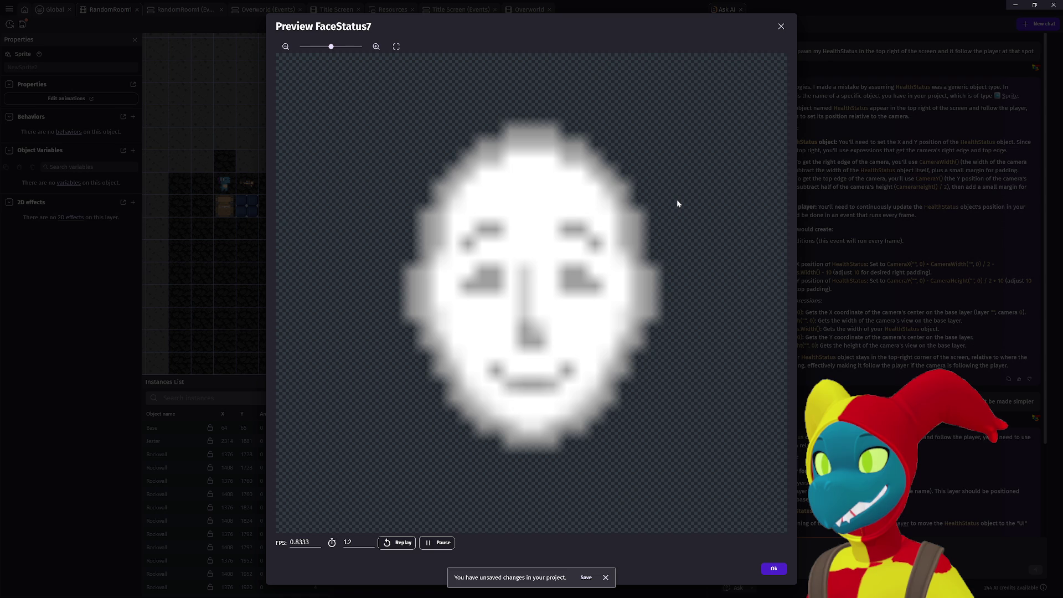
left_click(775, 569)
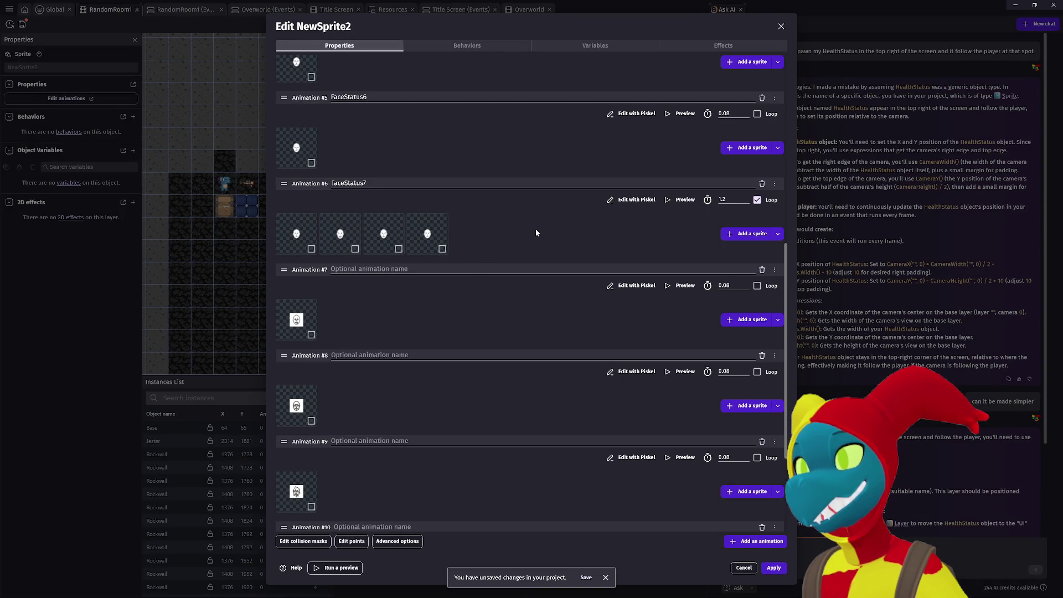
scroll(536, 232, "down", 3)
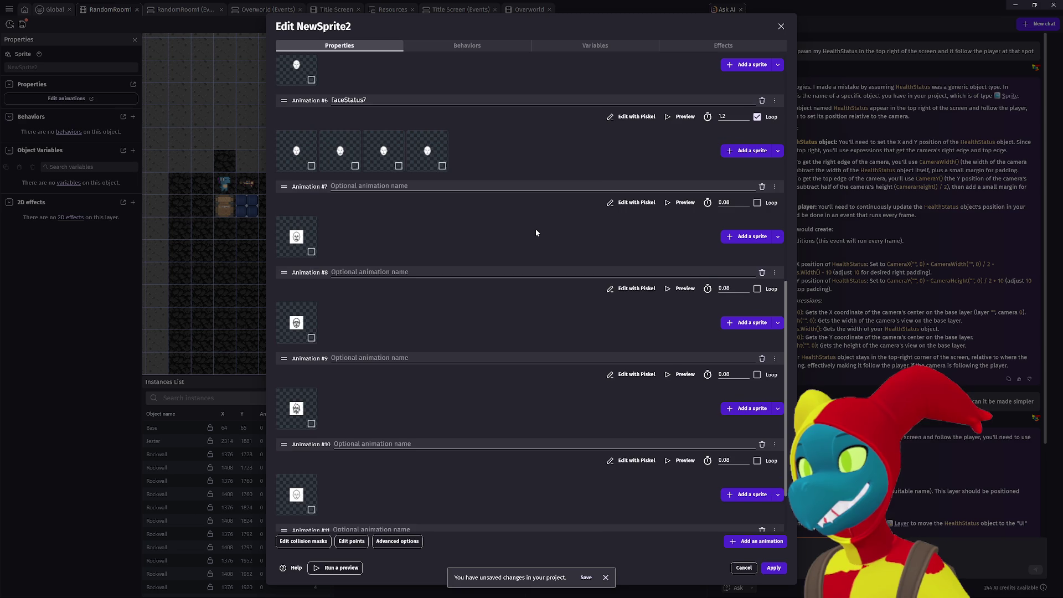
scroll(536, 230, "up", 3)
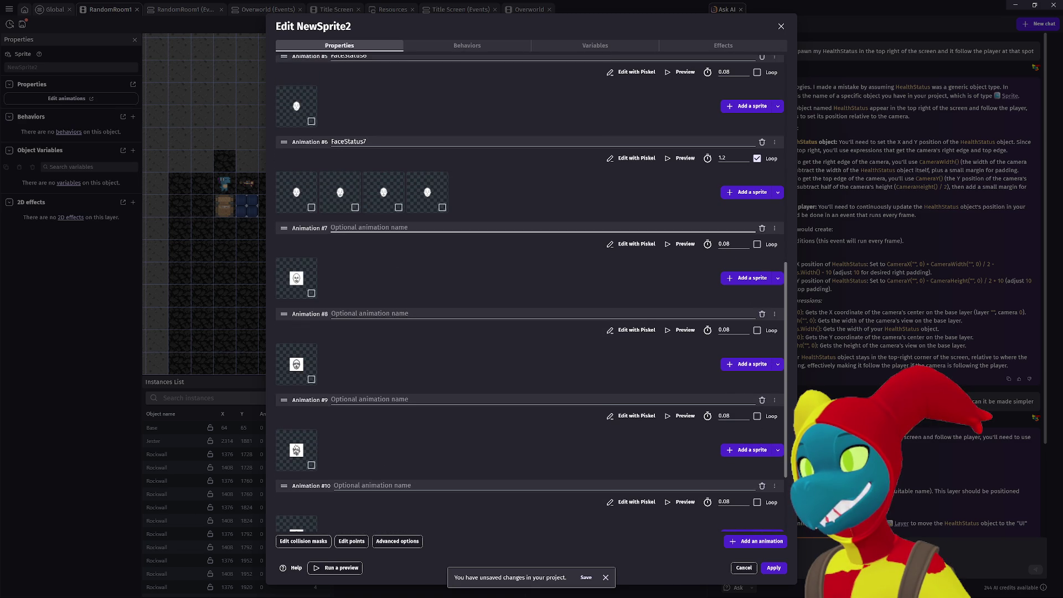
Make the white background around the FaceStatus9 skull transparent and save it.
scroll(383, 263, "up", 2)
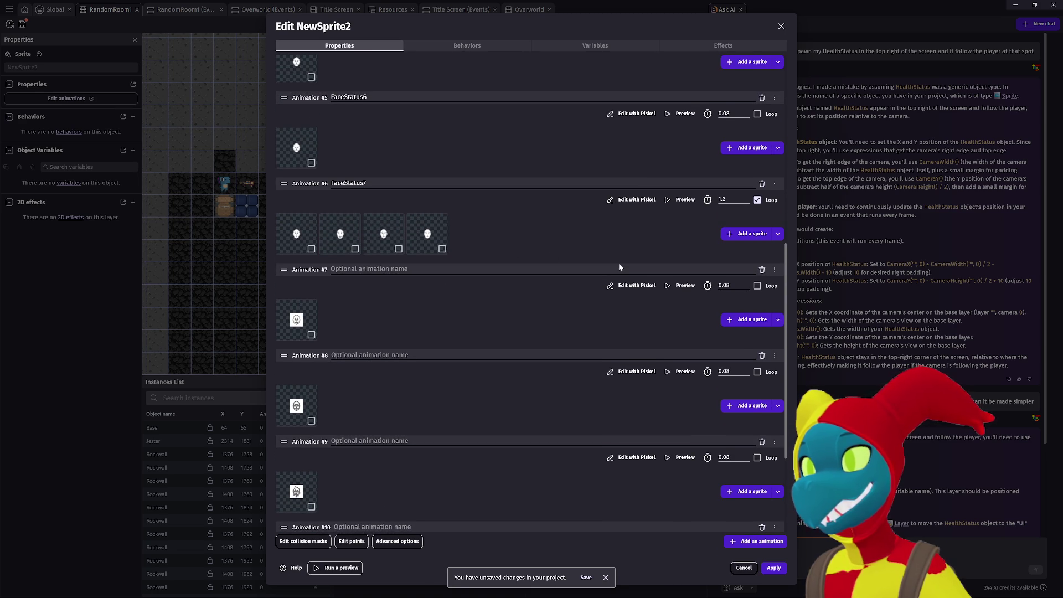
scroll(396, 297, "down", 2)
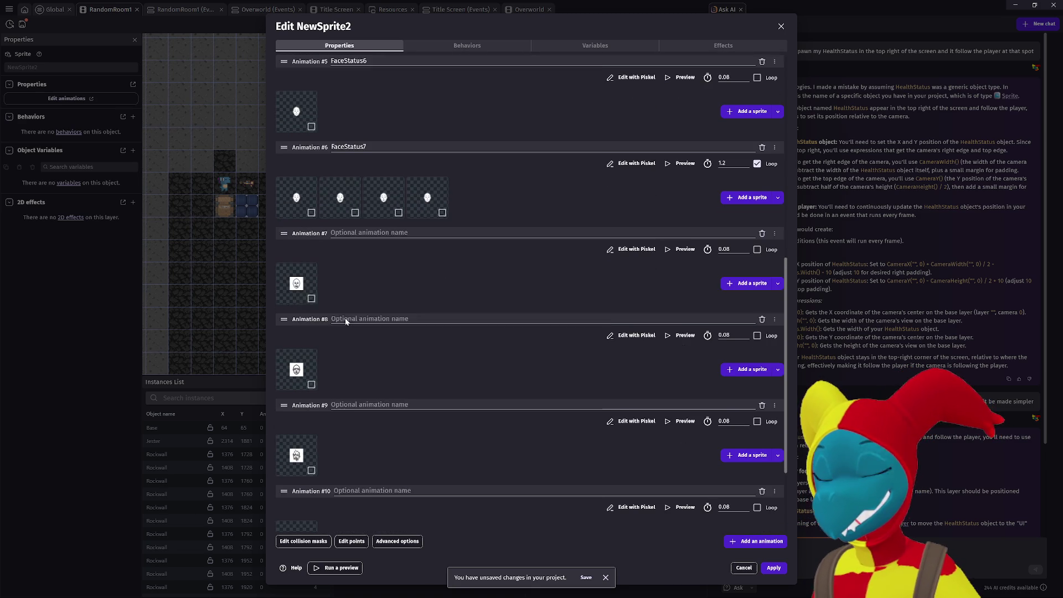
left_click(627, 248)
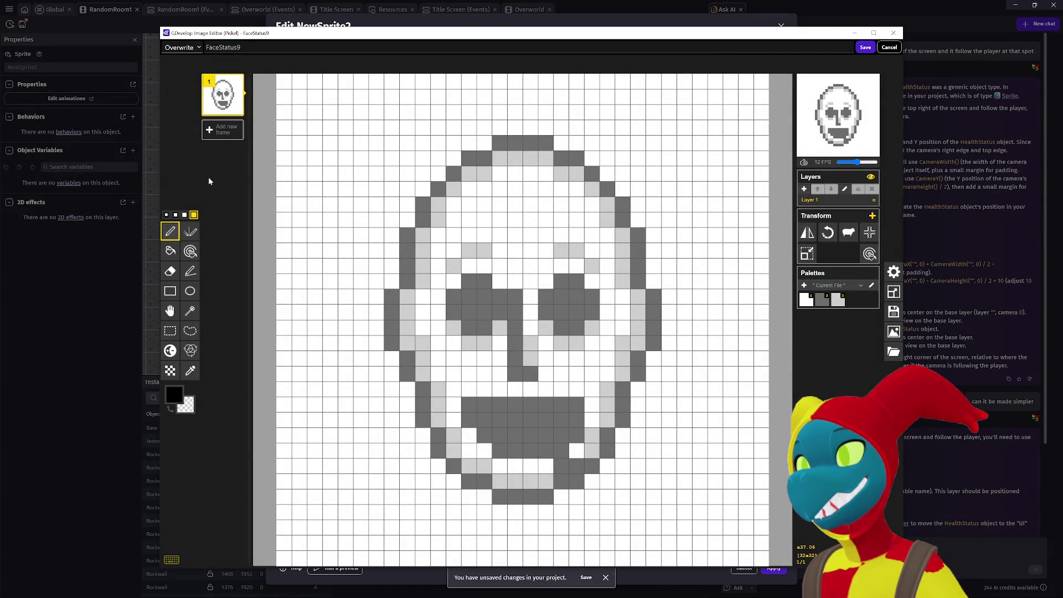
left_click(170, 251)
right_click(325, 219)
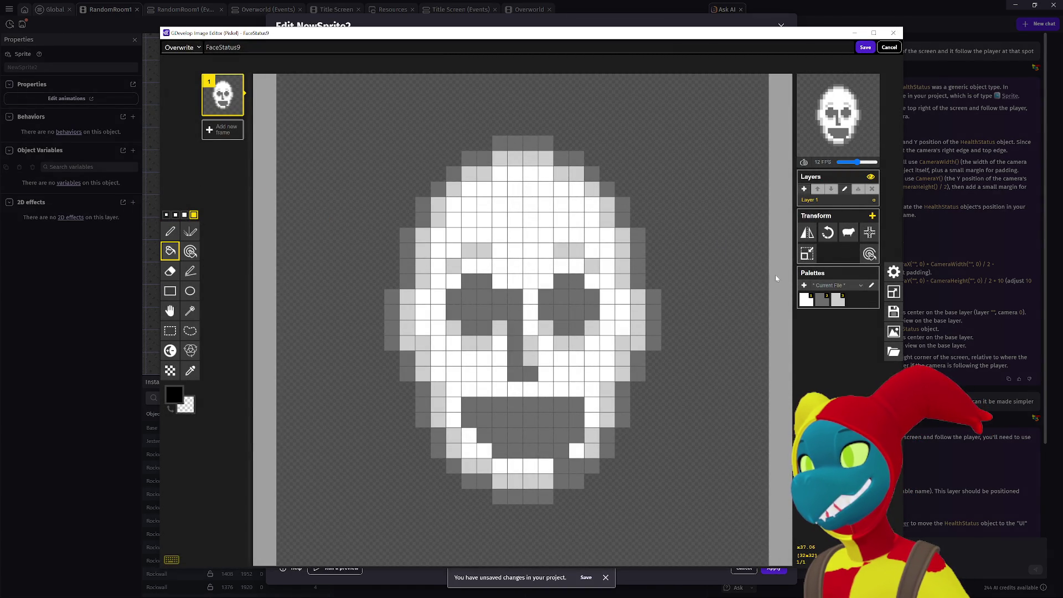
left_click(865, 48)
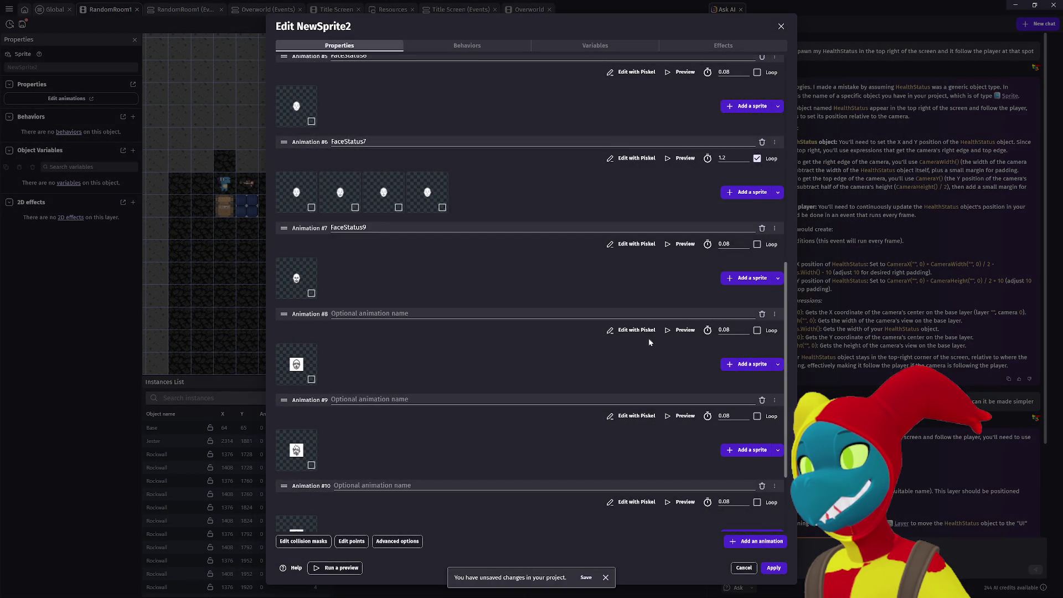
Clear the FaceStatus10 image's background to transparent and save it.
left_click(638, 331)
left_click(170, 251)
right_click(387, 215)
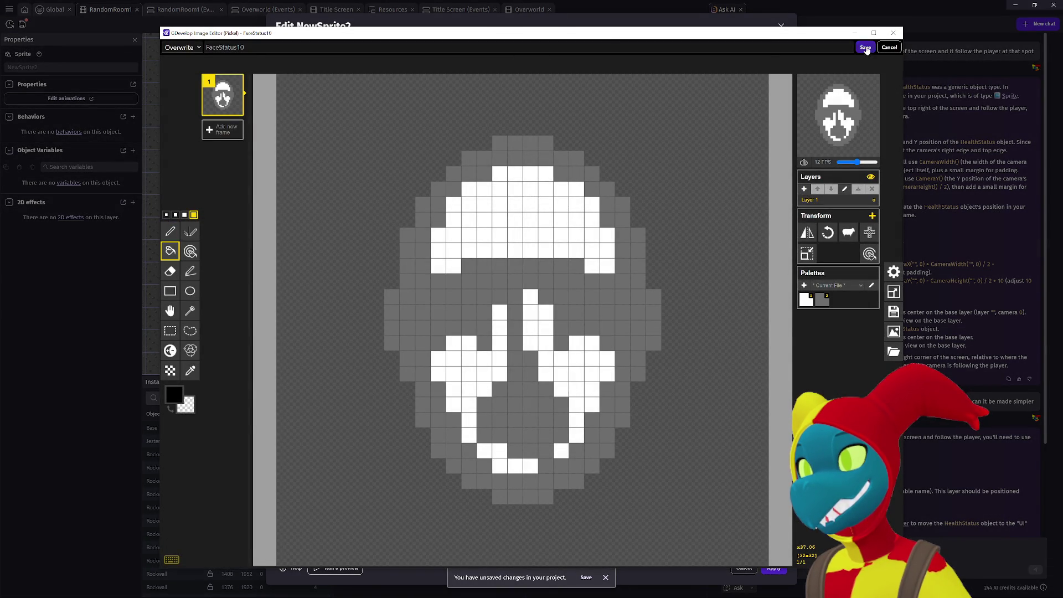
left_click(865, 48)
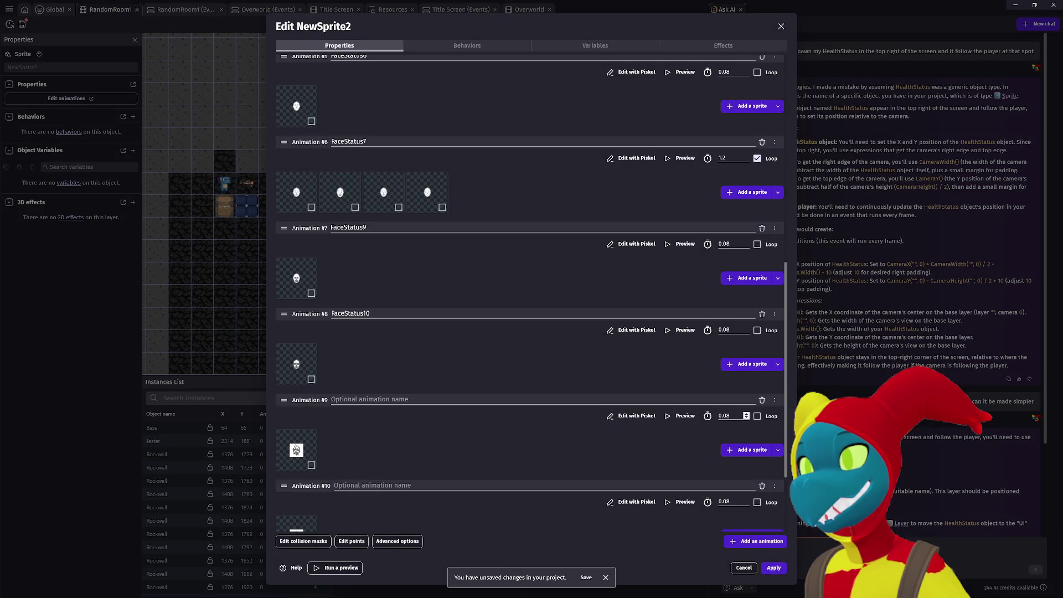
Make the white background outside the FaceStatus11 face transparent, undoing a wrong first fill.
left_click(632, 417)
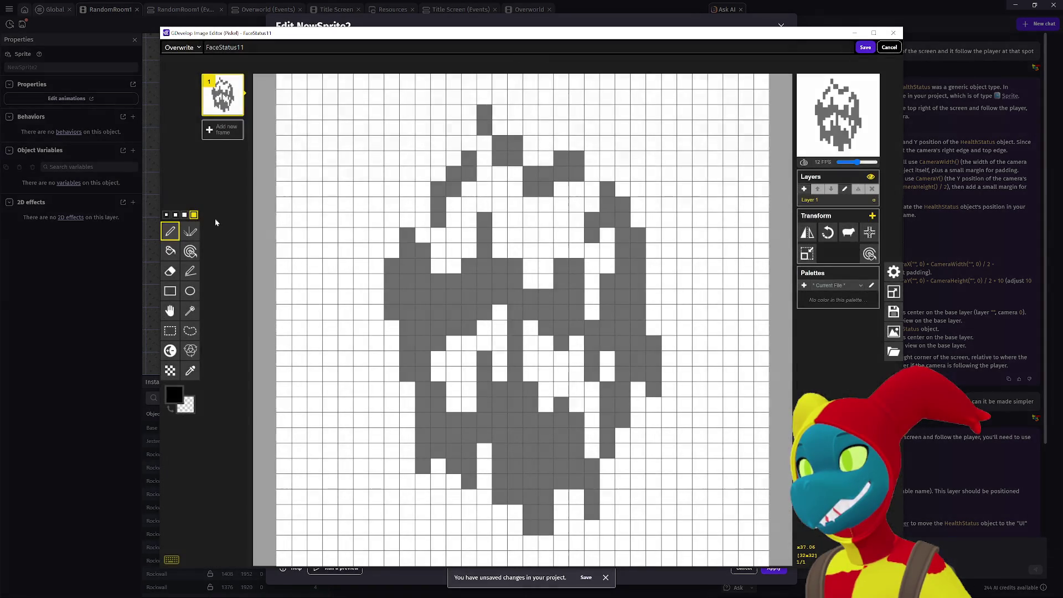
left_click(170, 250)
right_click(284, 218)
key("ctrl+z")
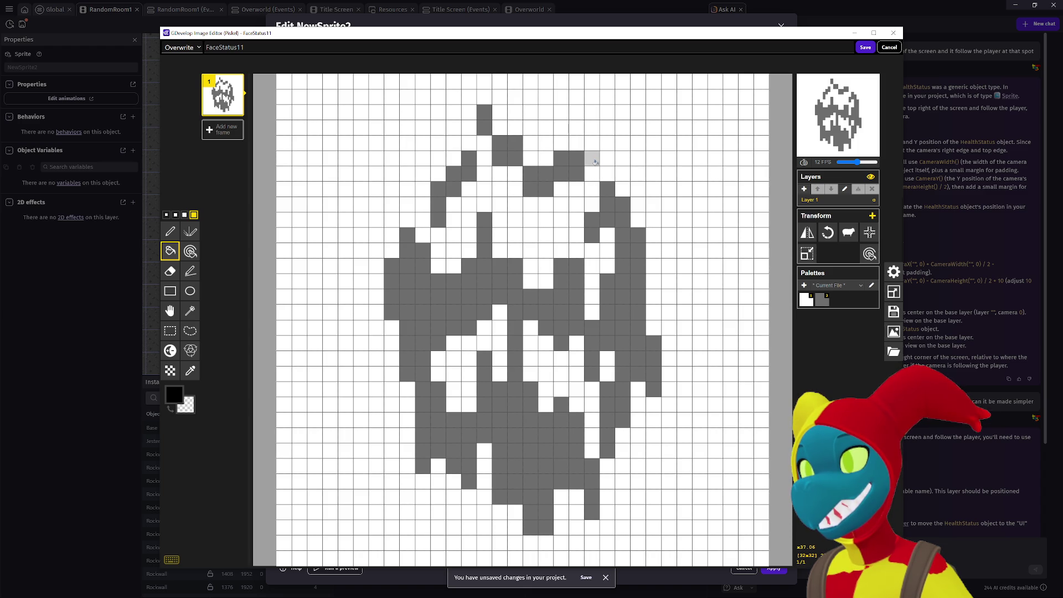
right_click(595, 159)
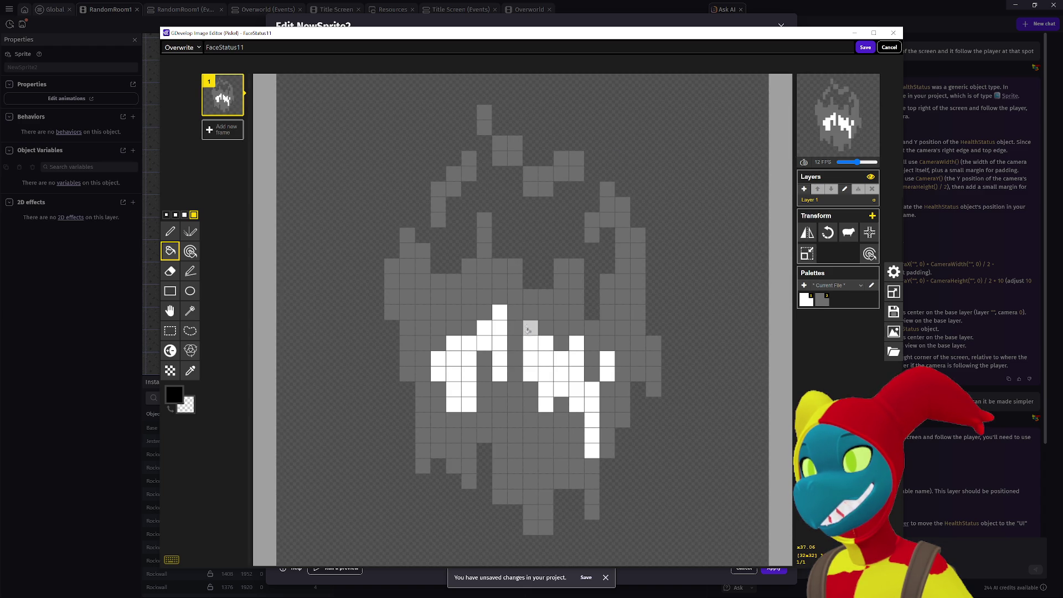
Pick white and paint single white pixels inside the FaceStatus11 face outline with a 1-pixel pen.
key("o")
left_click(500, 341)
key("b")
left_click(170, 231)
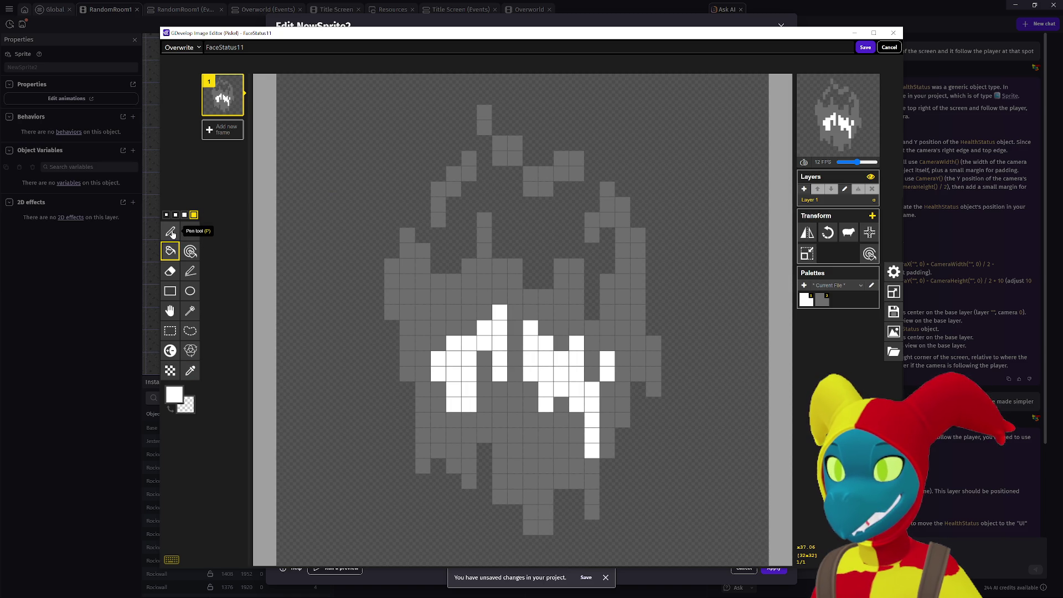
scroll(469, 228, "down", 5)
scroll(468, 225, "up", 5)
left_click(166, 215)
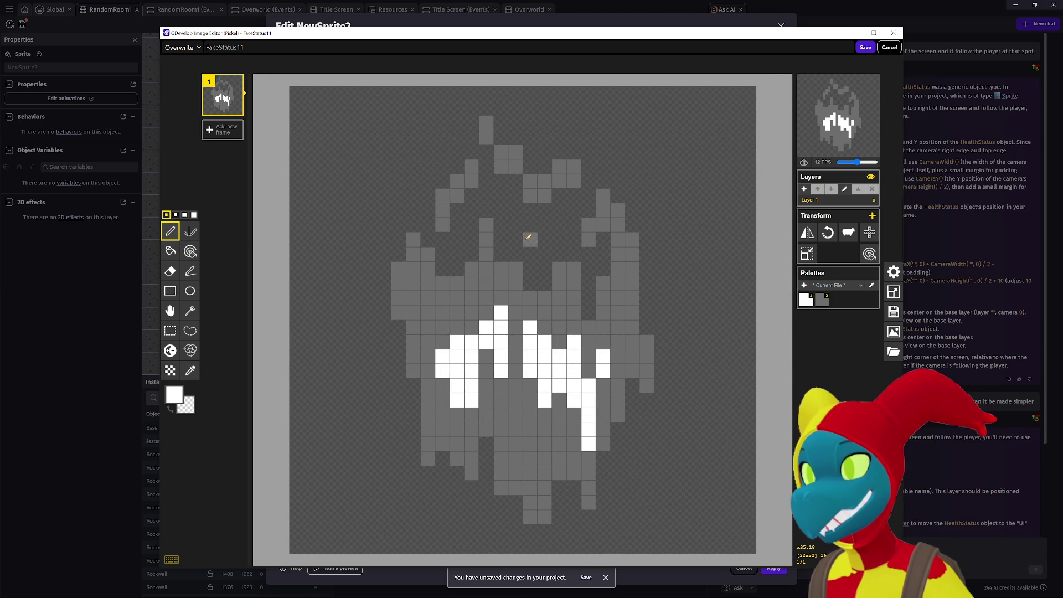
mouse_move(443, 268)
left_mouse_down()
mouse_move(465, 254)
mouse_move(458, 214)
mouse_move(475, 195)
mouse_move(518, 195)
mouse_move(518, 181)
left_mouse_up()
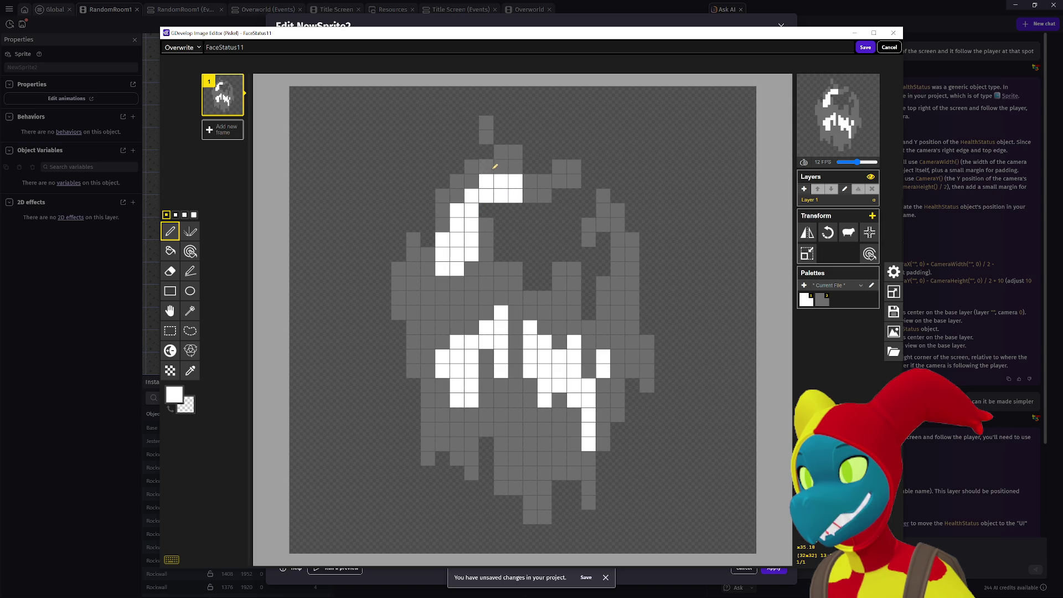
left_click(428, 240)
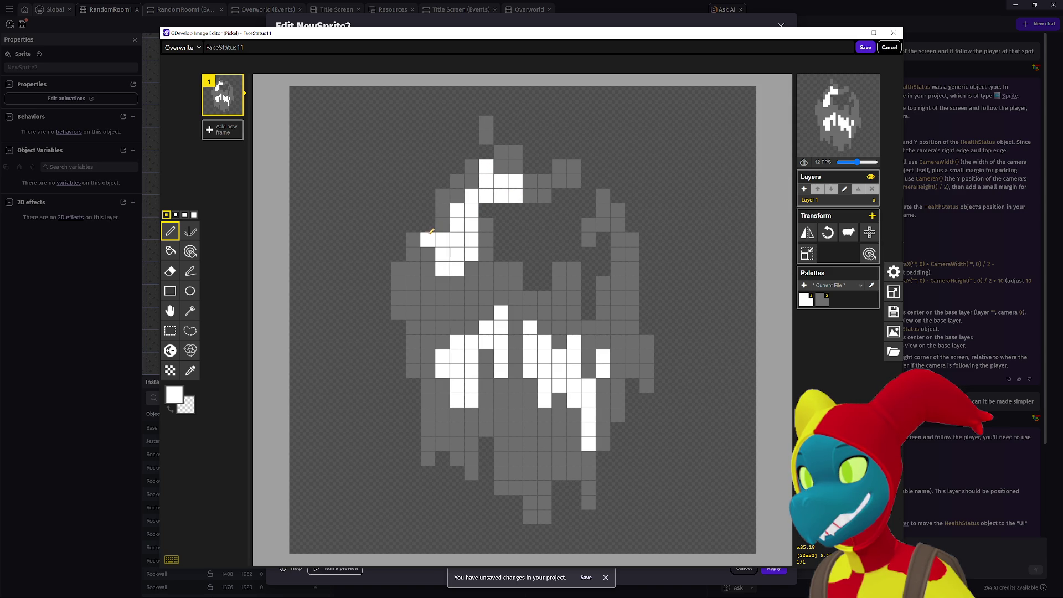
left_click(589, 195)
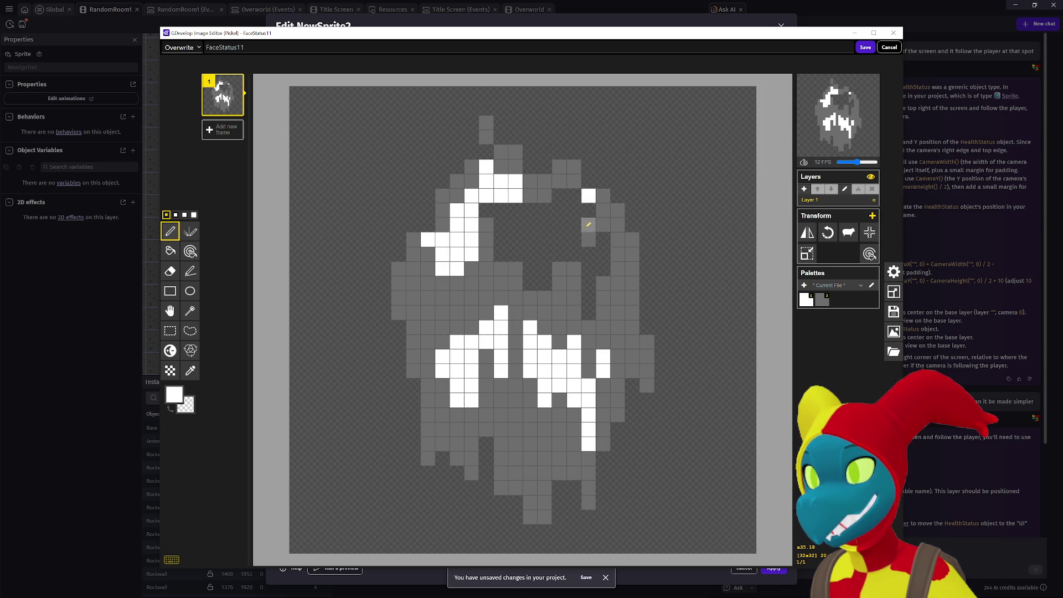
Fill the enclosed upper area of the face with white and save FaceStatus11.
key("b")
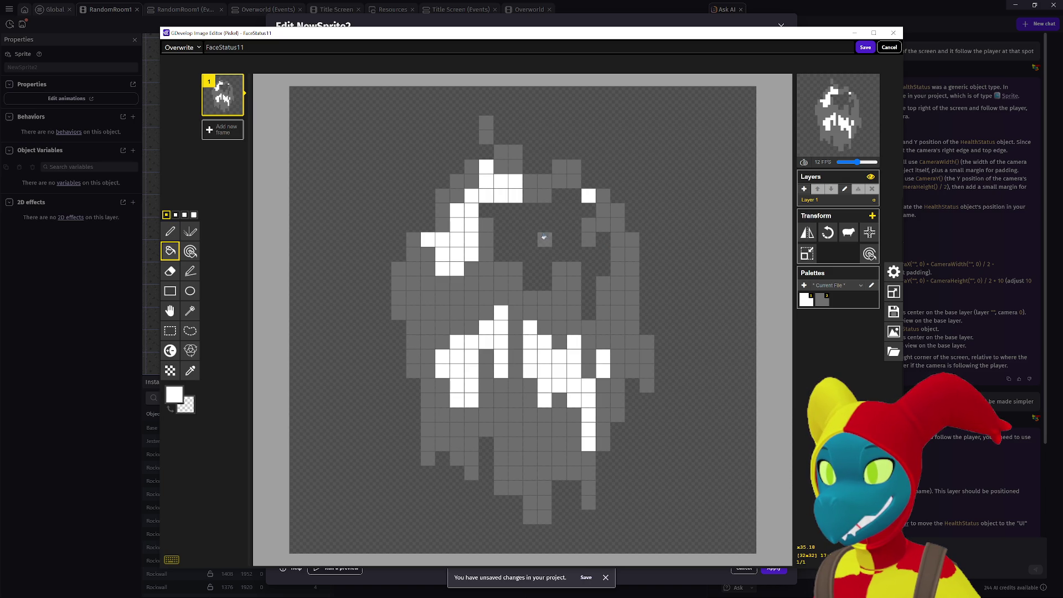
left_click(545, 235)
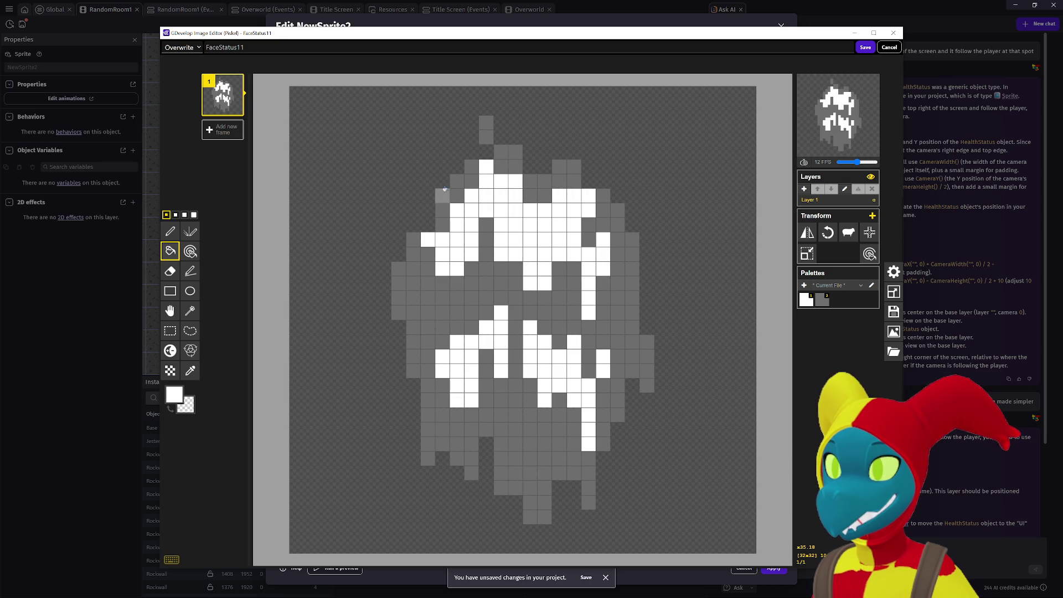
key("e")
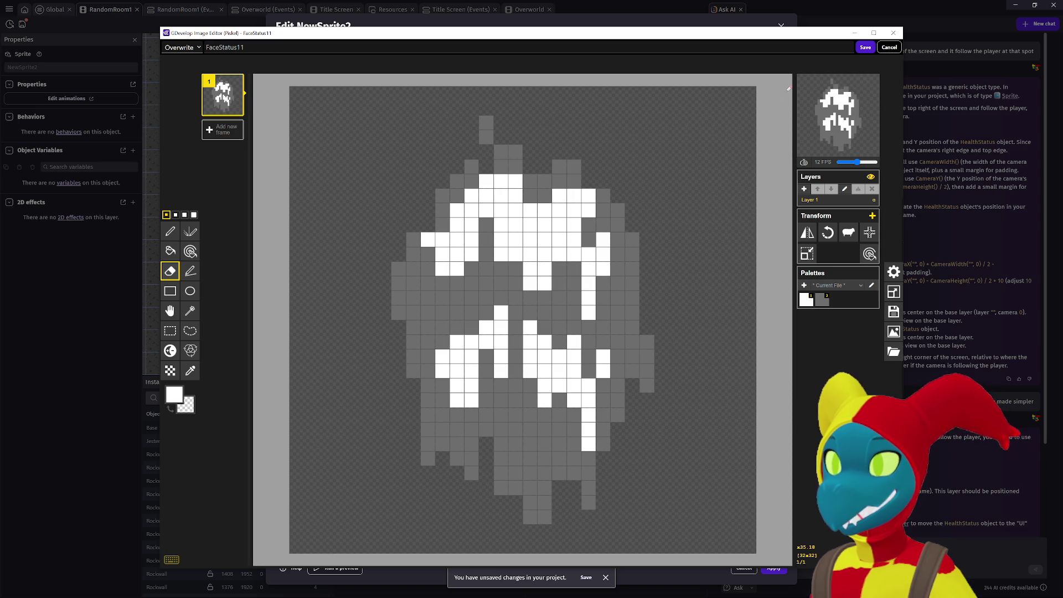
left_click(865, 48)
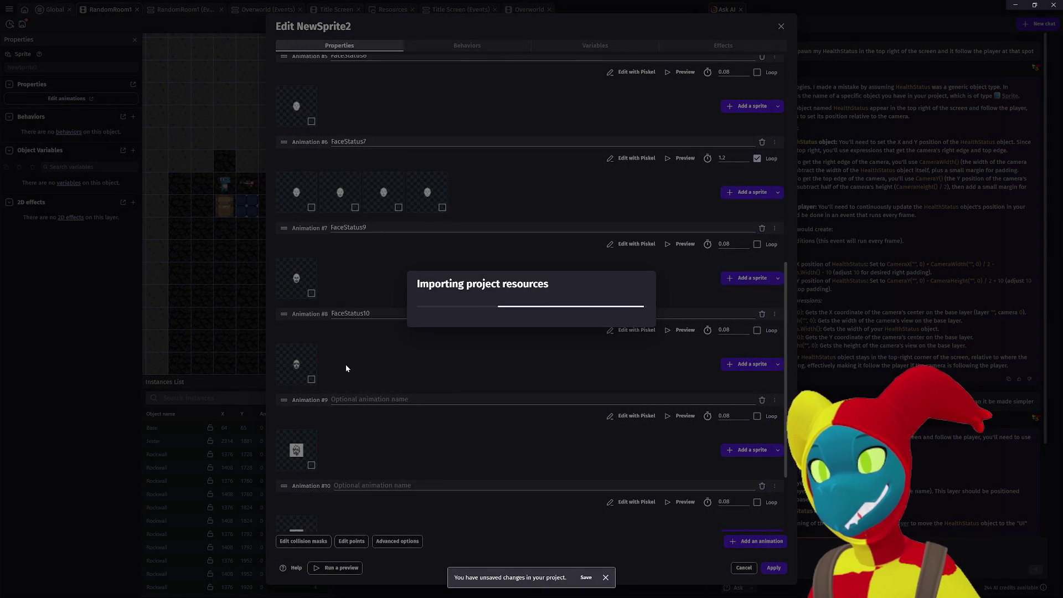
scroll(369, 362, "down", 1)
scroll(370, 363, "down", 2)
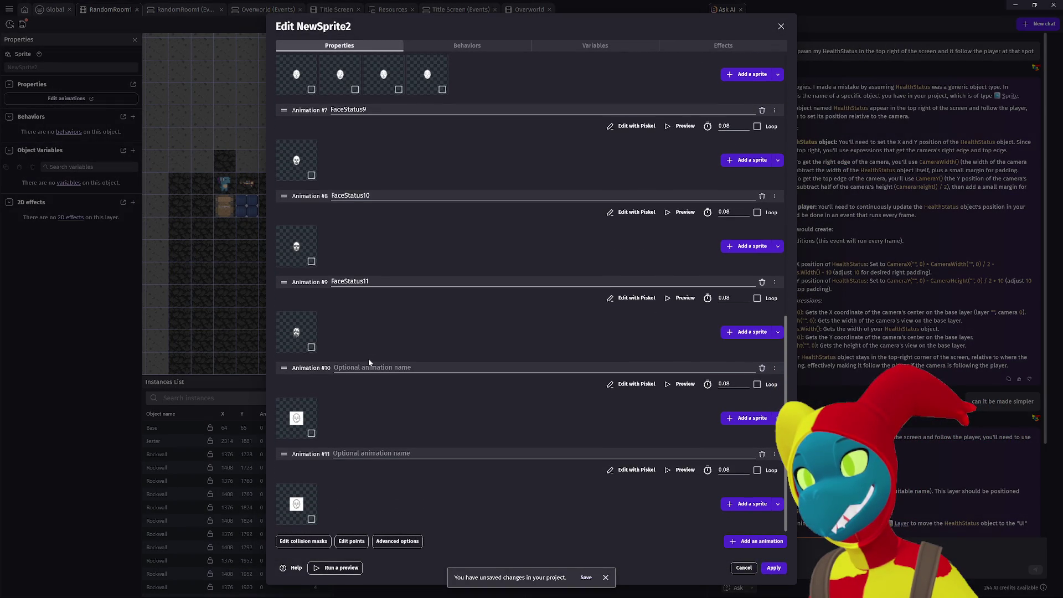
left_click(643, 390)
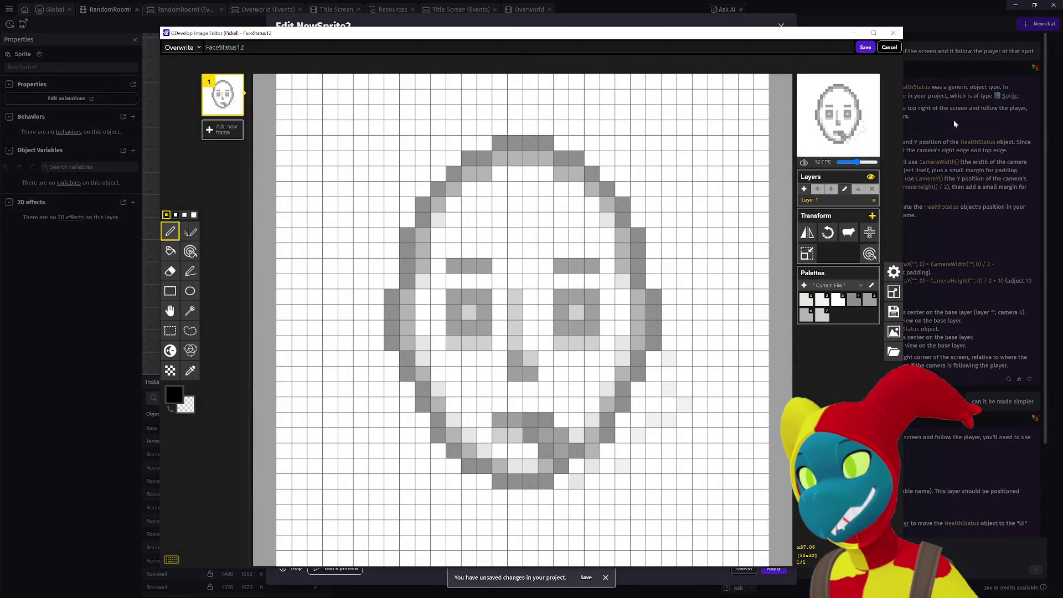
left_click(889, 48)
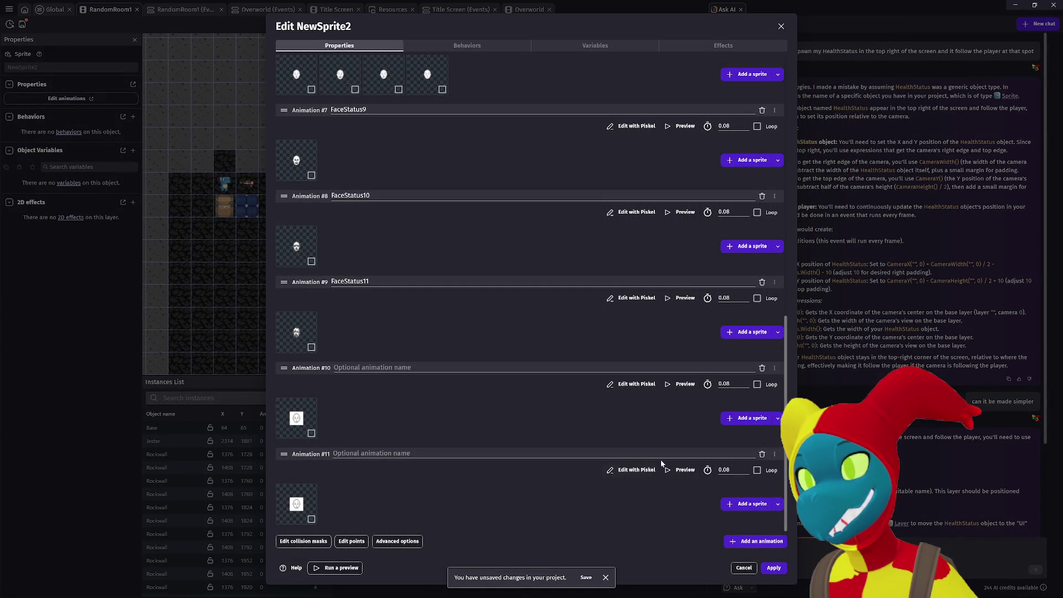
left_click(637, 471)
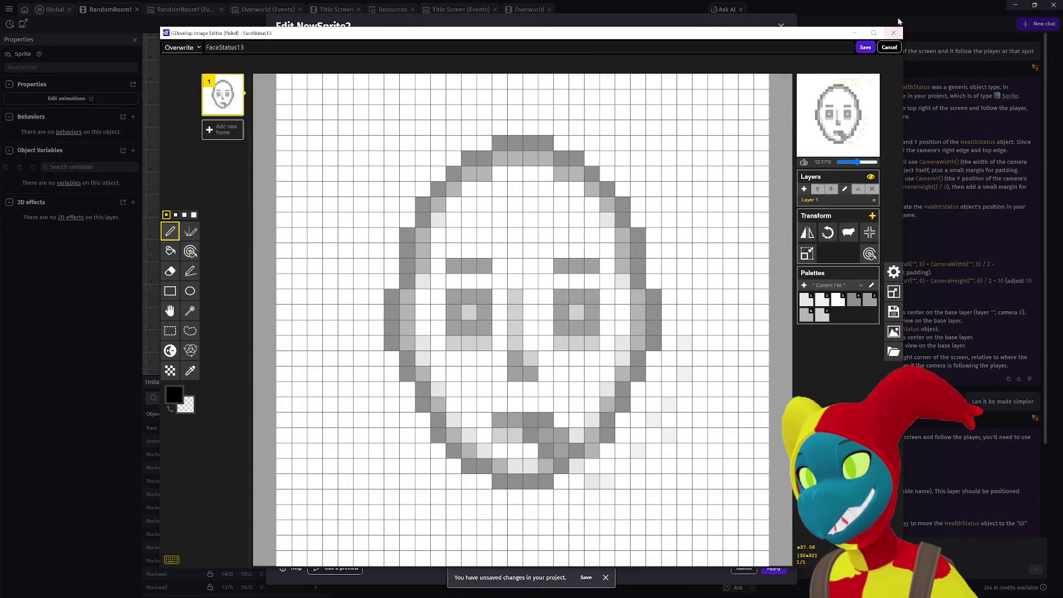
left_click(890, 49)
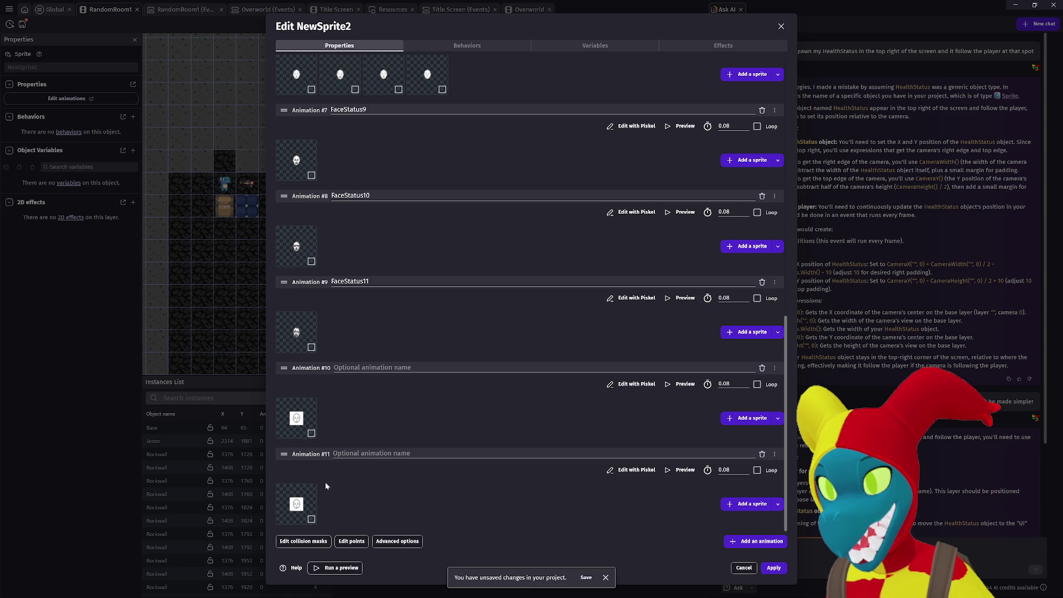
left_click(740, 419)
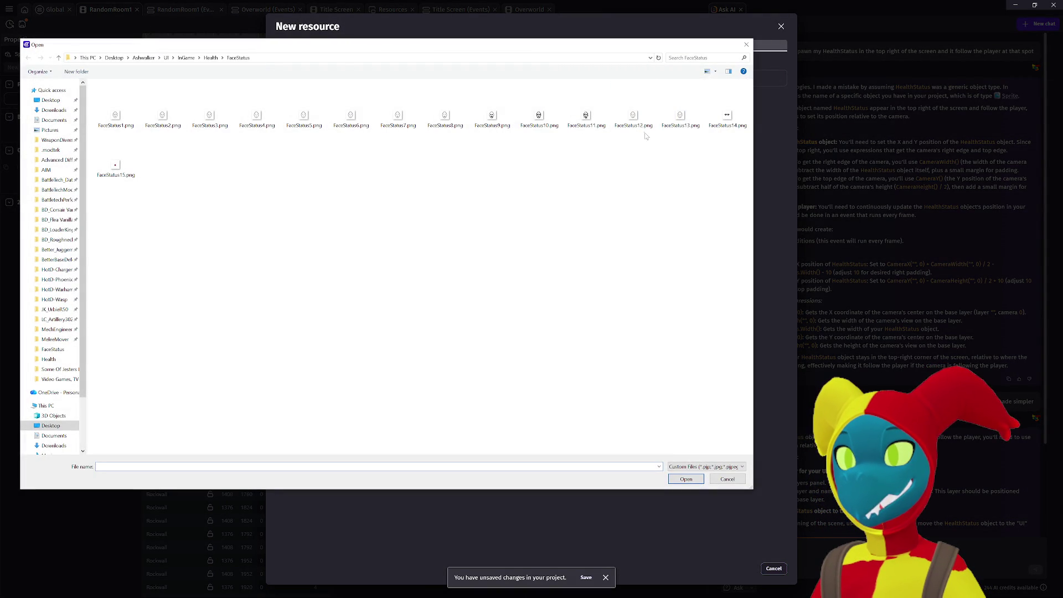
Try FaceStatus13.png as a second frame in Animation #10, preview it, then delete that frame again.
double_click(668, 125)
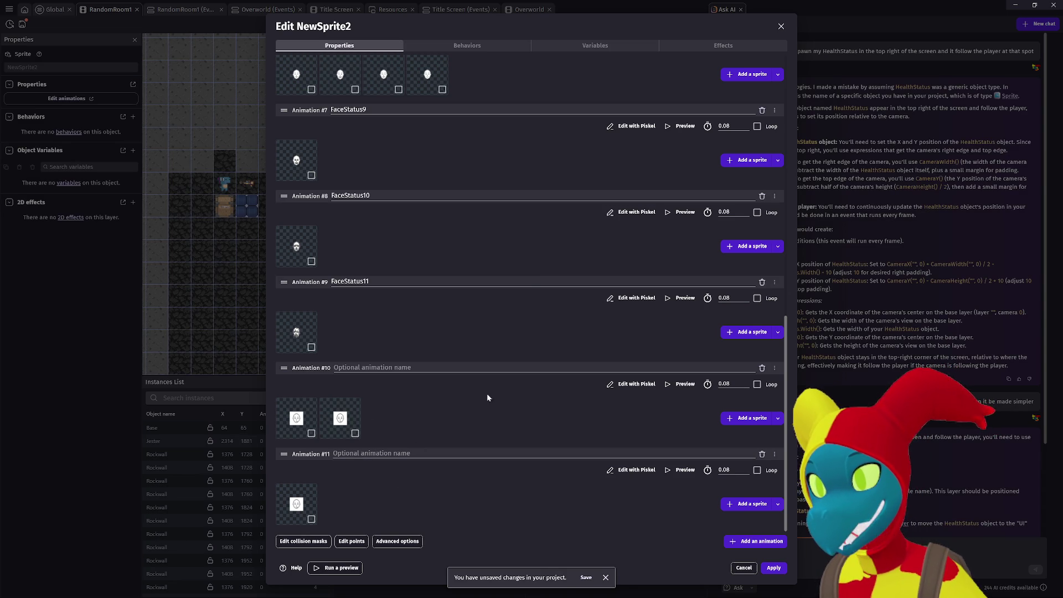
left_click(680, 384)
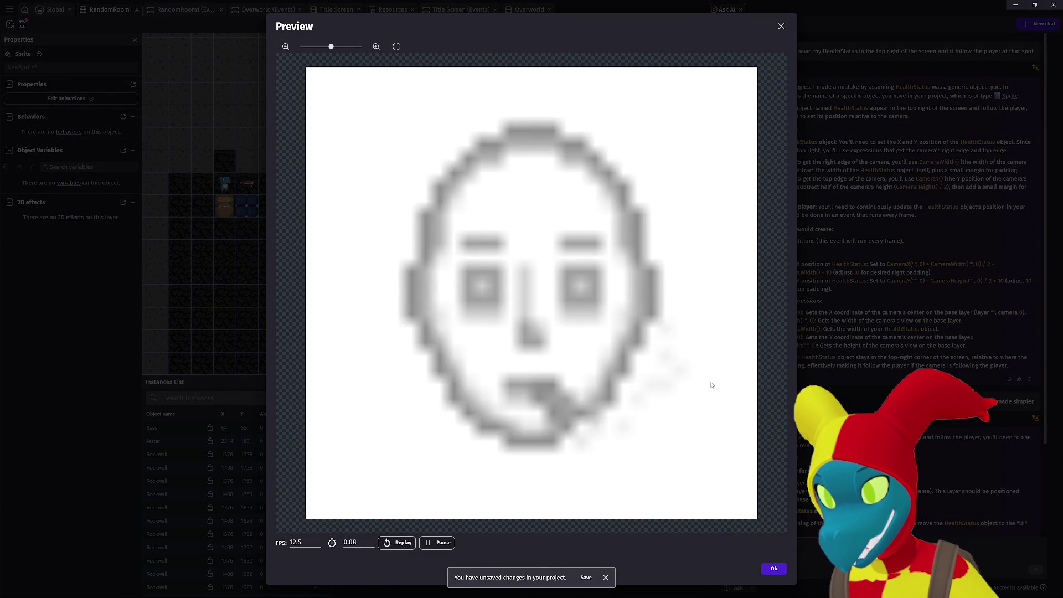
left_click(781, 27)
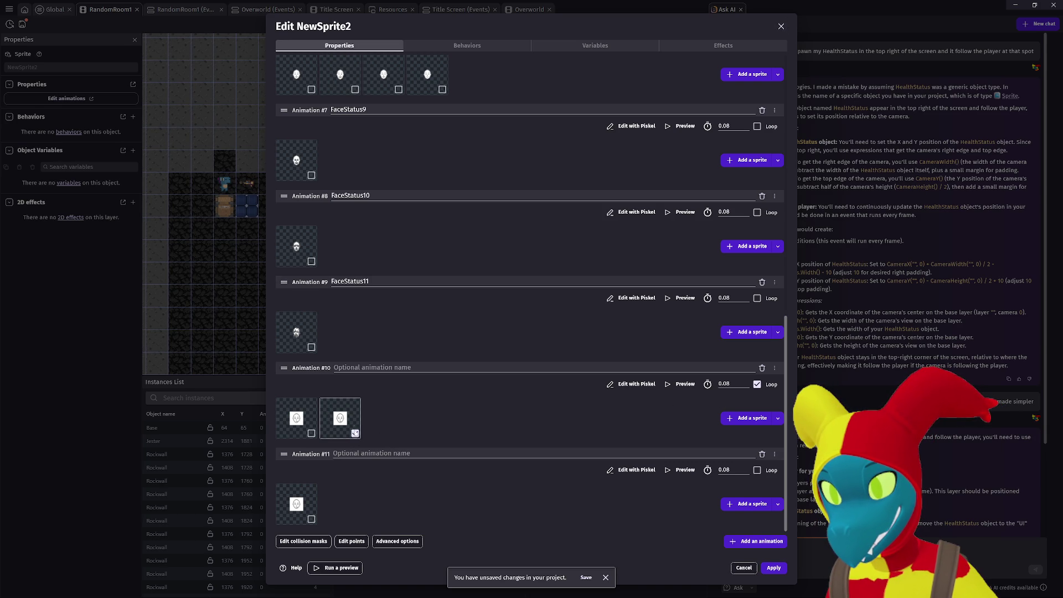
right_click(357, 435)
left_click(372, 423)
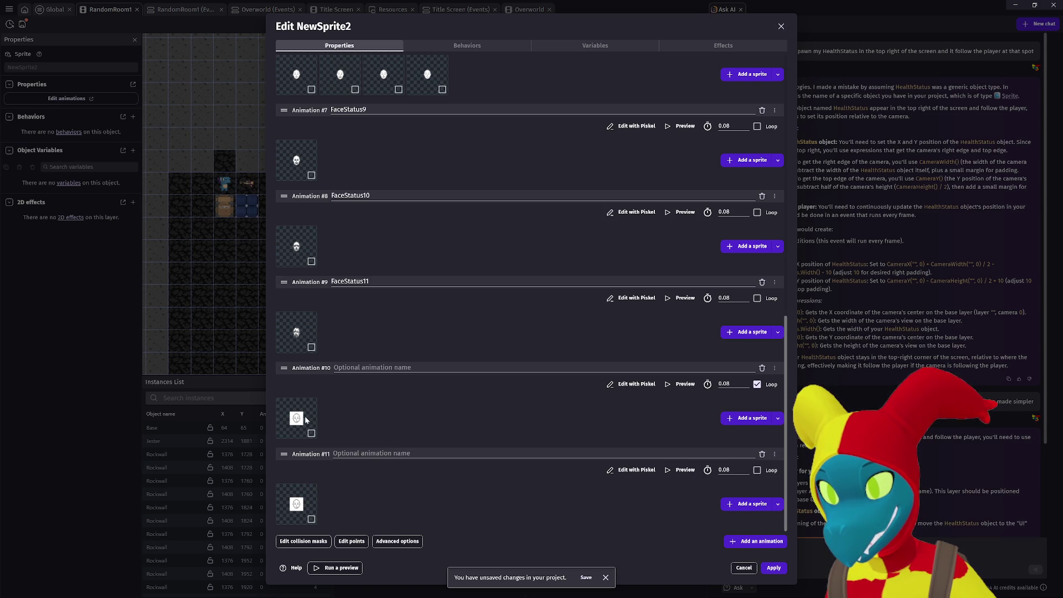
left_click(607, 390)
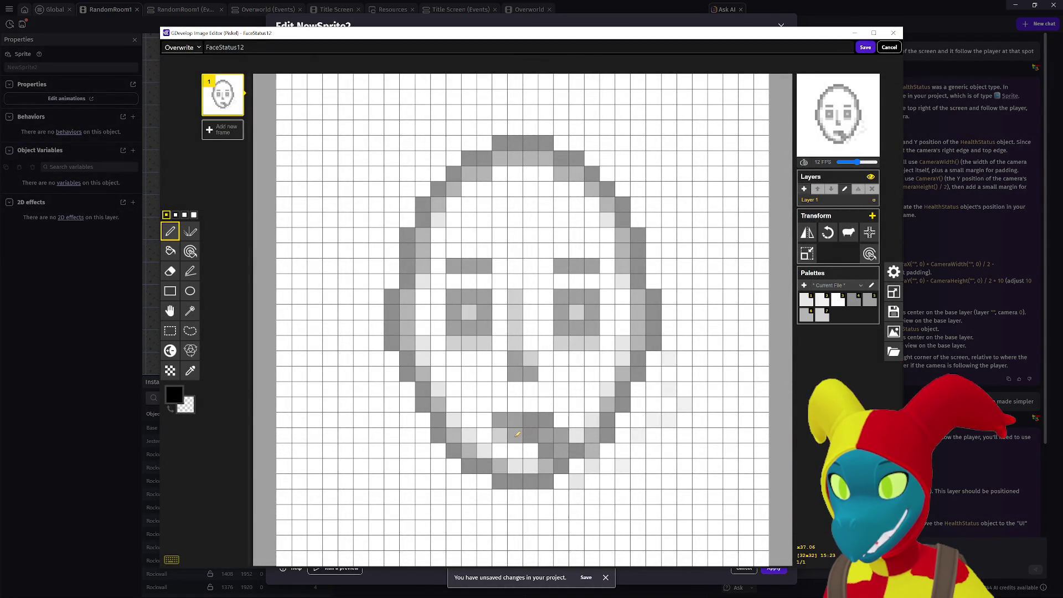
Make the white background transparent and erase the stray white and black pixels around the chin.
left_click(375, 462)
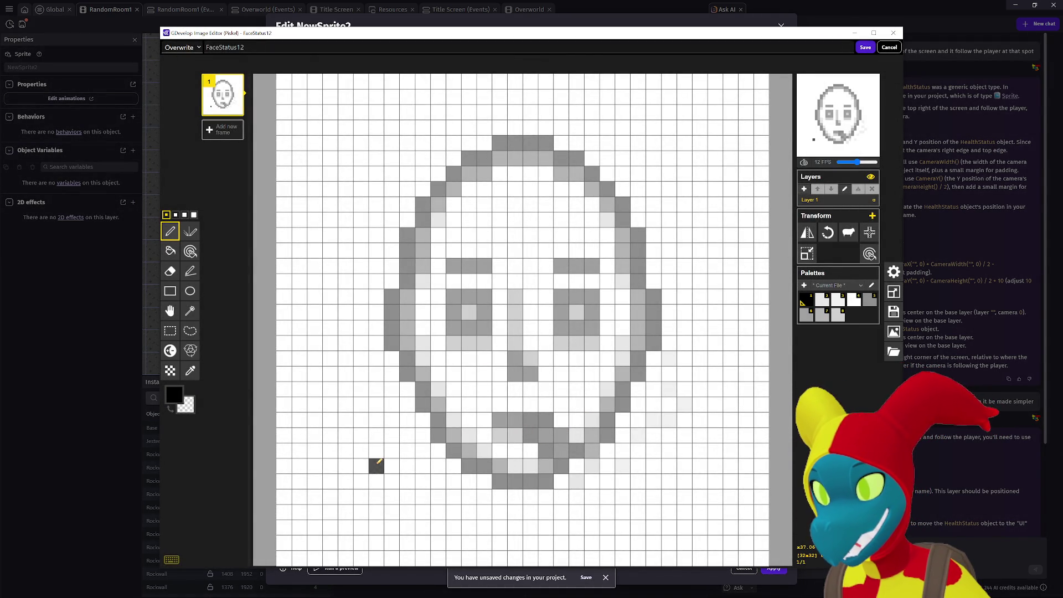
key("a")
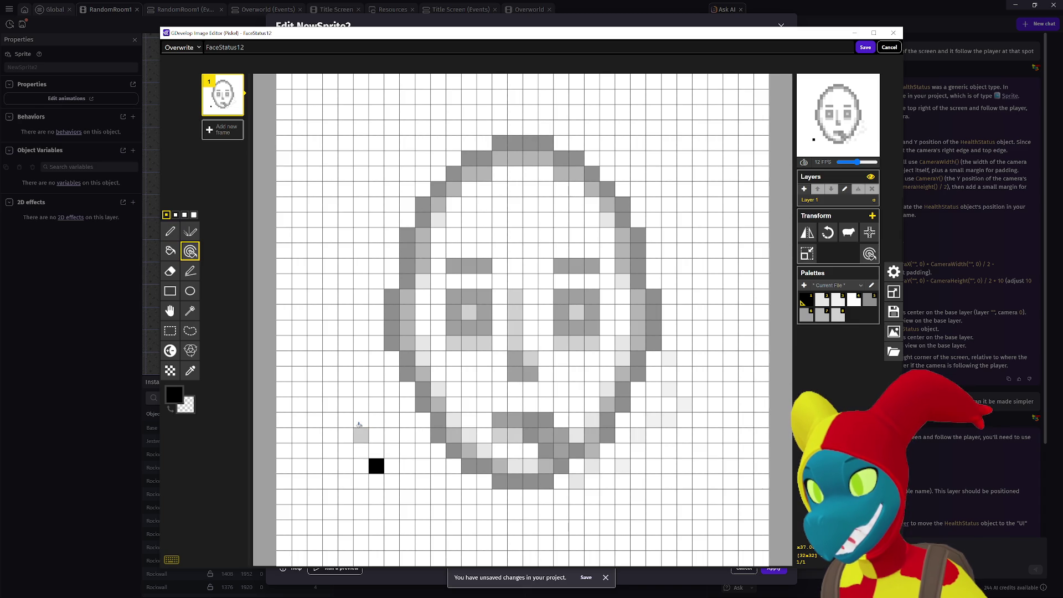
right_click(359, 426)
key("ctrl+z")
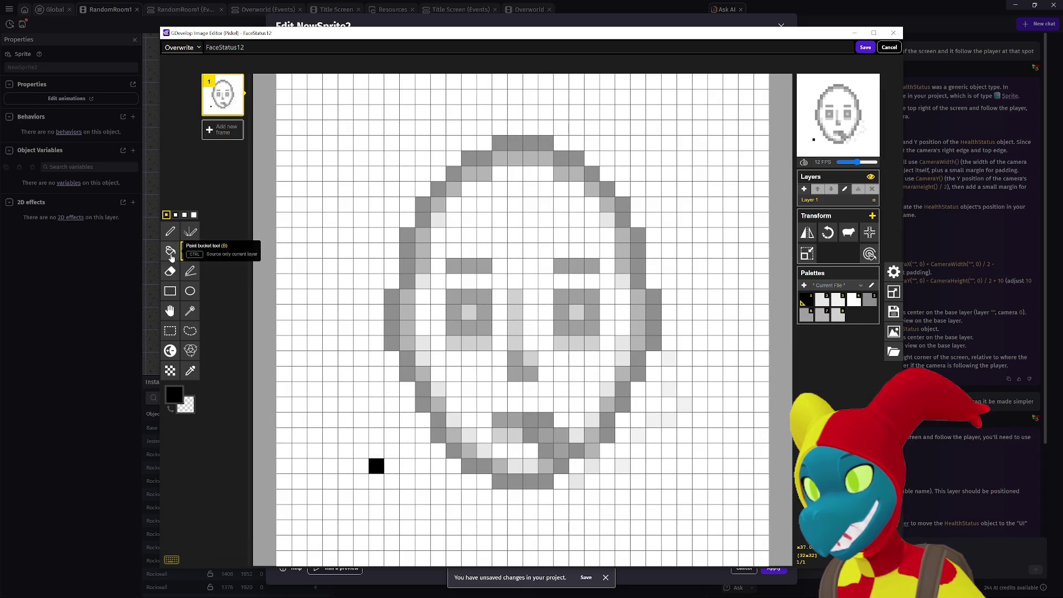
left_click(170, 251)
right_click(325, 377)
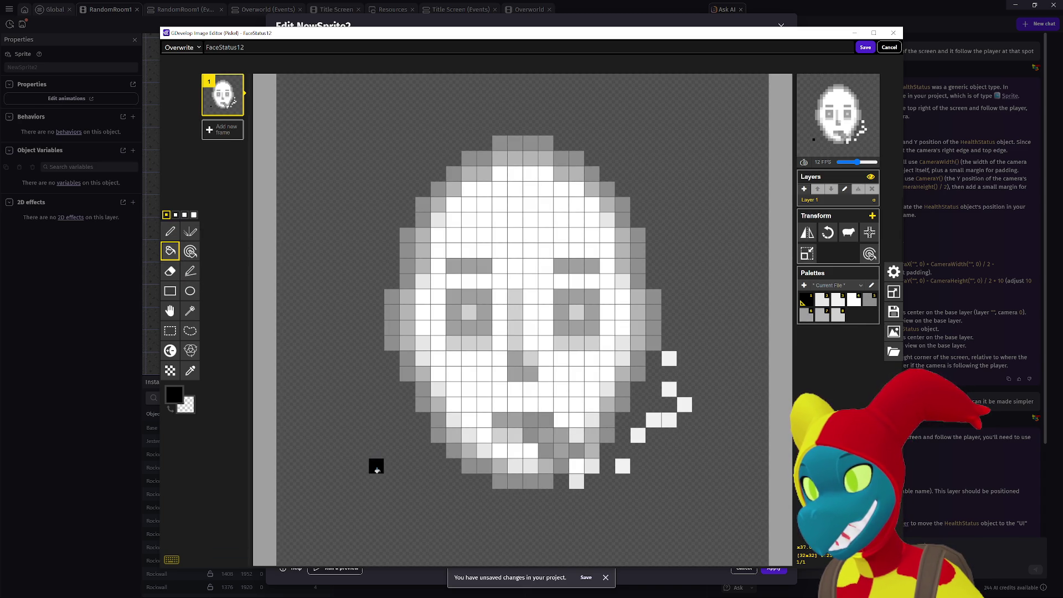
right_click(376, 466)
right_click(653, 421)
right_click(685, 405)
right_click(669, 390)
right_click(669, 358)
right_click(576, 481)
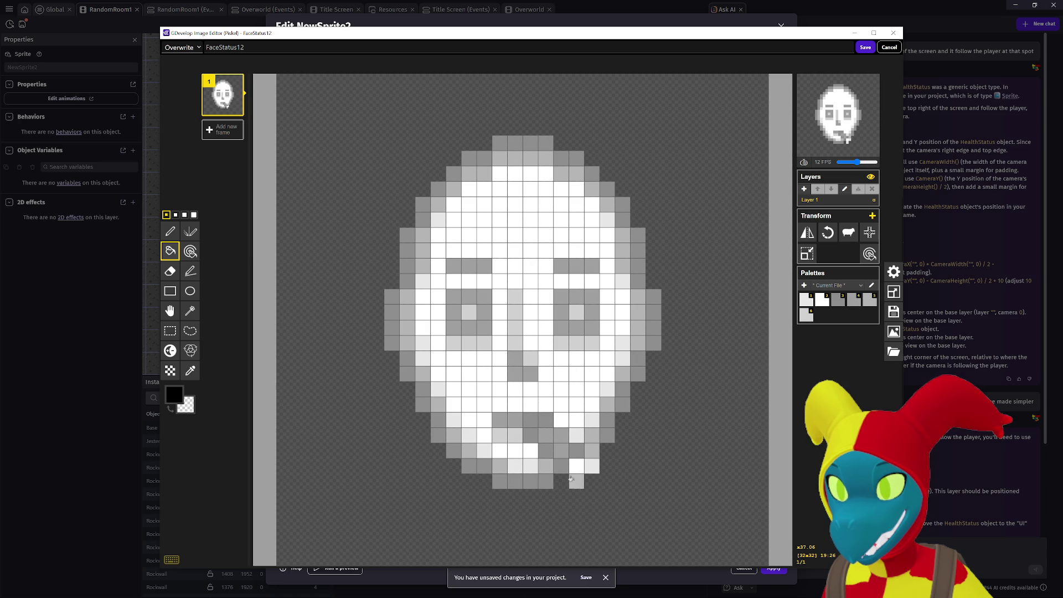
right_click(592, 466)
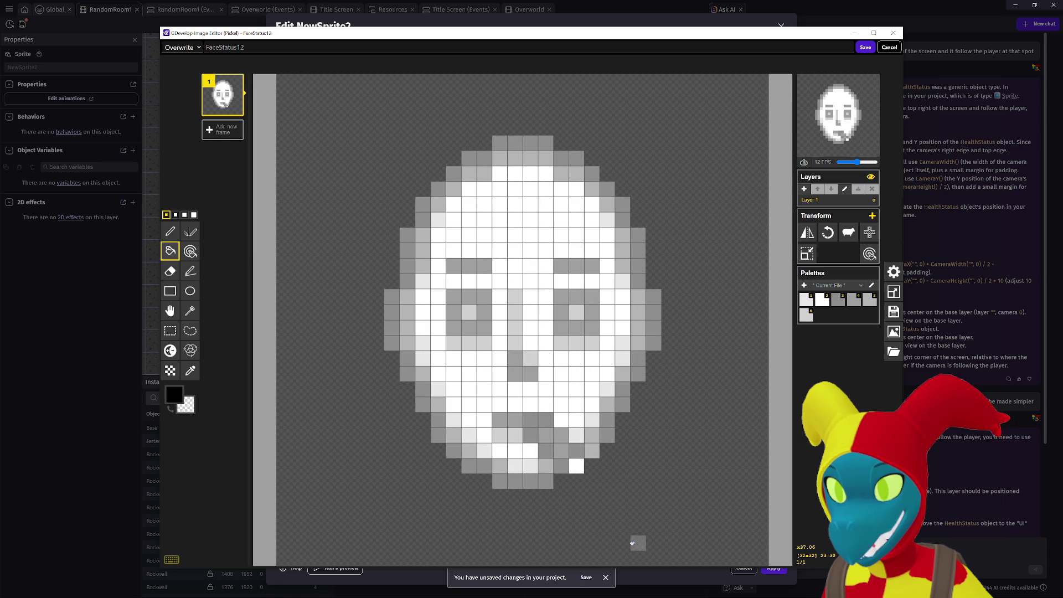
Sample colours from the face, shade its bottom edge, and paint two grey pixels there.
key("o")
left_click(530, 481)
key("b")
left_click(577, 465)
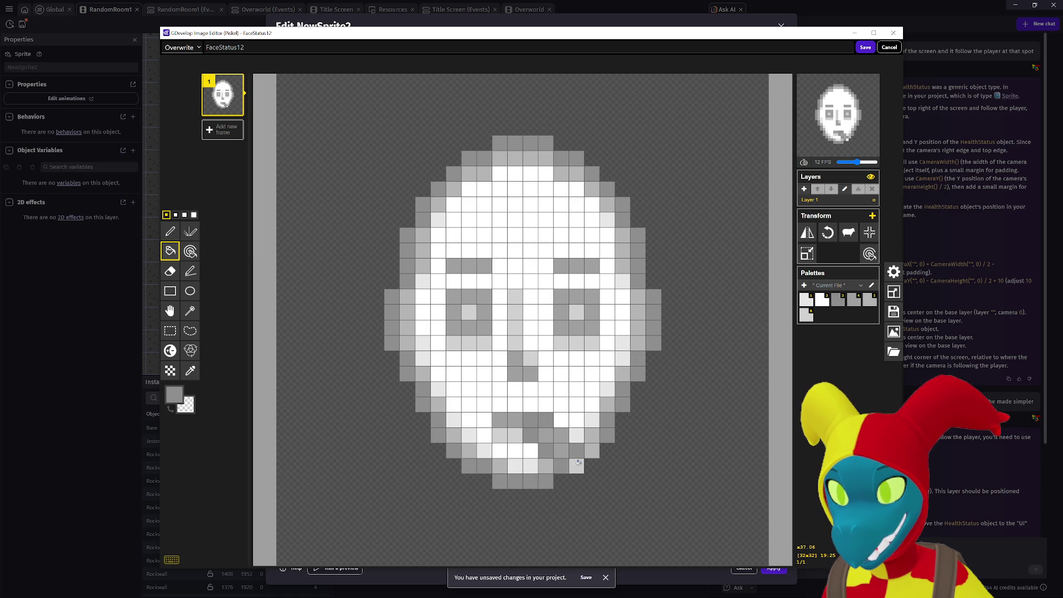
key("ctrl+z")
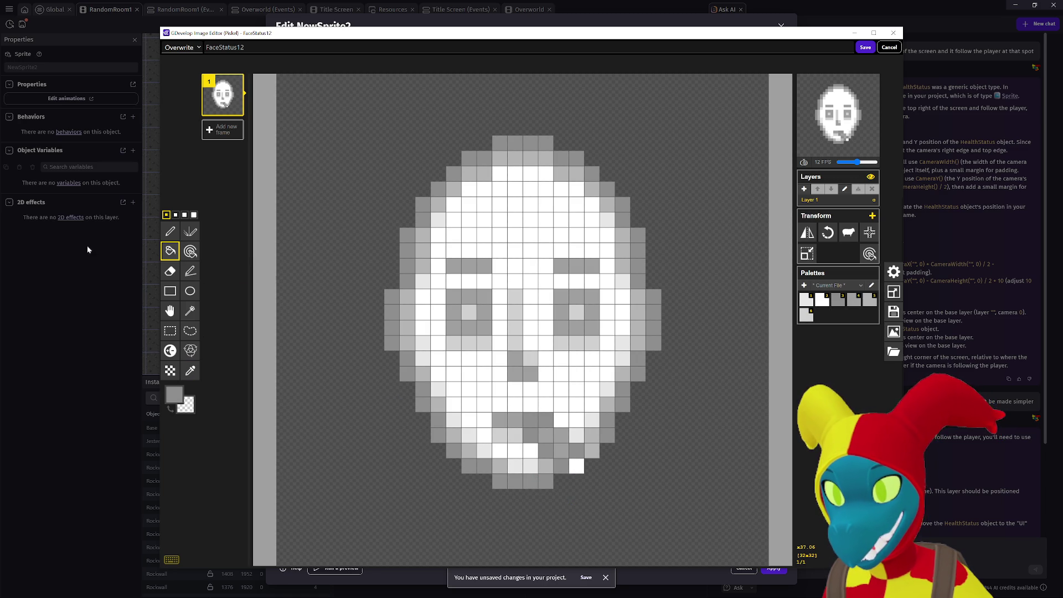
key("o")
left_click(521, 448)
key("u")
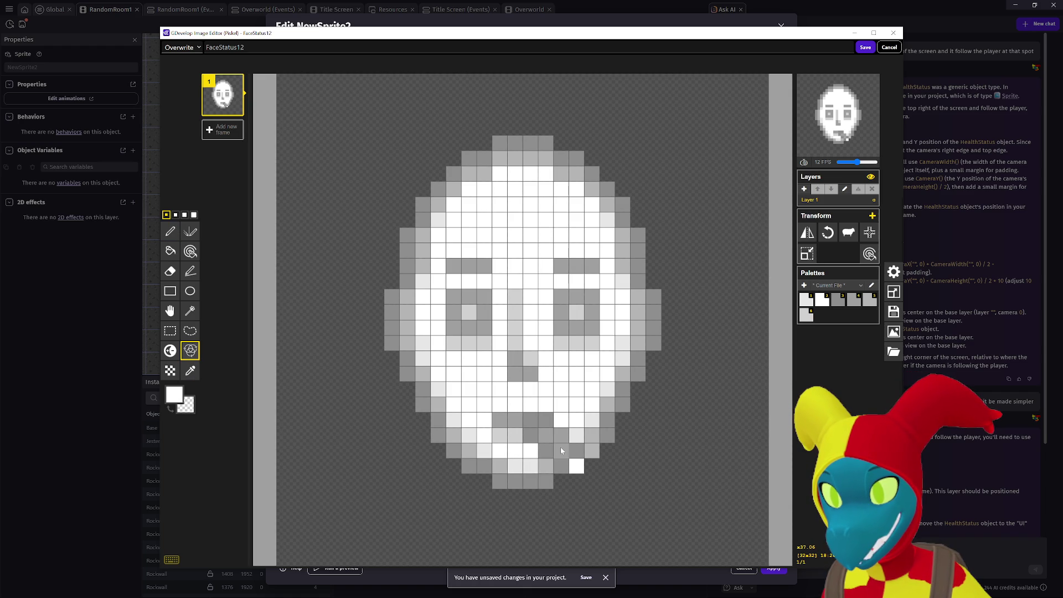
left_click_drag(500, 467, 511, 458)
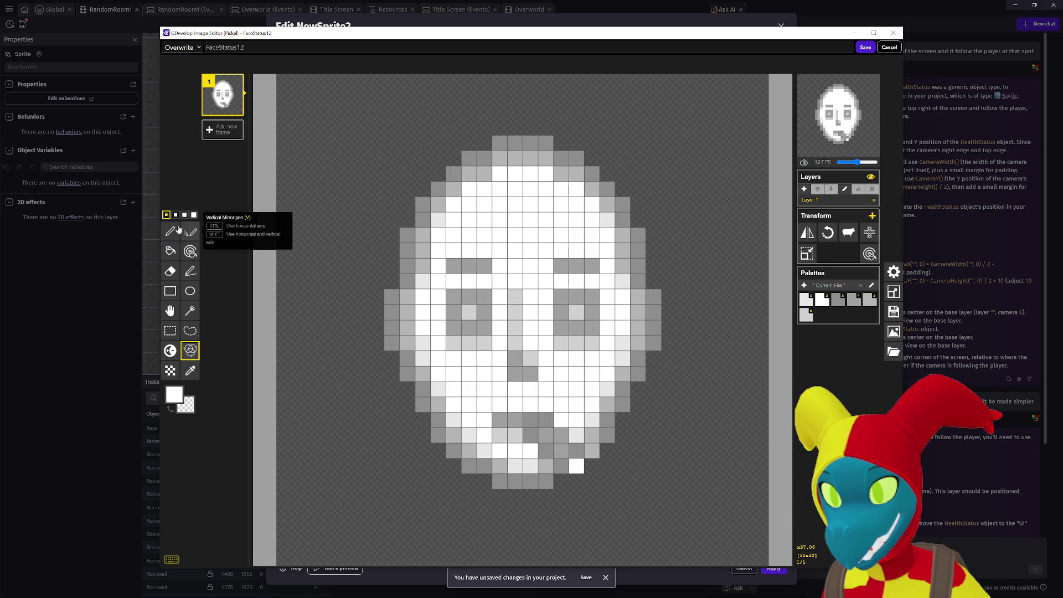
left_click(170, 231)
left_click_drag(547, 452, 561, 451)
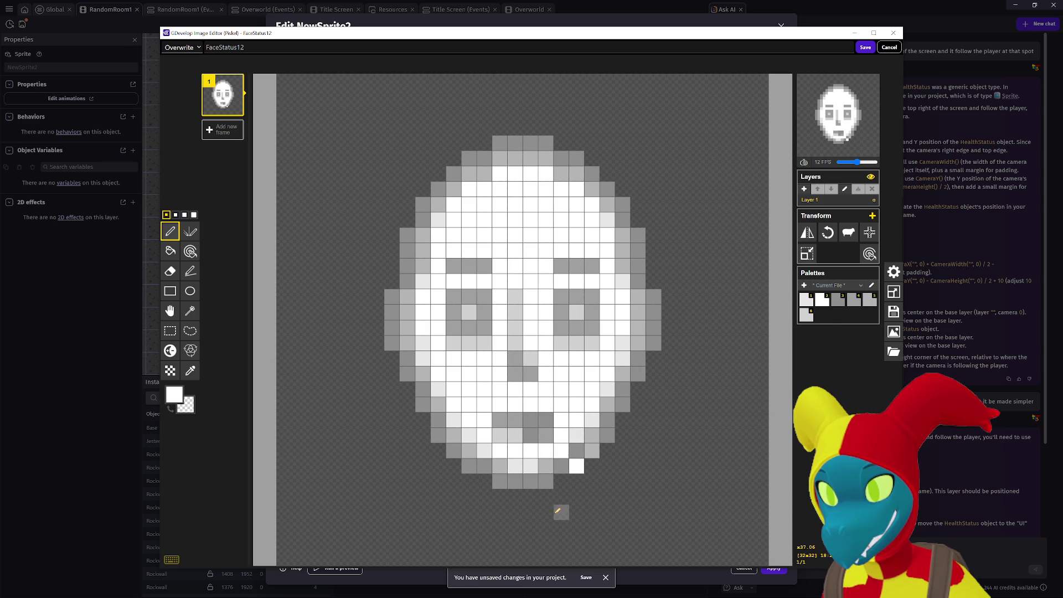
Sample grey from the bottom edge and repaint the chin's lower-right and lower-left edges grey.
key("u")
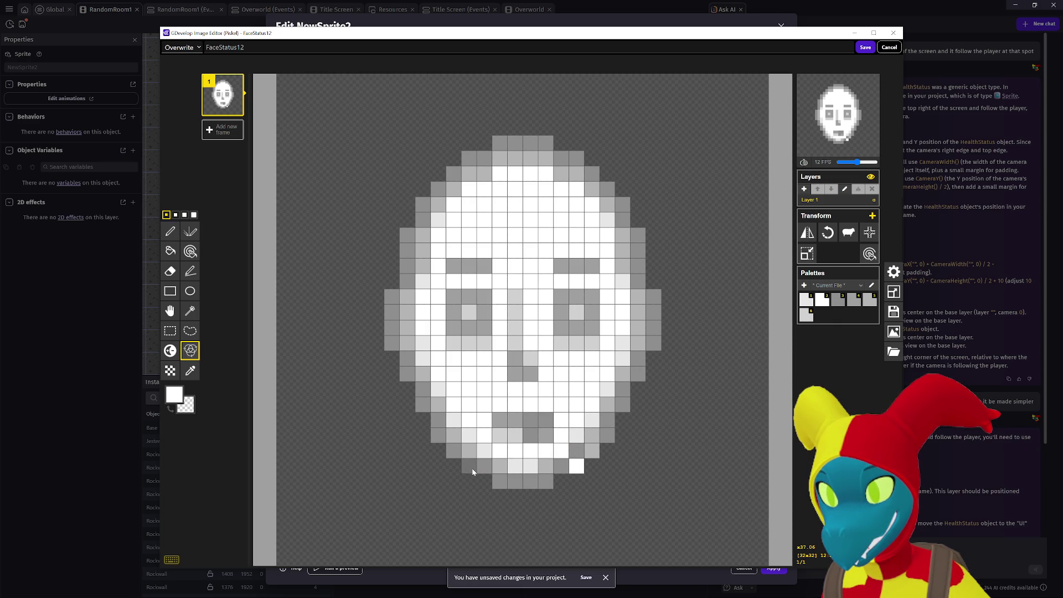
left_click(190, 271)
left_click(190, 370)
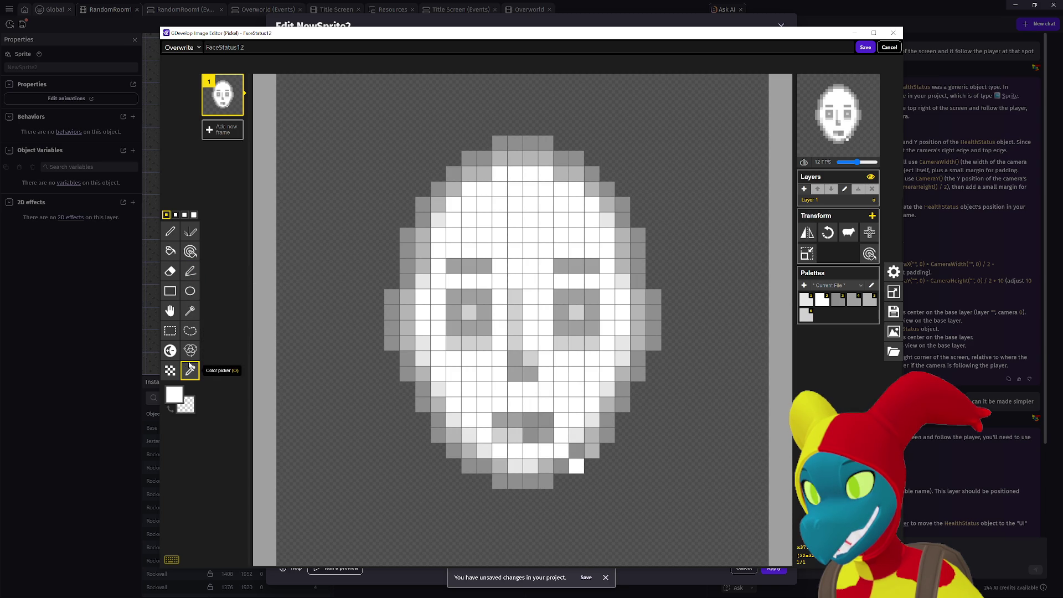
left_click(485, 470)
left_click(488, 464)
key("t")
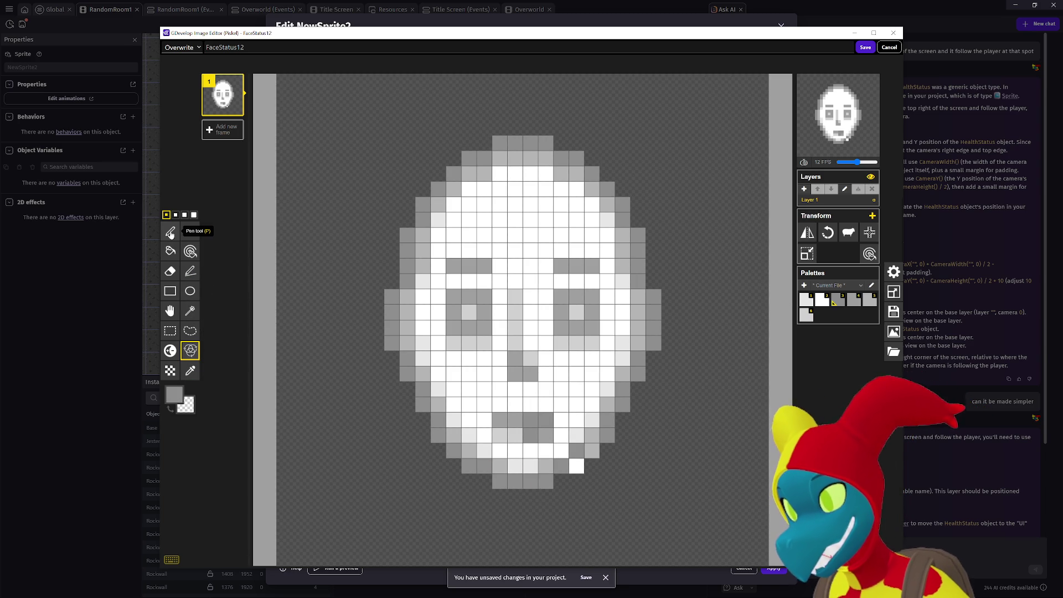
left_click(172, 235)
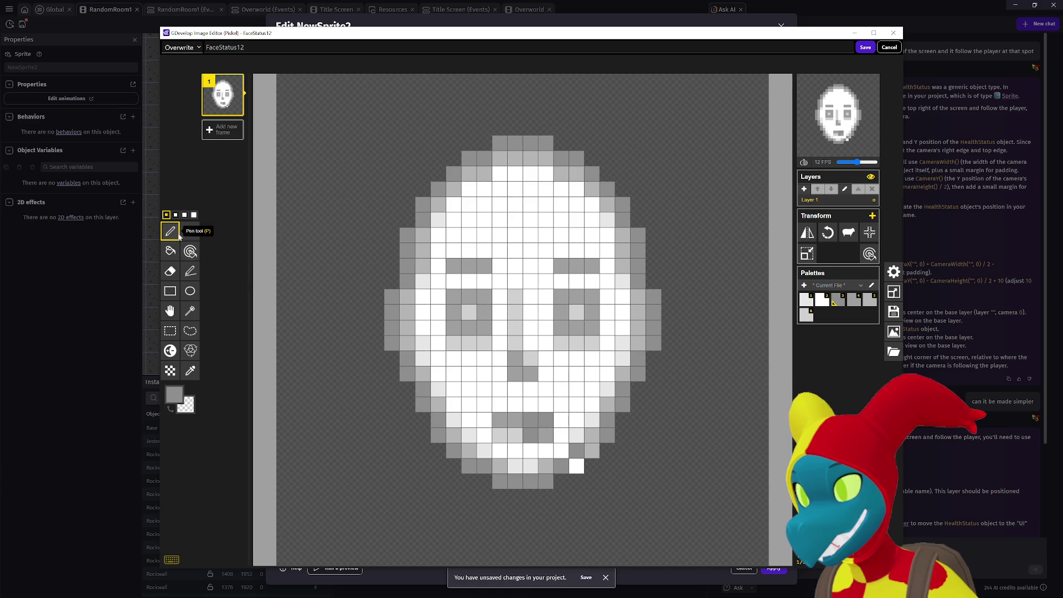
left_click(576, 466)
key("ctrl+z")
key("ctrl+z")
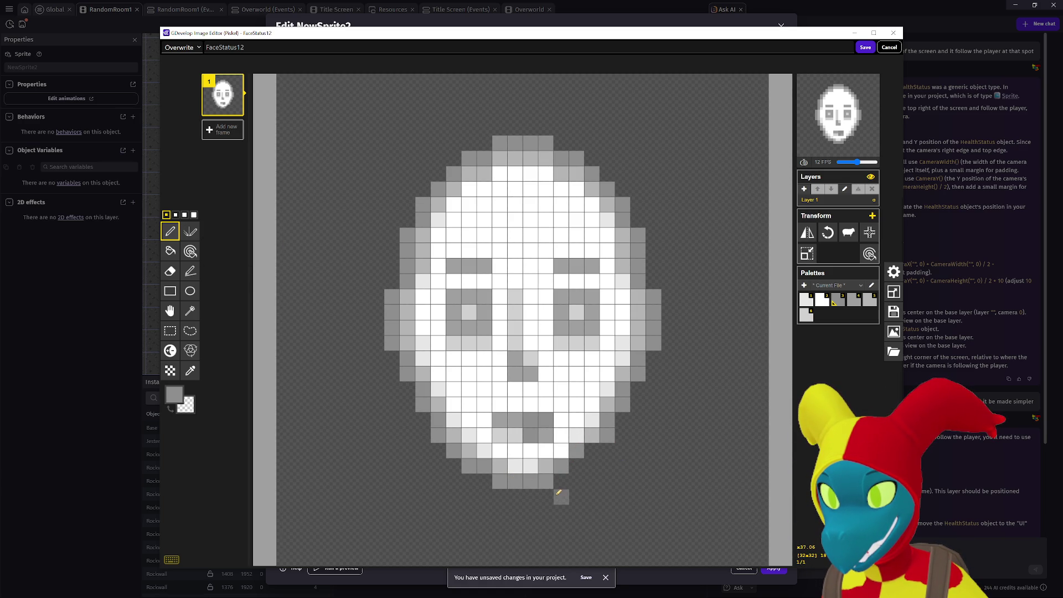
left_click_drag(576, 463, 592, 451)
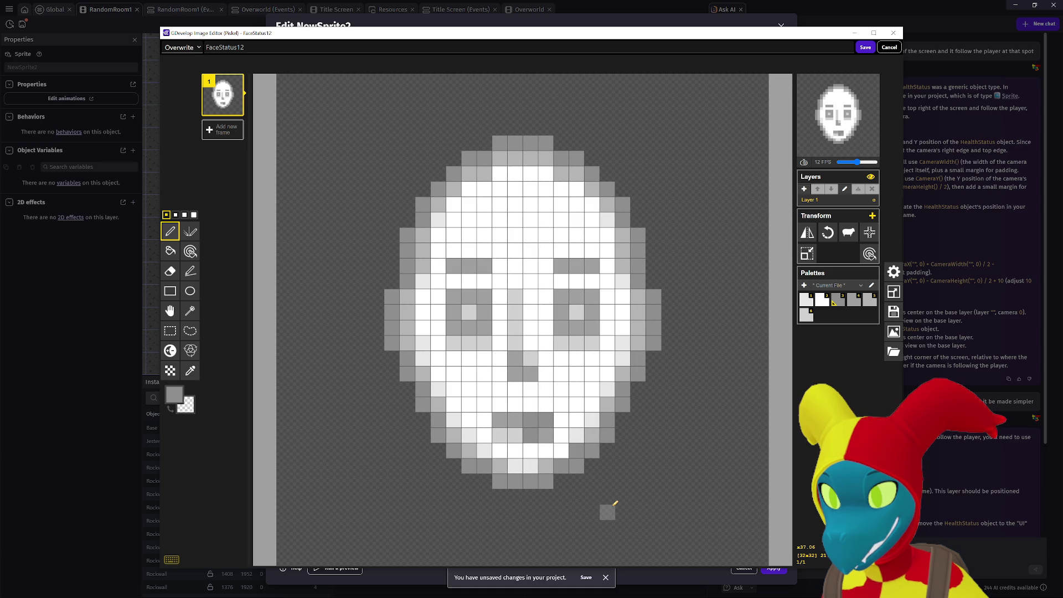
left_click_drag(469, 465, 470, 448)
Sample lighter greys, paint a near-white chin pixel, and save the face back to GDevelop.
key("o")
left_click(468, 451)
left_click(171, 232)
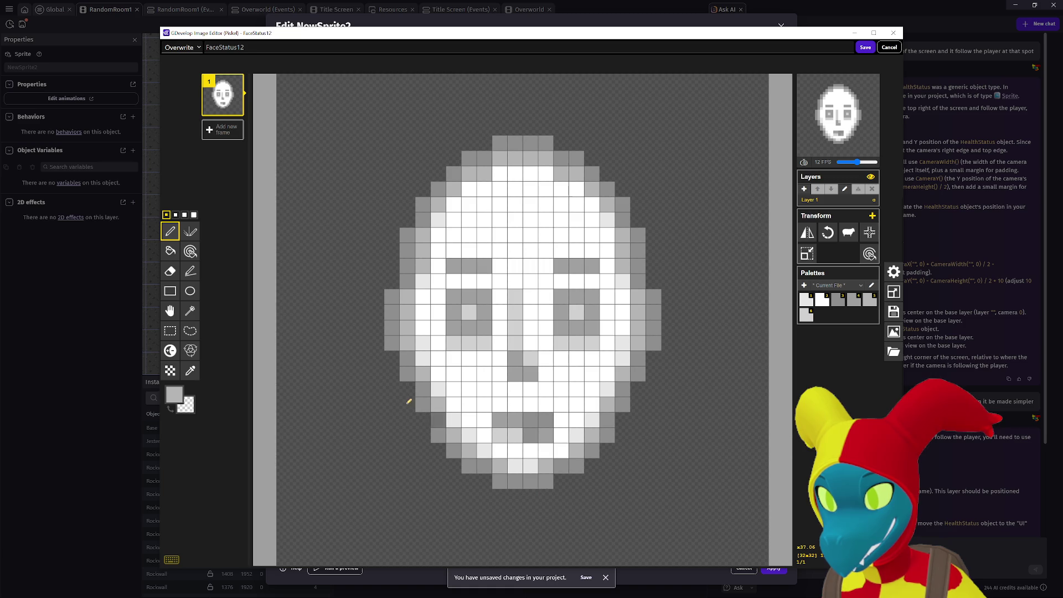
key("o")
left_click(518, 433)
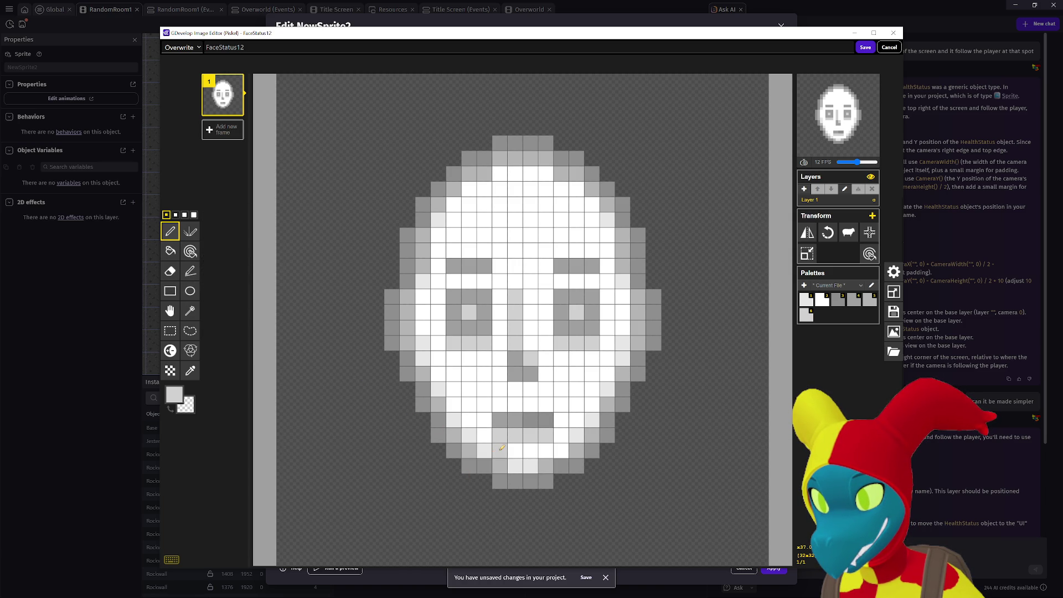
left_click(189, 371)
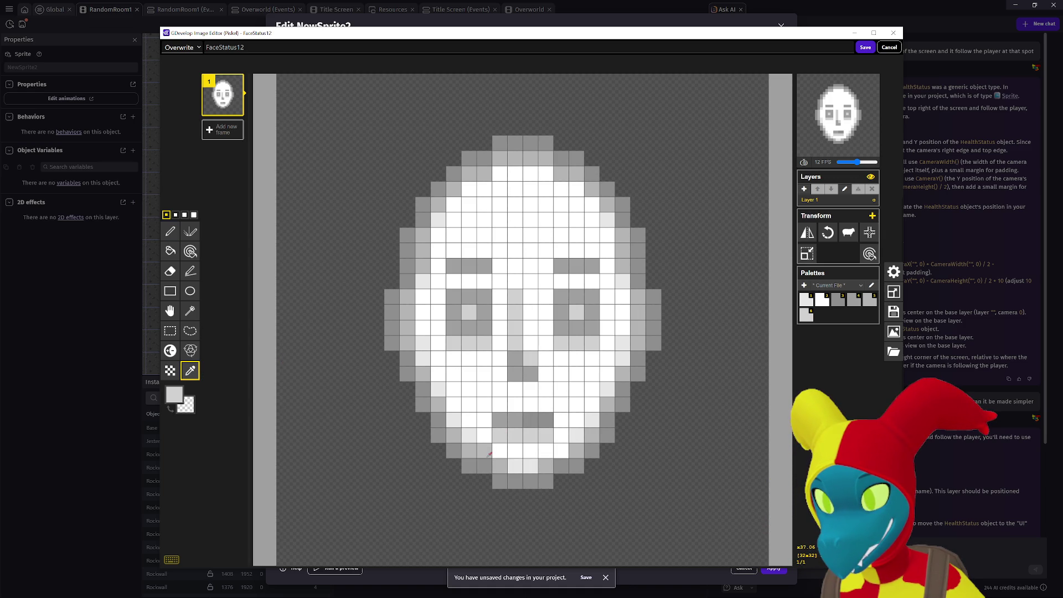
left_click(485, 452)
left_click(170, 231)
left_click(561, 450)
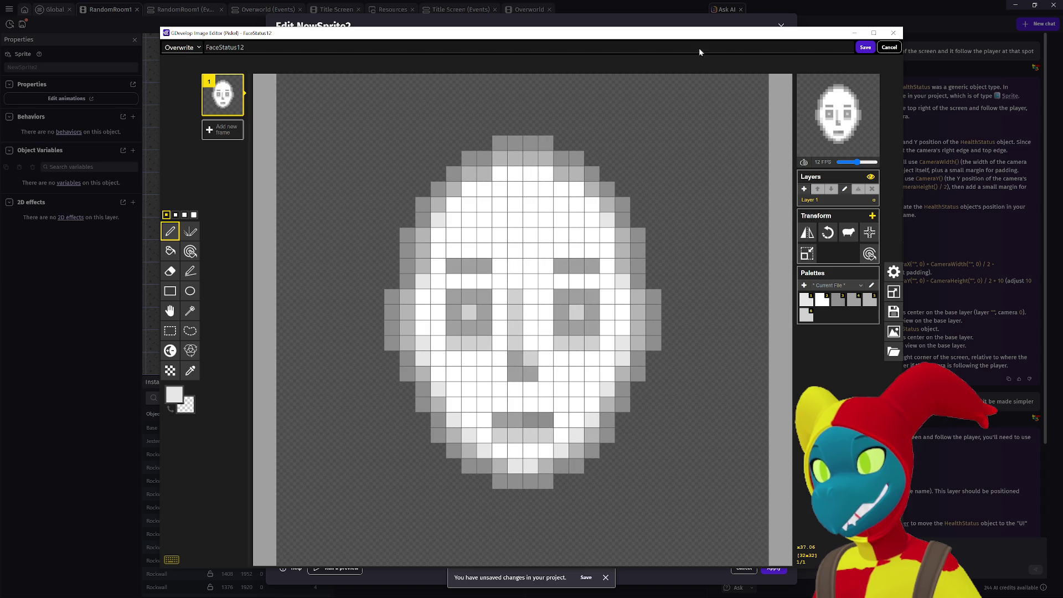
left_click(864, 48)
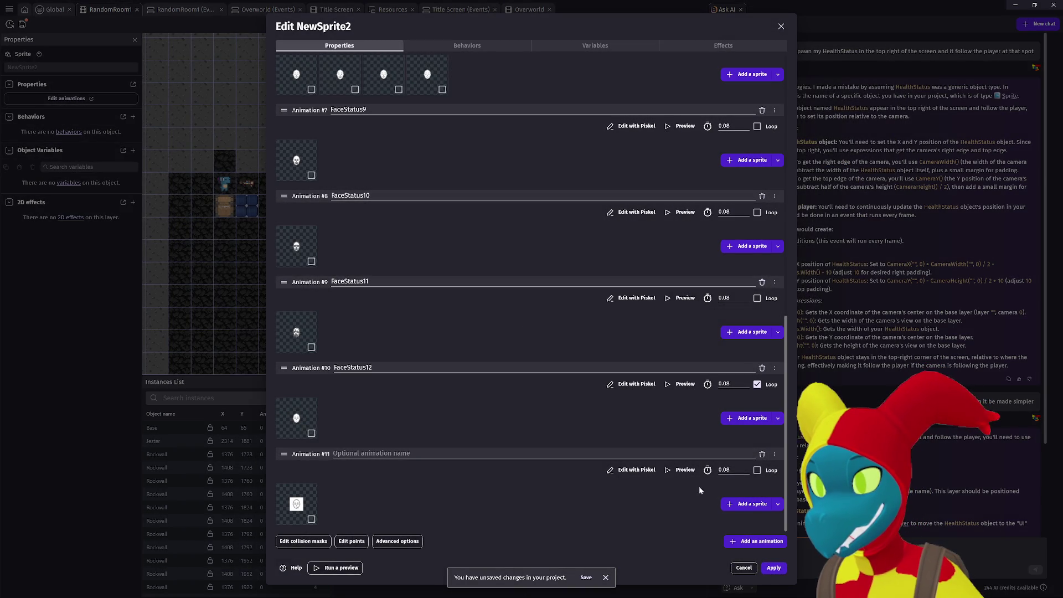
Delete Animation #11, then add FaceStatus10.png and FaceStatus11.png as FaceStatus9's second and third frames.
left_click(762, 454)
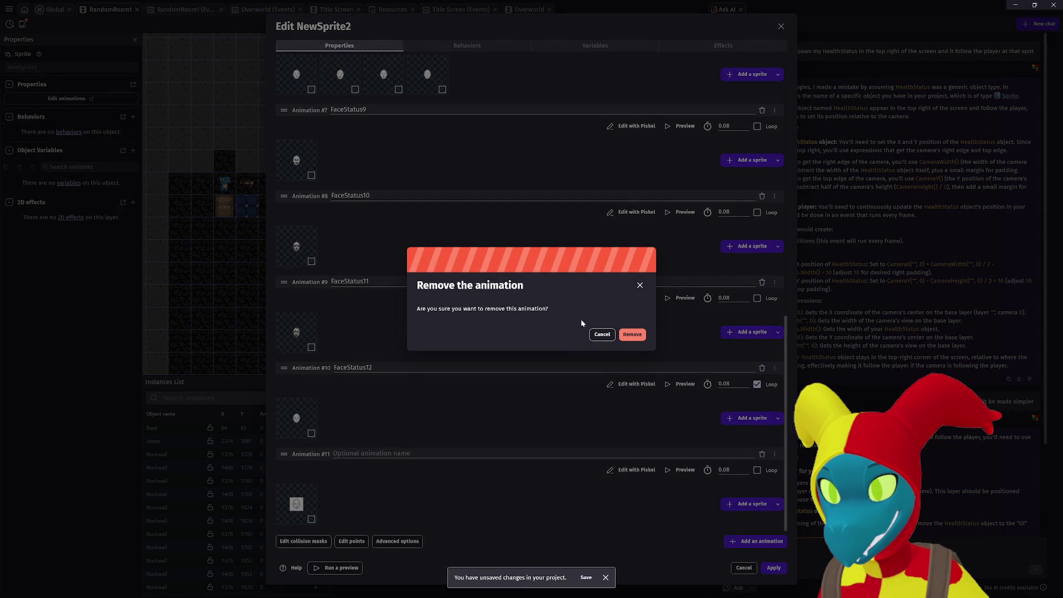
left_click(630, 335)
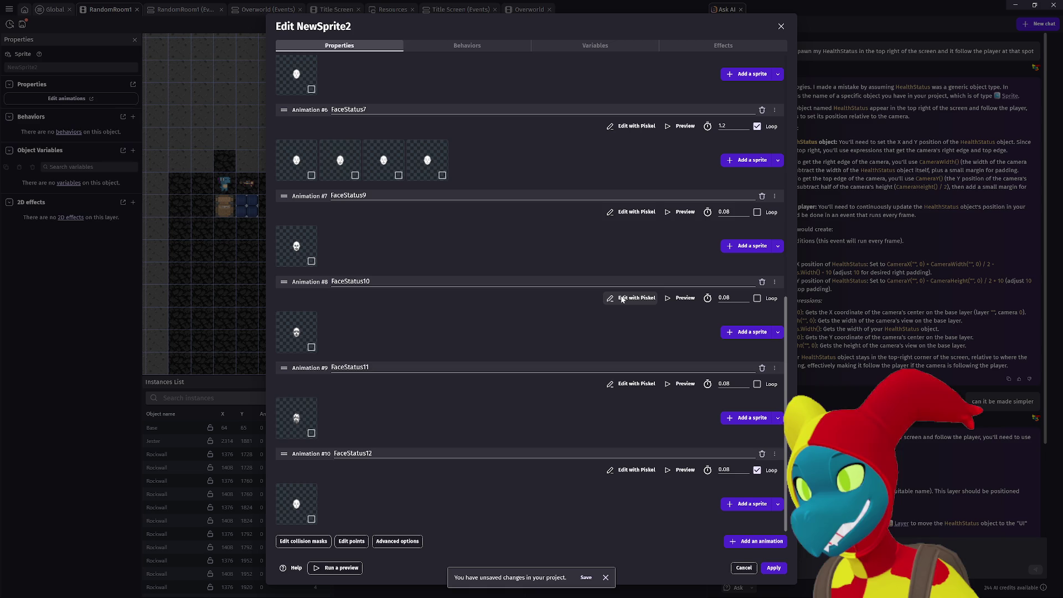
left_click(745, 245)
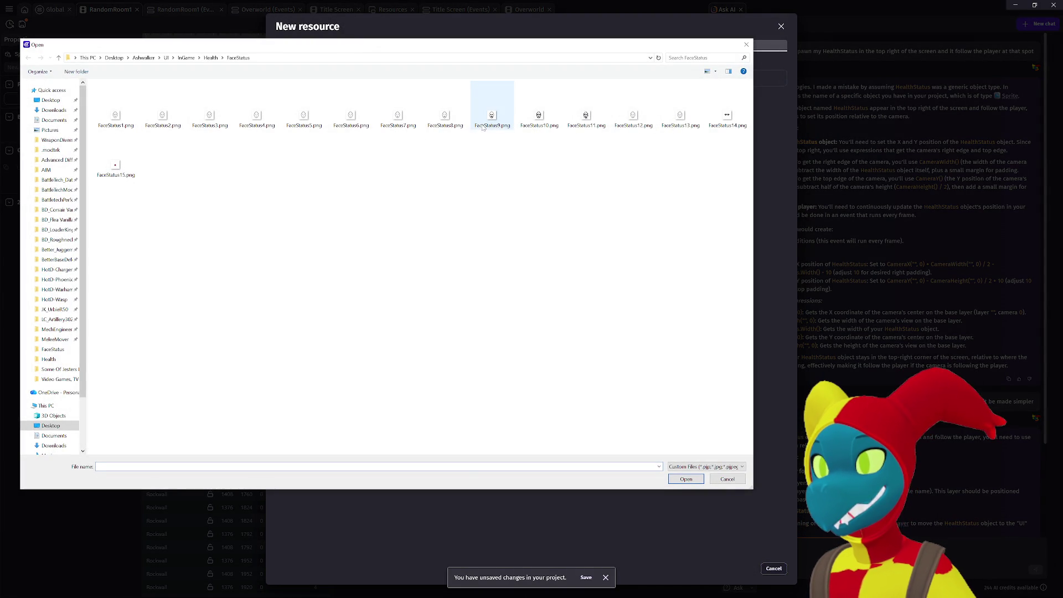
double_click(537, 119)
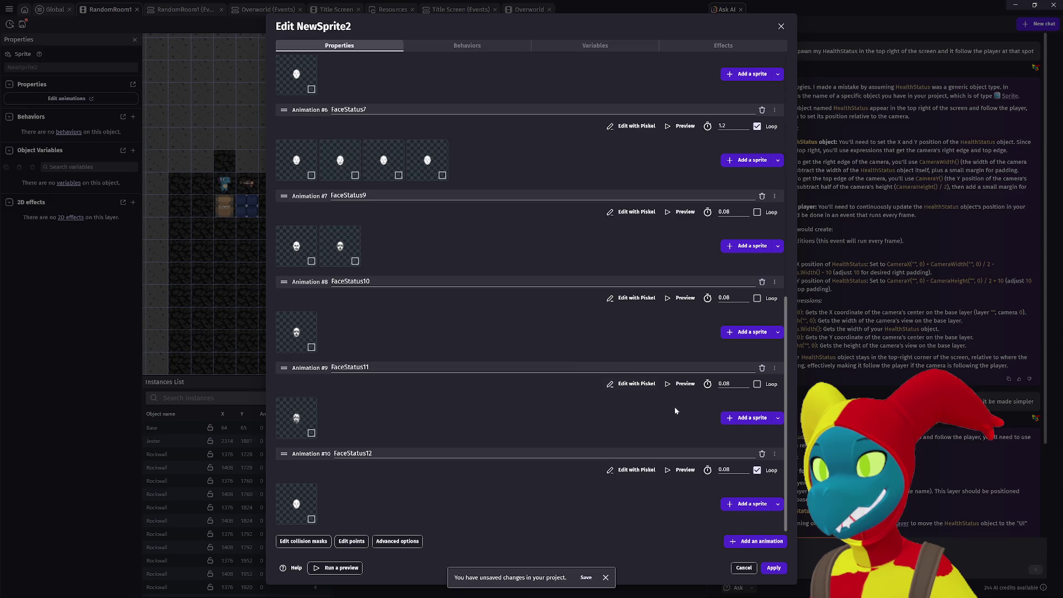
left_click(731, 248)
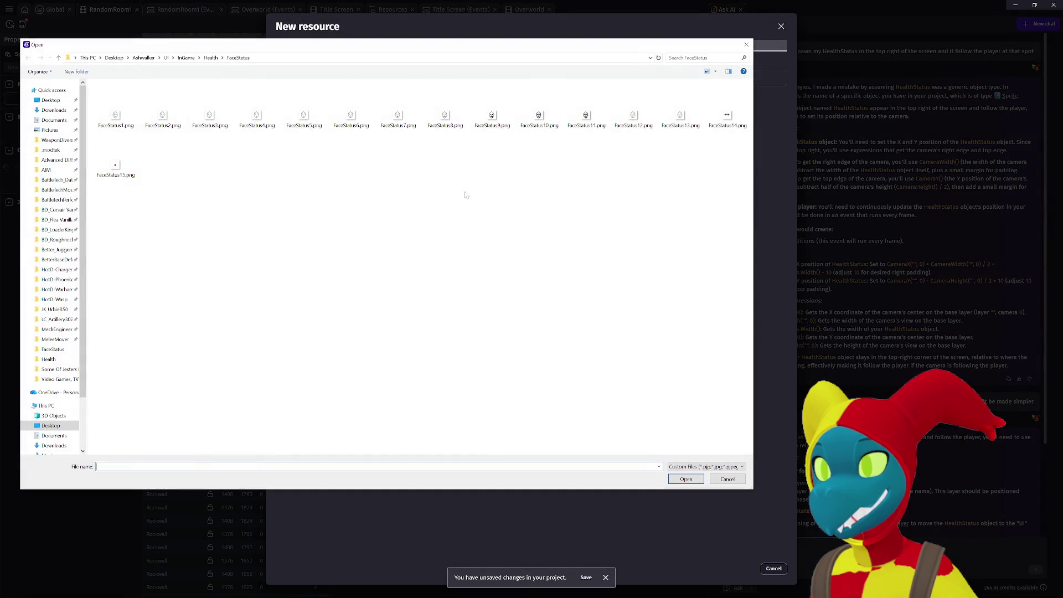
double_click(587, 117)
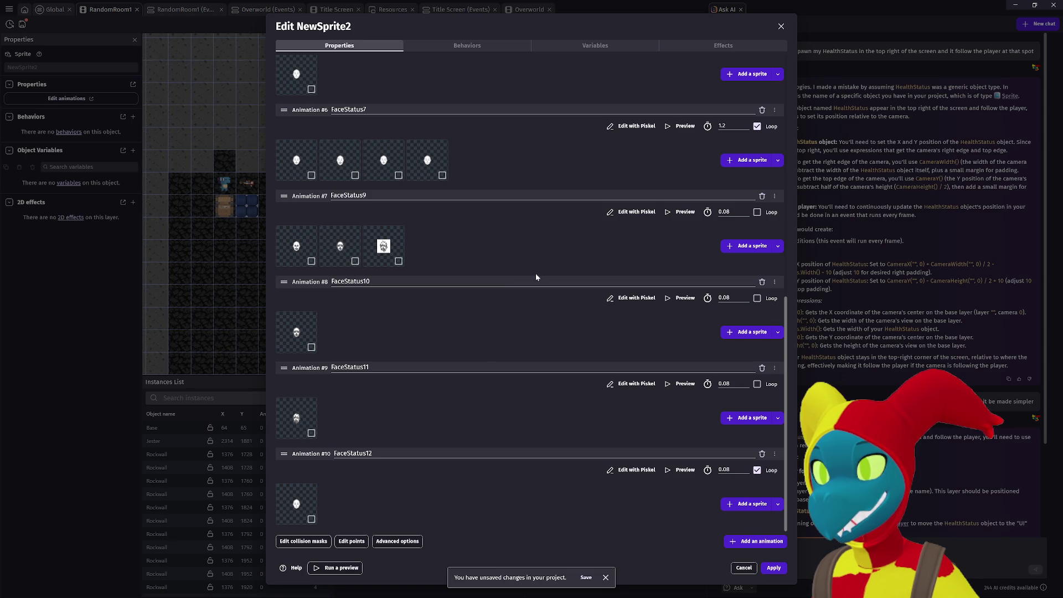
scroll(476, 349, "up", 3)
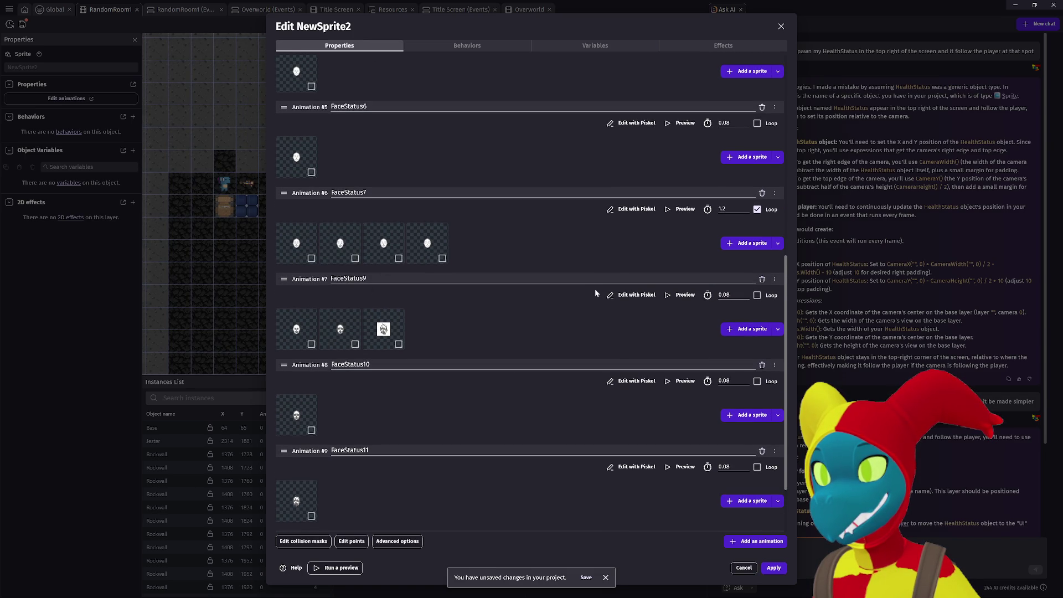
left_click(615, 295)
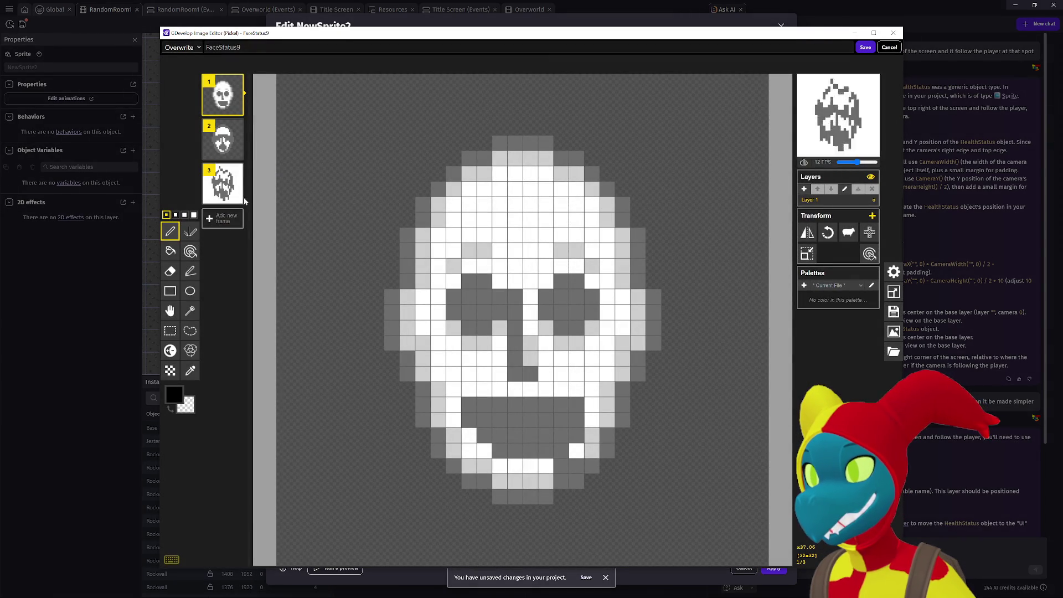
On FaceStatus9's third frame, darken a few outline pixels, clear the white background, and save.
left_click(232, 188)
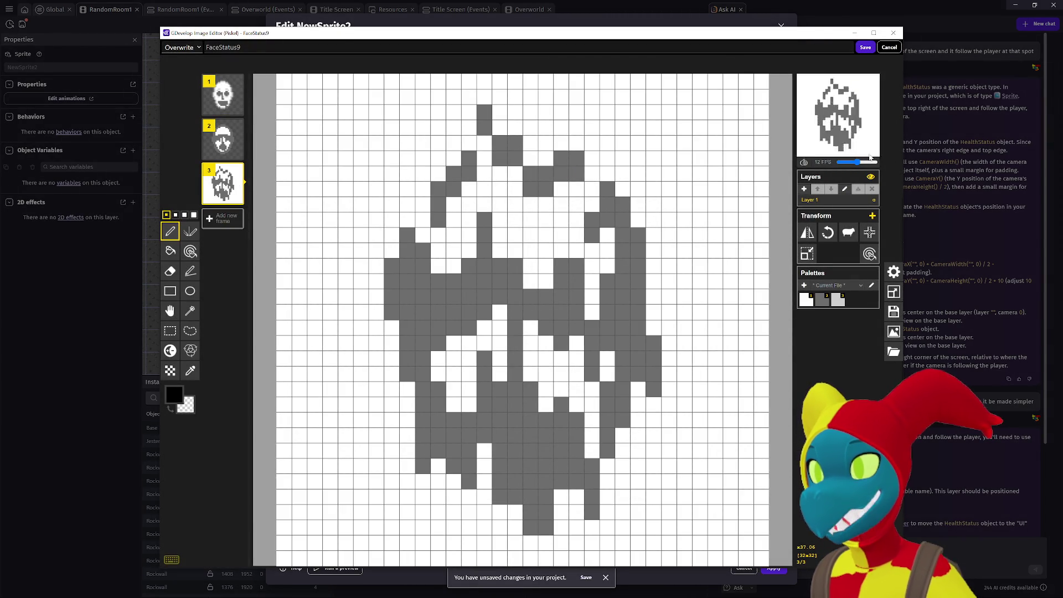
left_click_drag(857, 163, 825, 165)
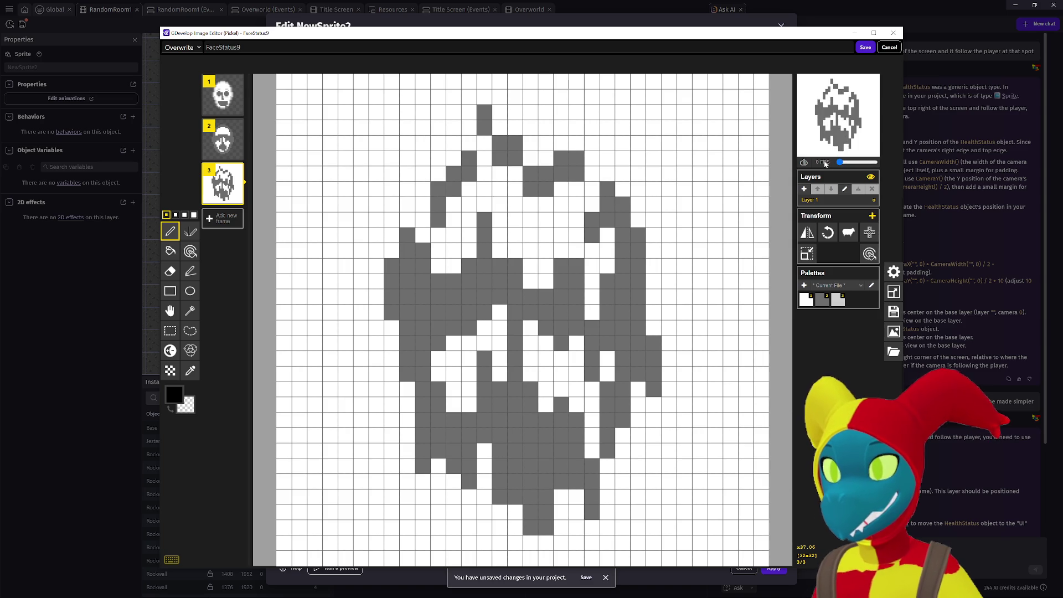
left_click(423, 219)
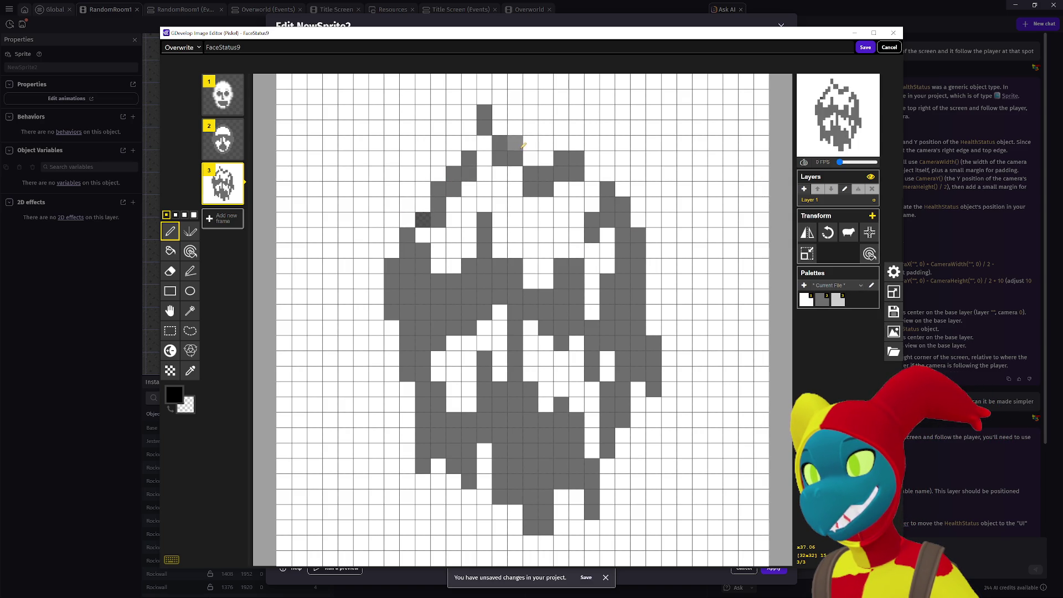
left_click(484, 159)
left_click(543, 155)
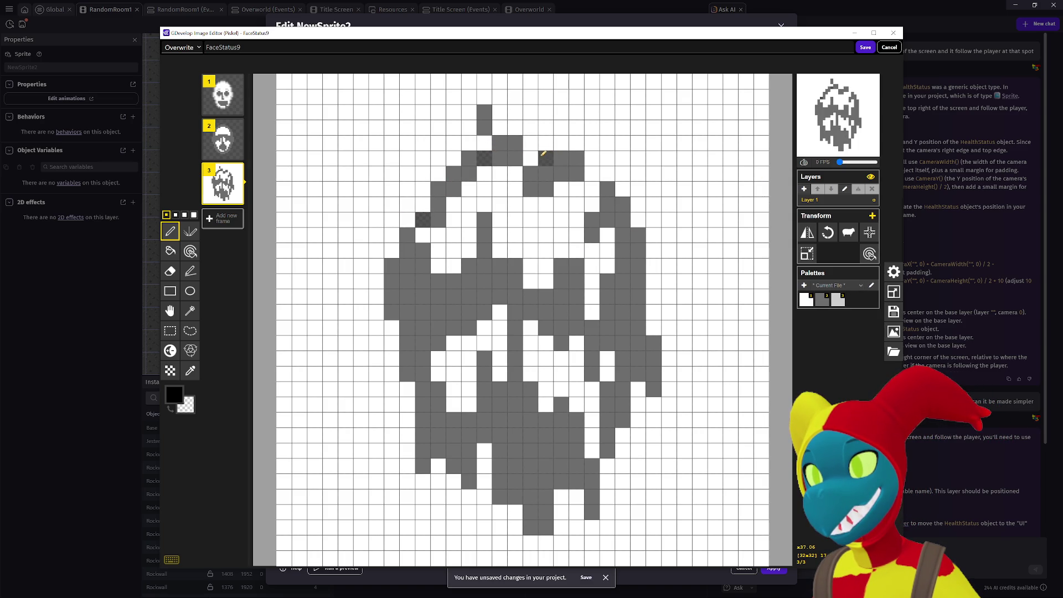
left_click(593, 174)
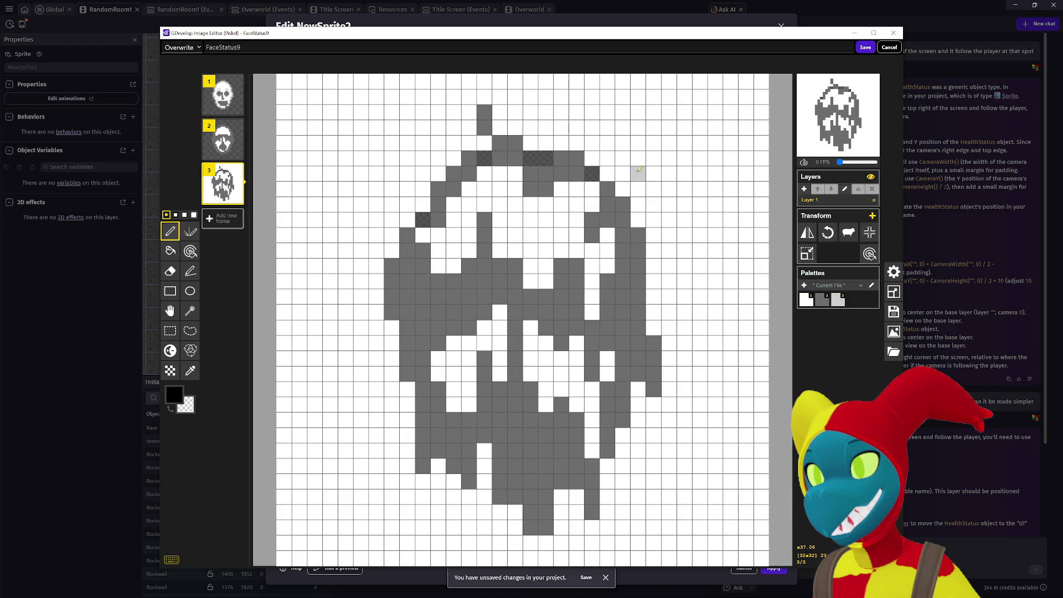
left_click(170, 250)
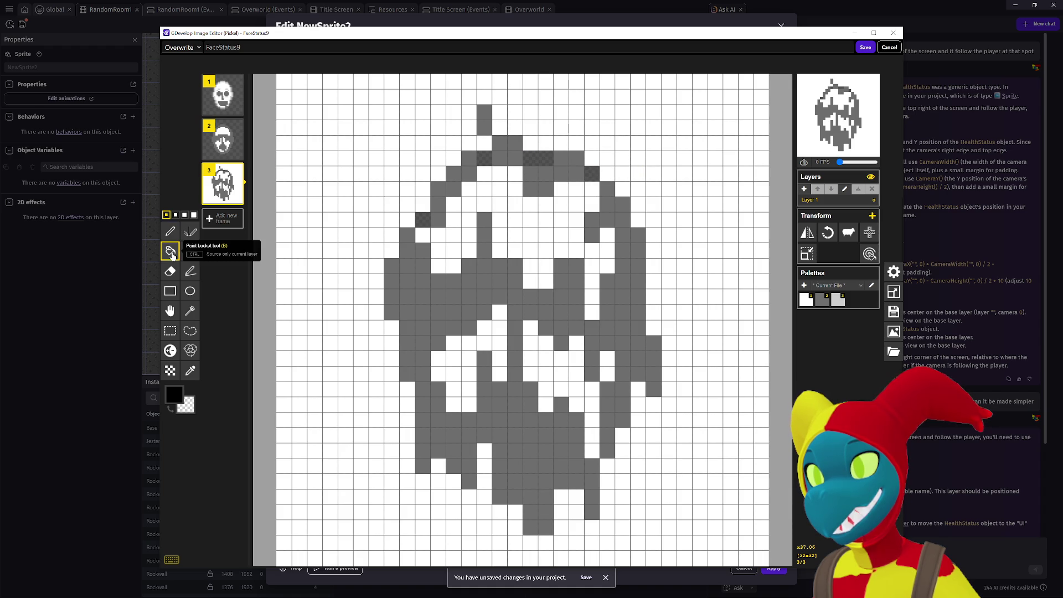
right_click(326, 187)
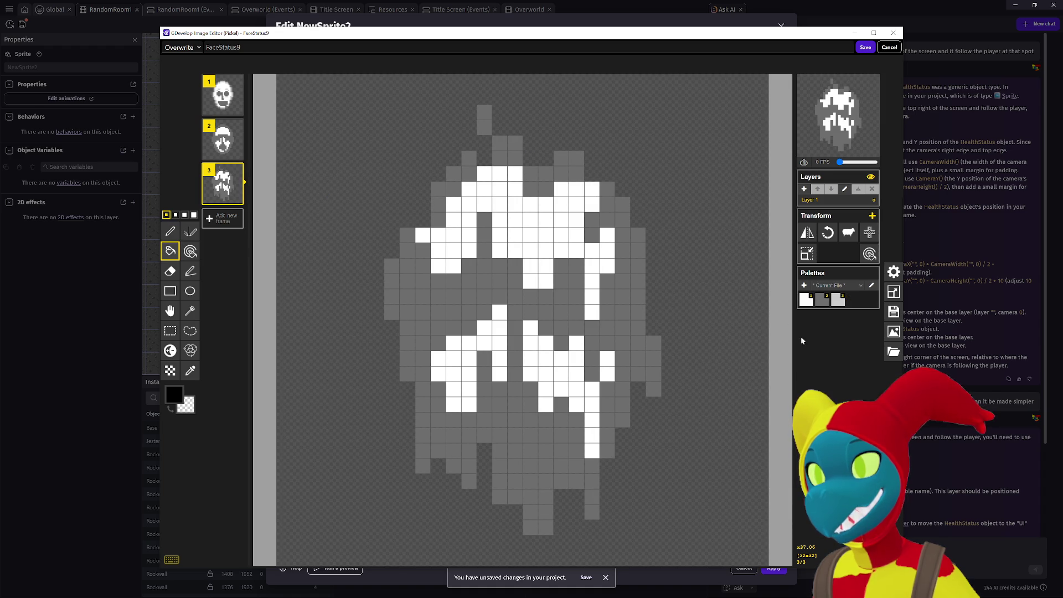
left_click(864, 49)
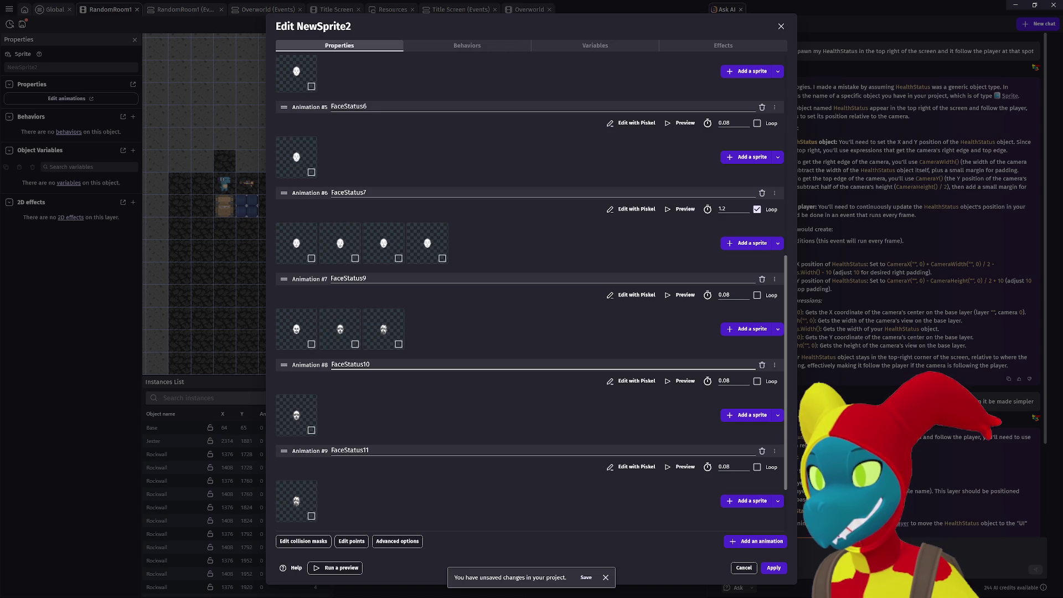
Turn on looping for FaceStatus9 and set its preview frame duration to 1 second.
scroll(450, 394, "down", 2)
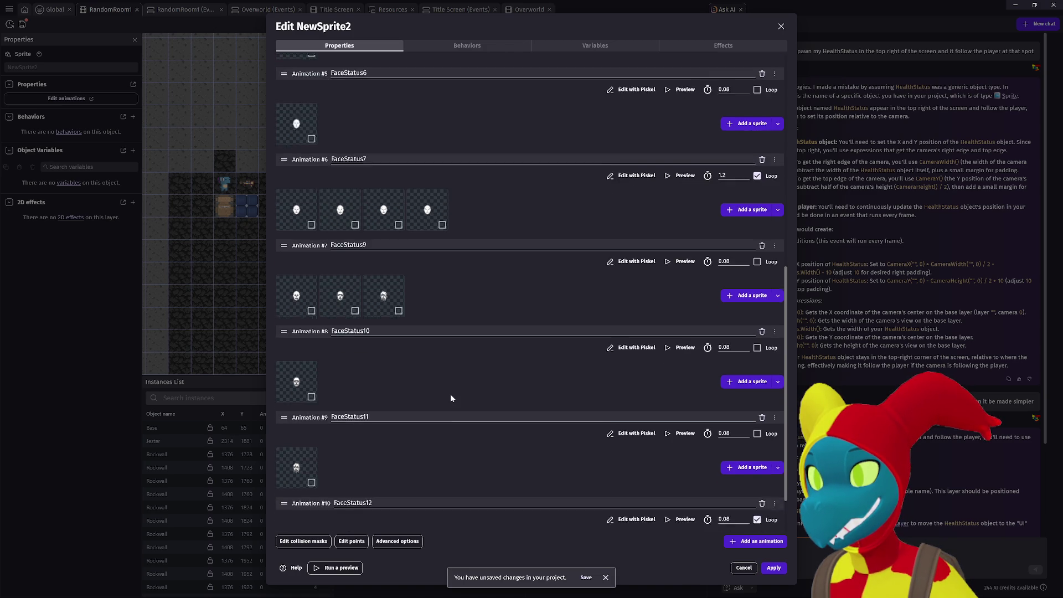
left_click(757, 212)
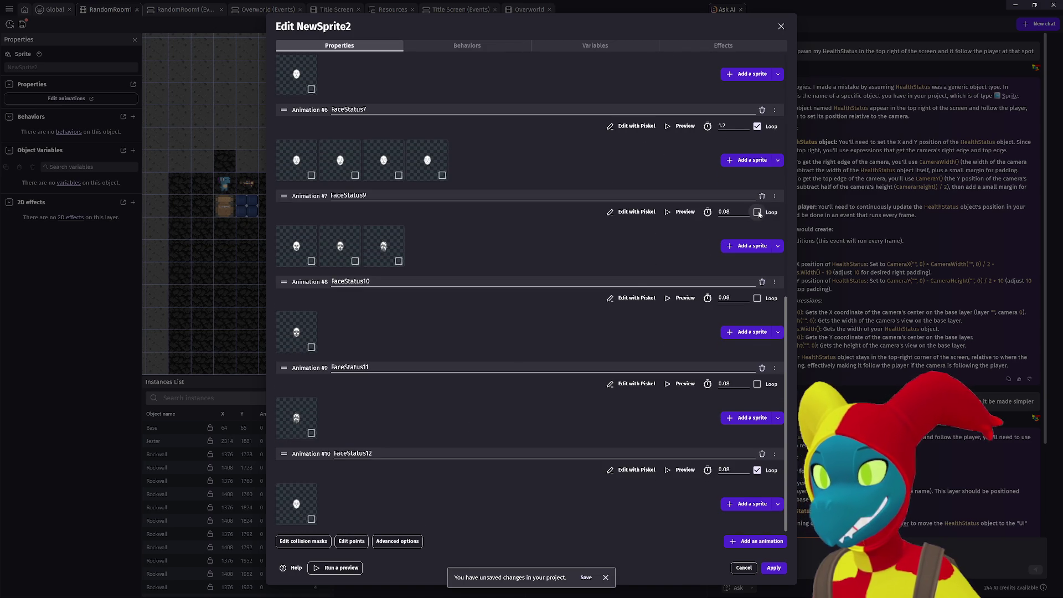
left_click(681, 212)
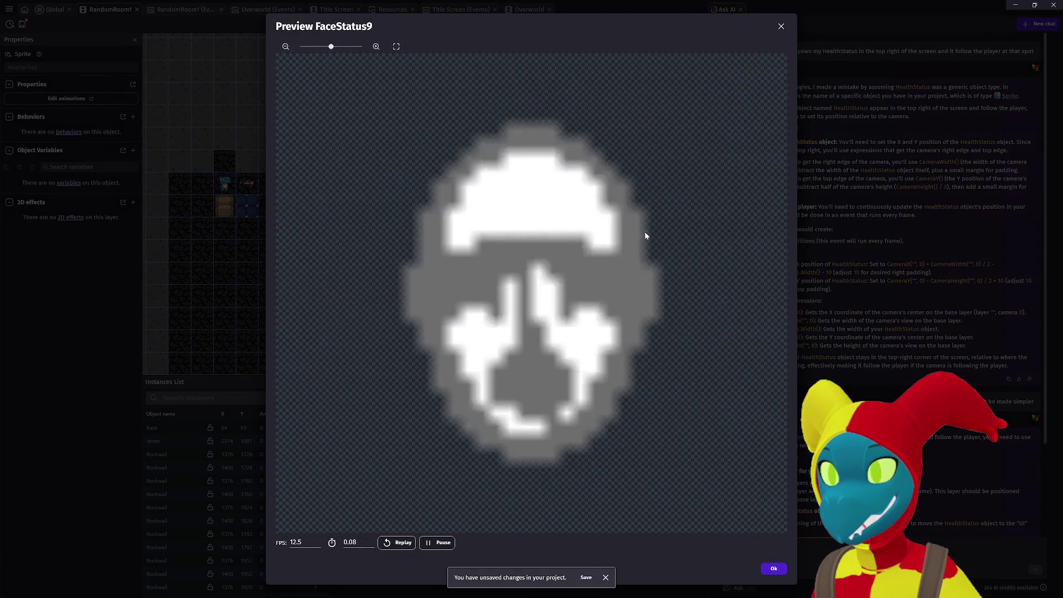
double_click(350, 542)
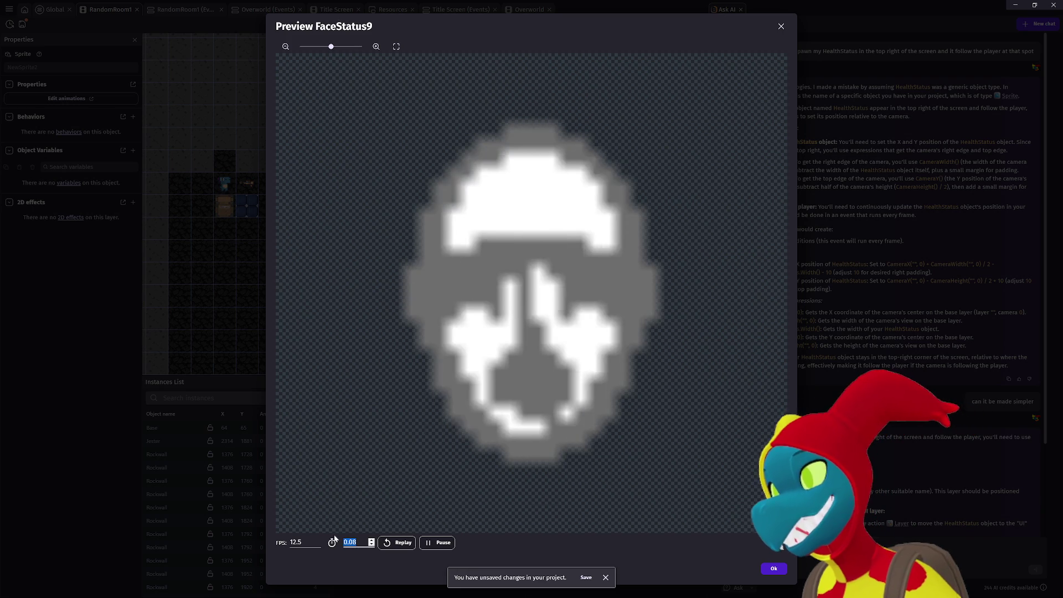
type("1.5")
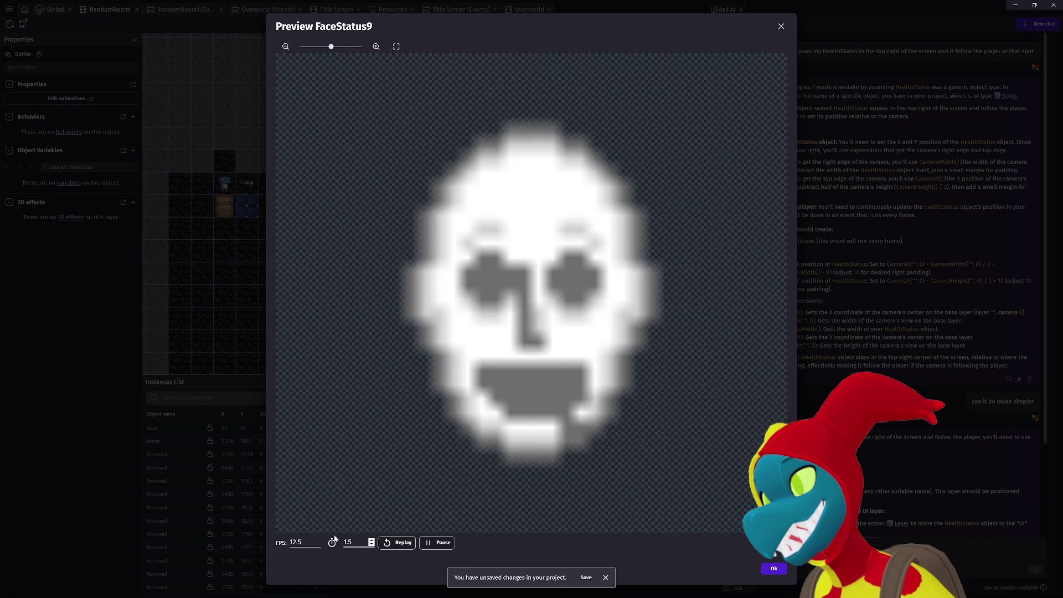
key("BackSpace")
key("BackSpace")
key("BackSpace")
type("5")
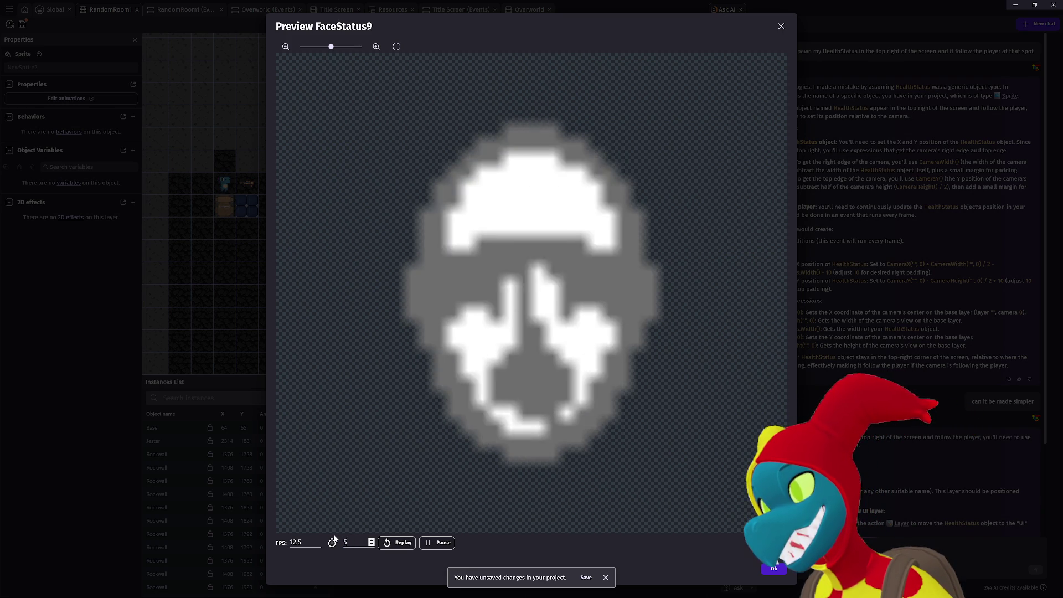
key("Return")
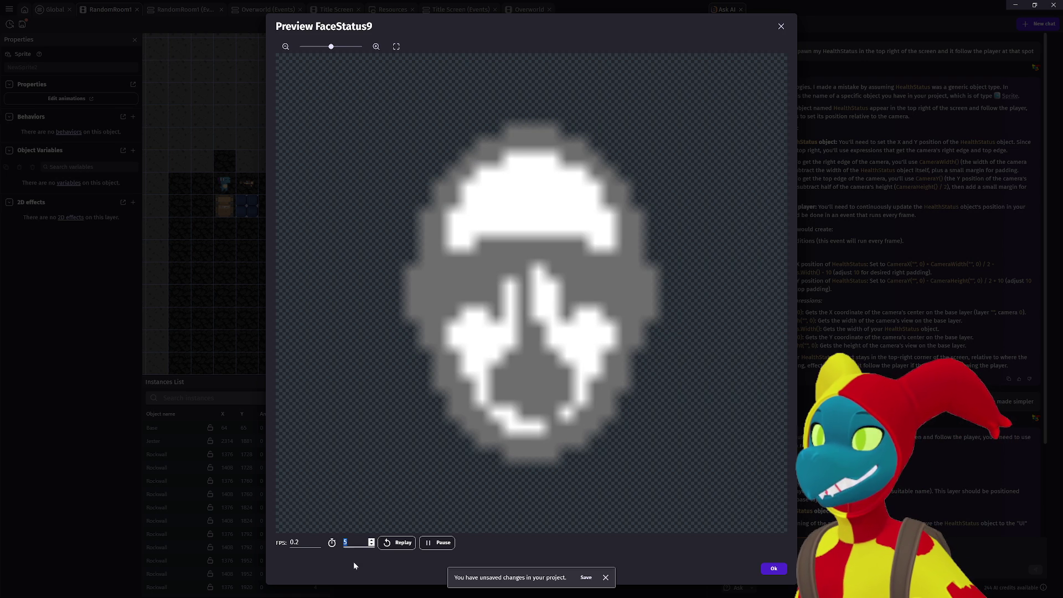
type("1")
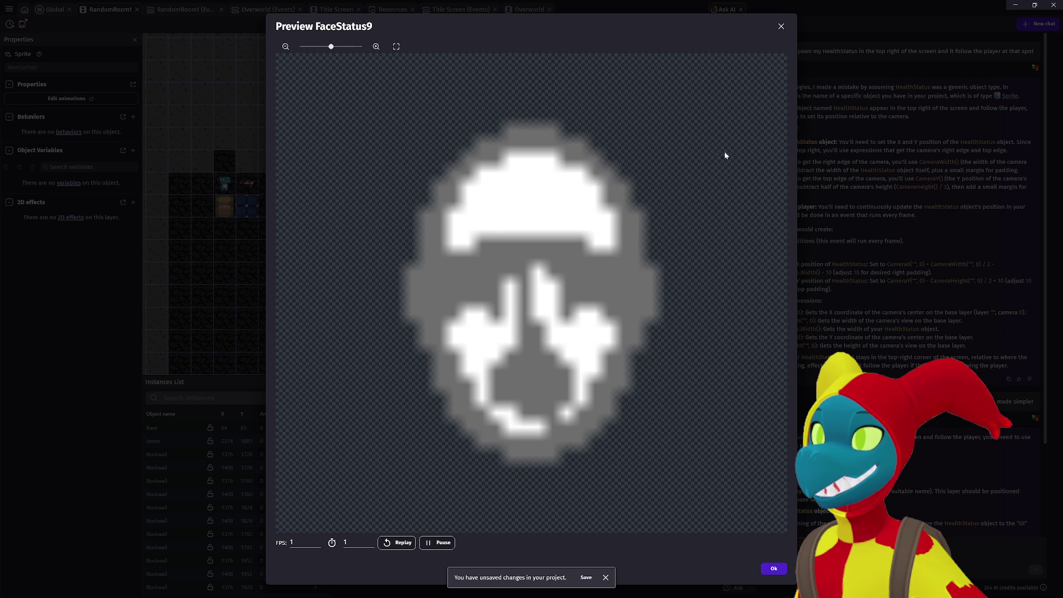
left_click(781, 27)
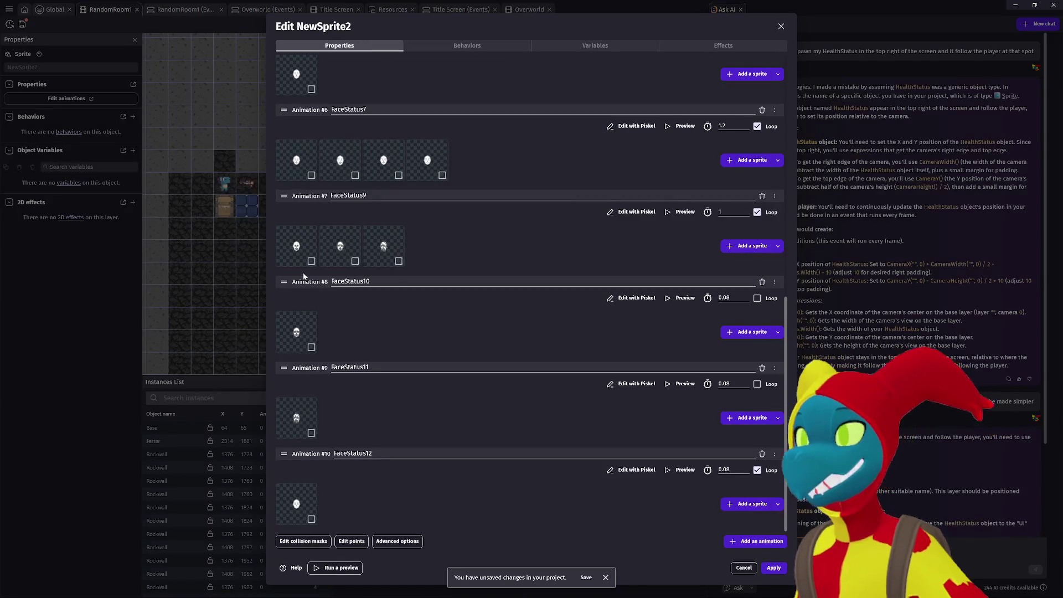
Delete the first FaceStatus9 frame and preview the remaining animation.
left_click(299, 247)
right_click(303, 250)
left_click(339, 258)
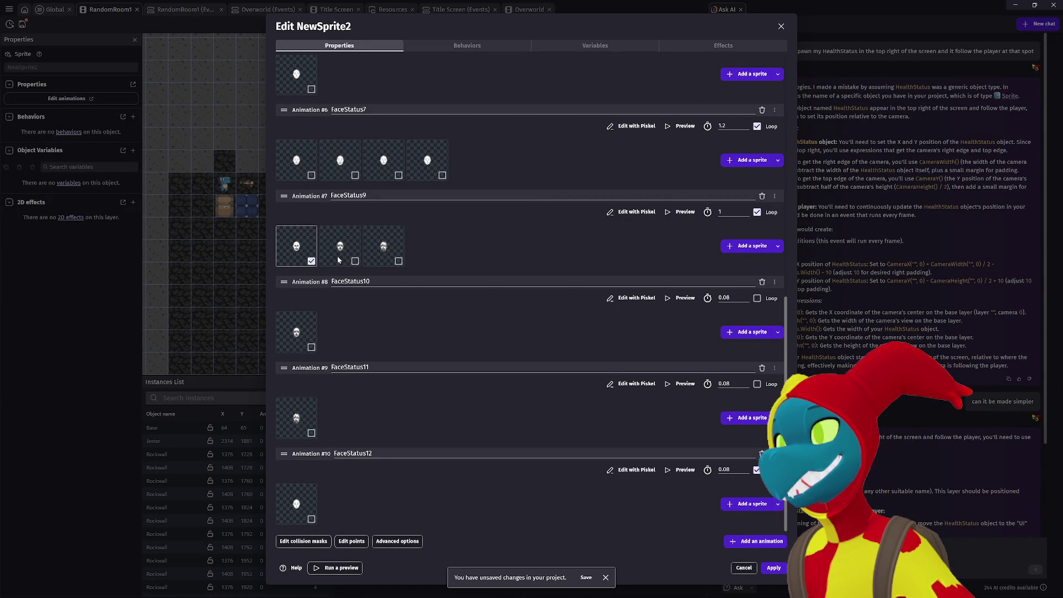
left_click(681, 212)
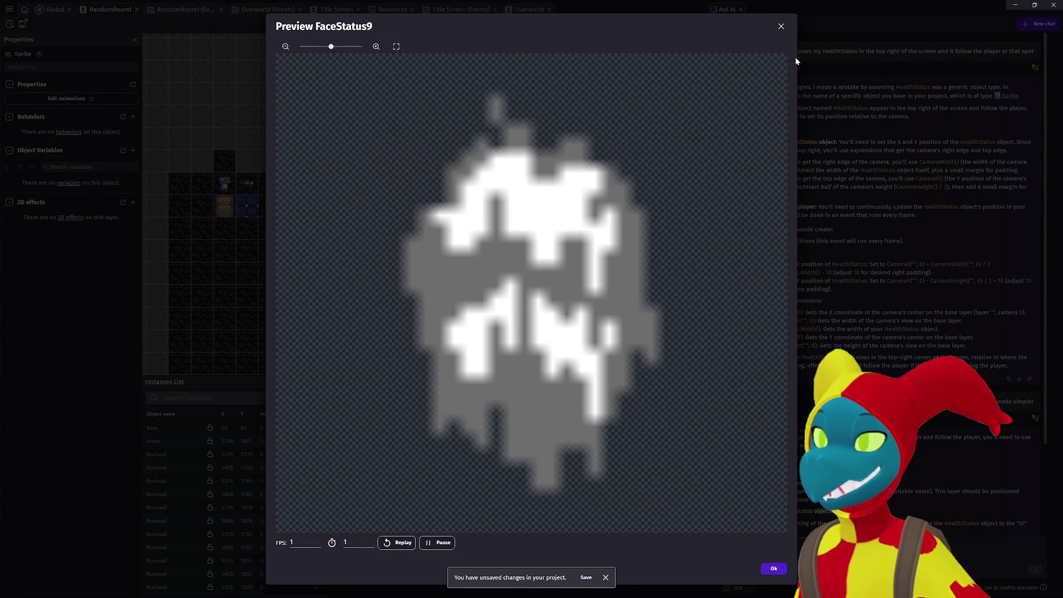
left_click(782, 27)
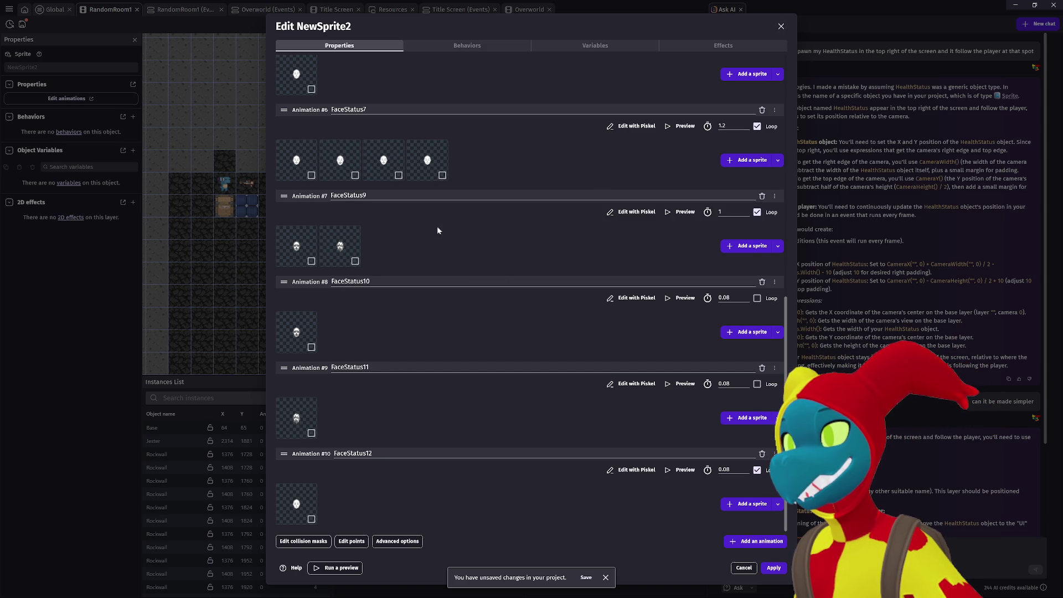
Add FaceStatus9.png as a new frame and move it to the front of FaceStatus9.
left_click(753, 245)
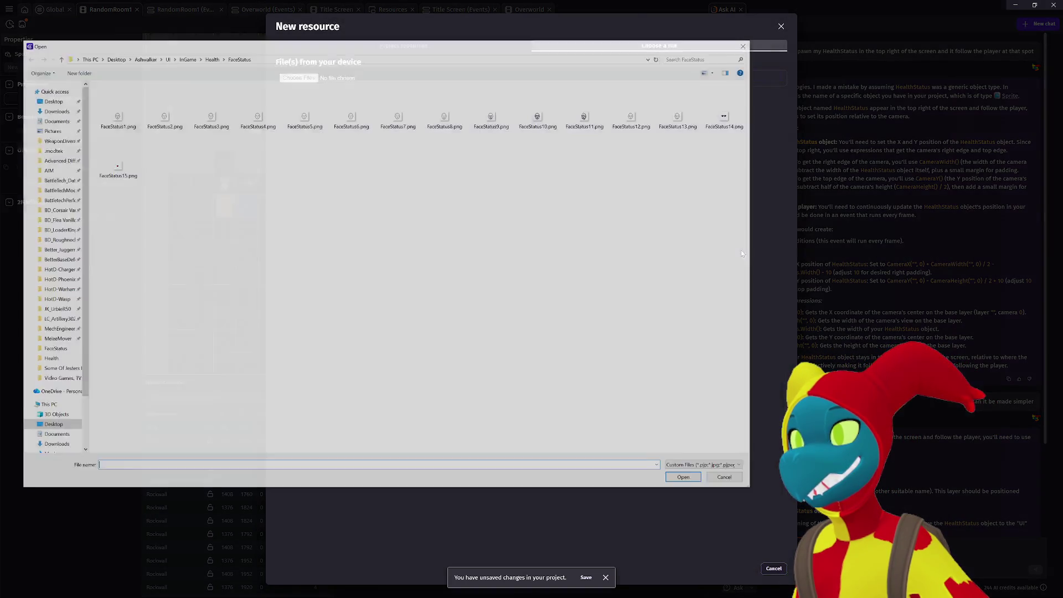
double_click(492, 119)
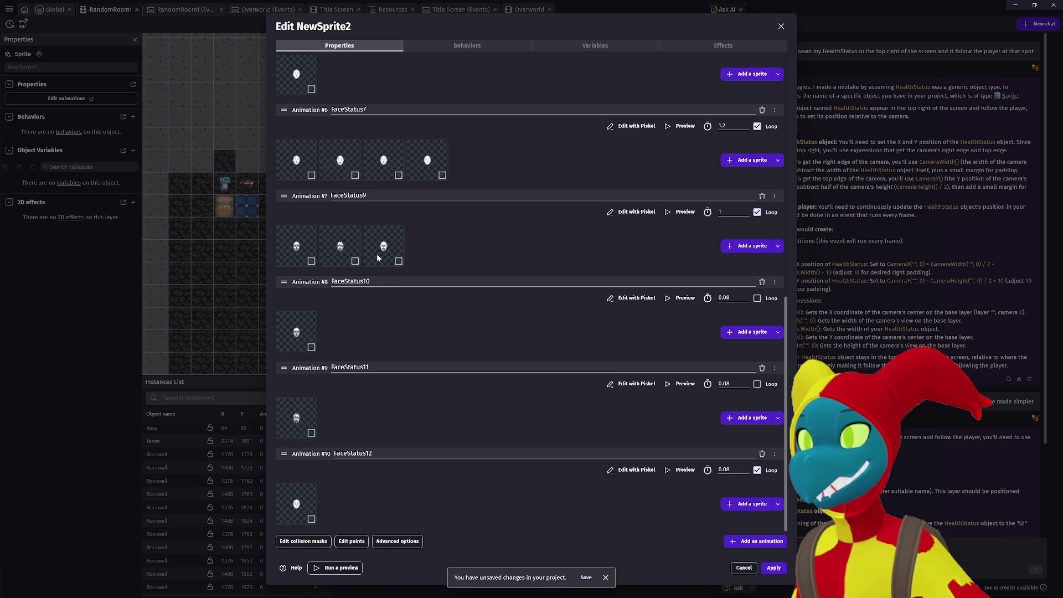
left_click_drag(397, 265, 302, 260)
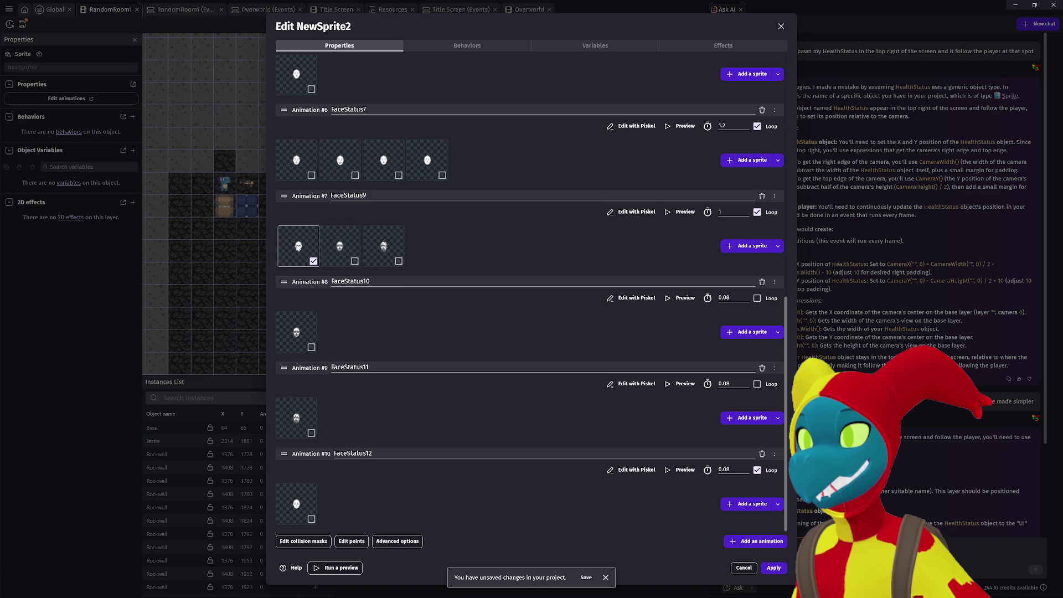
left_click(309, 263)
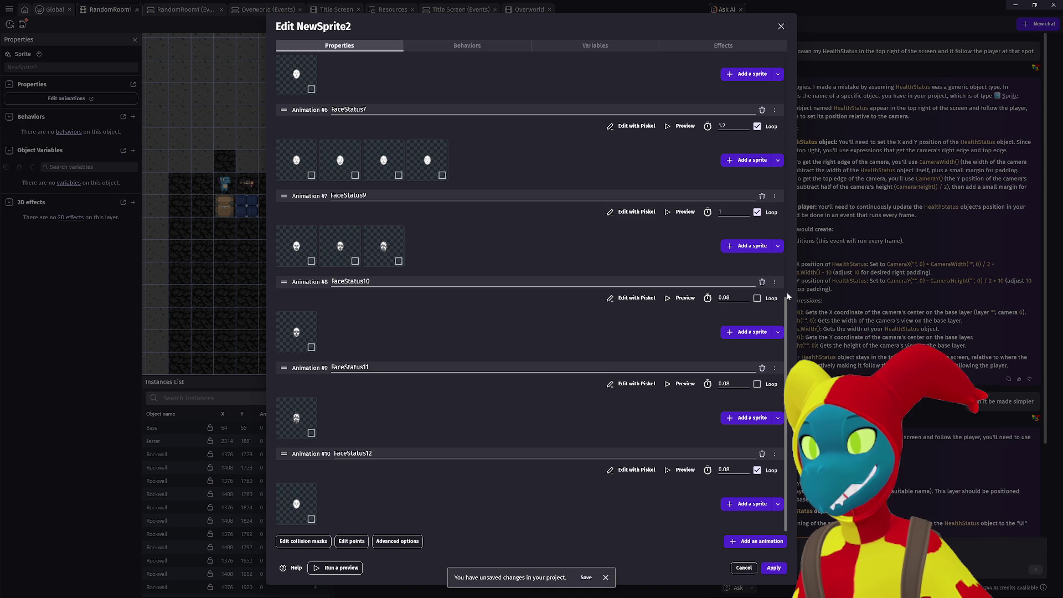
Delete the FaceStatus10 and FaceStatus11 animations, confirming each removal.
left_click(763, 282)
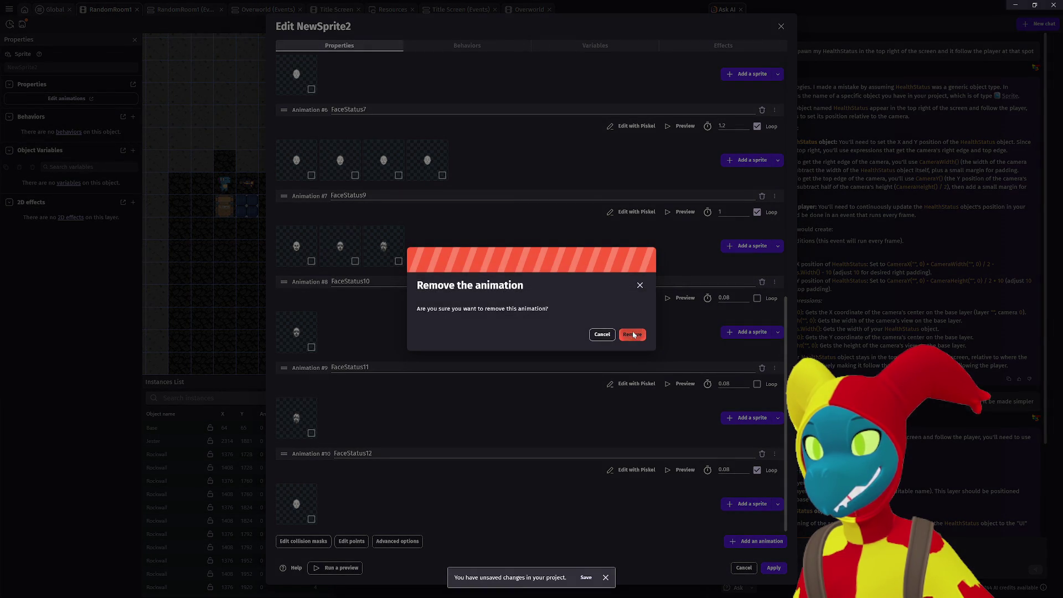
left_click(632, 333)
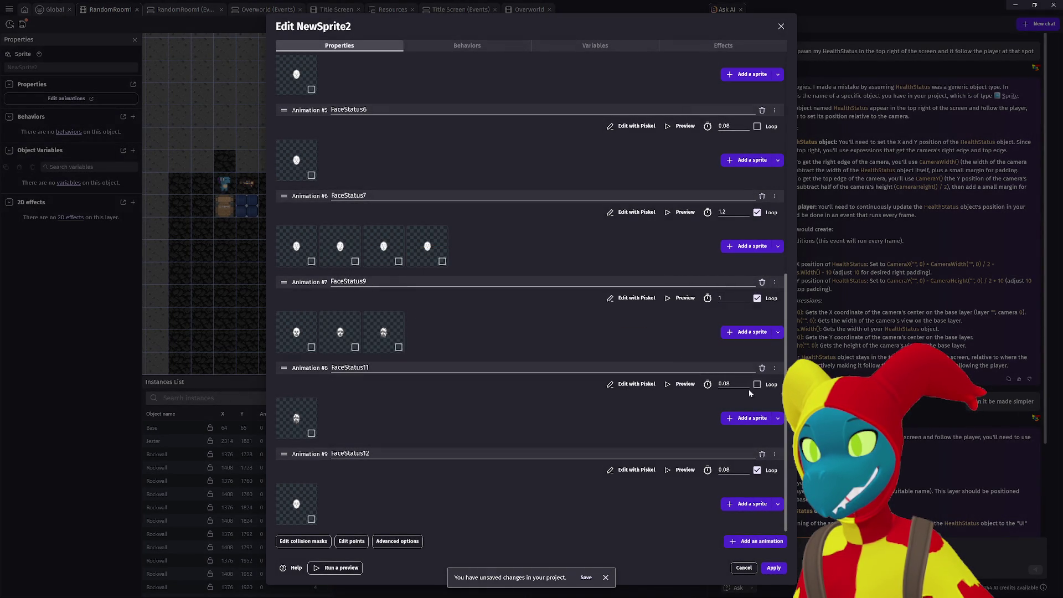
key("Return")
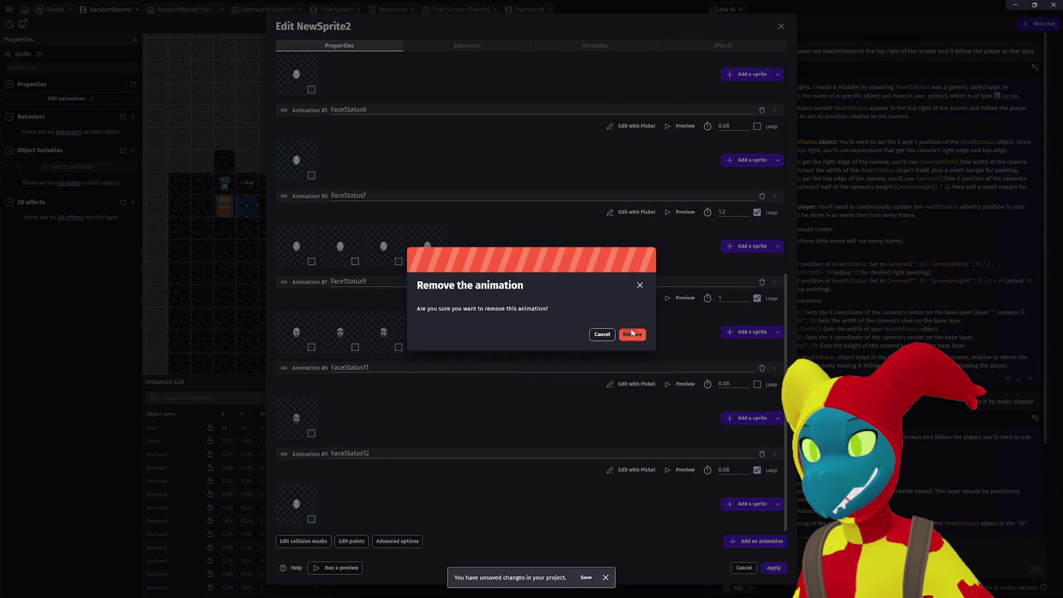
left_click(632, 333)
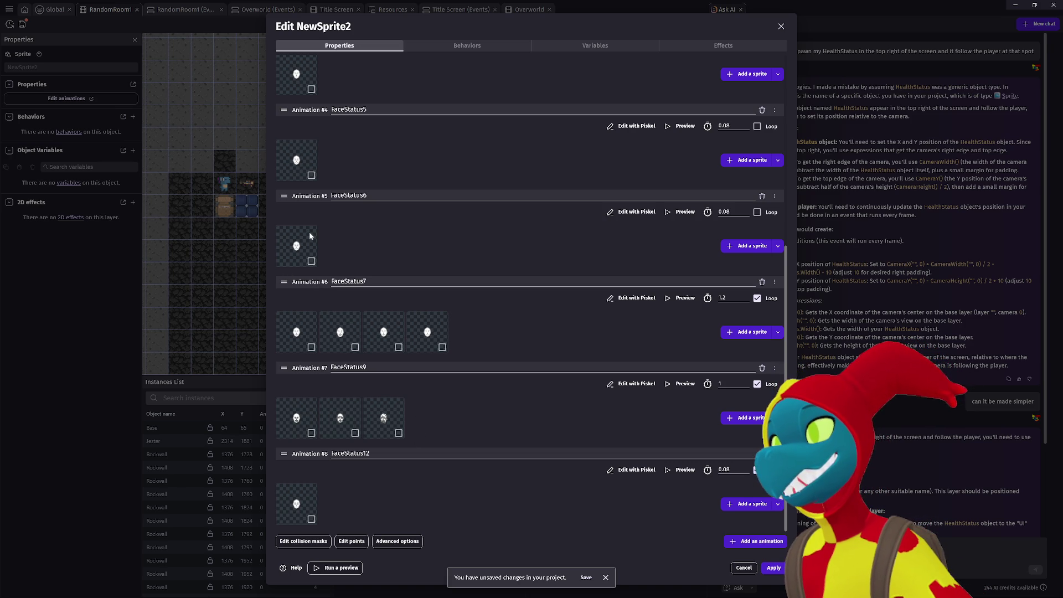
scroll(353, 231, "up", 3)
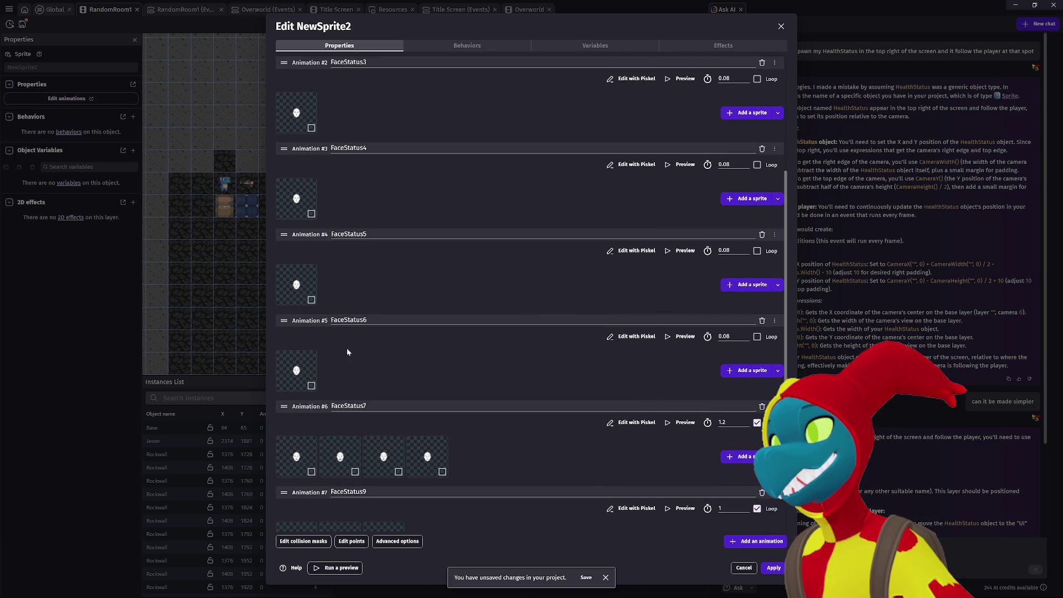
left_click(637, 336)
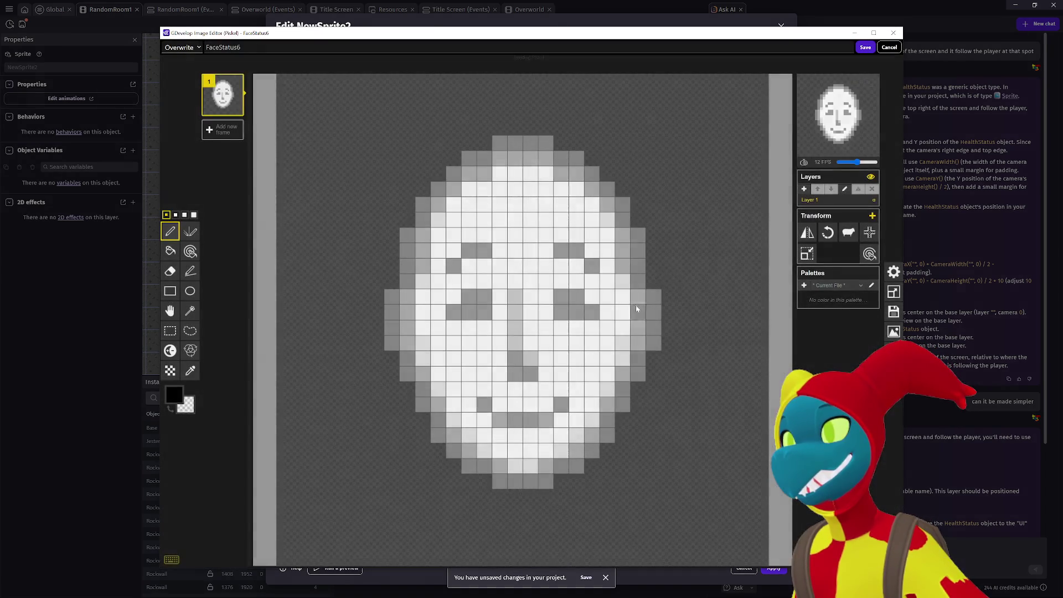
left_click(890, 48)
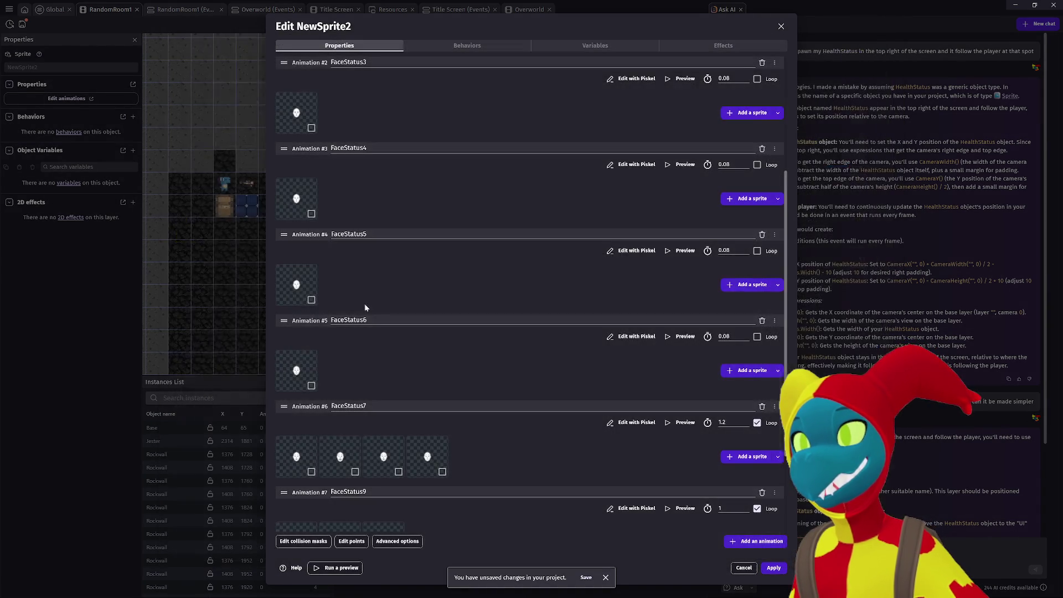
left_click(637, 251)
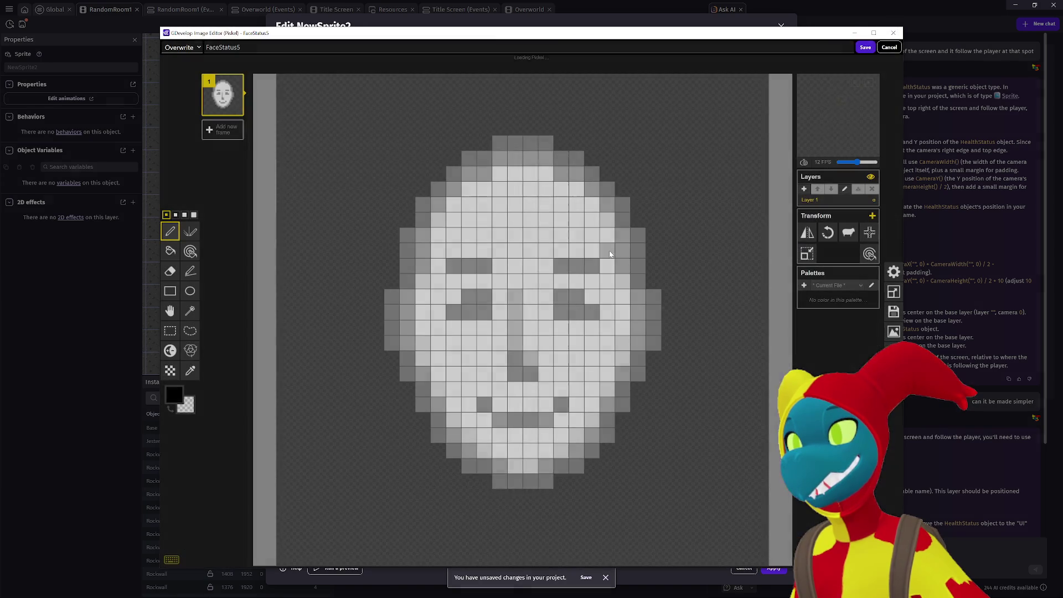
left_click(889, 48)
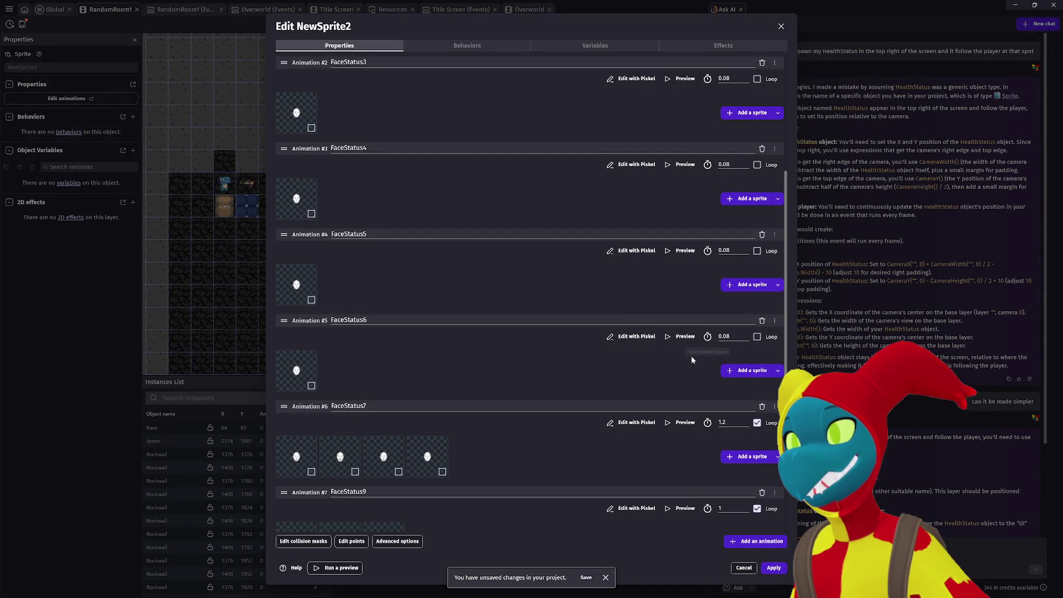
left_click(633, 337)
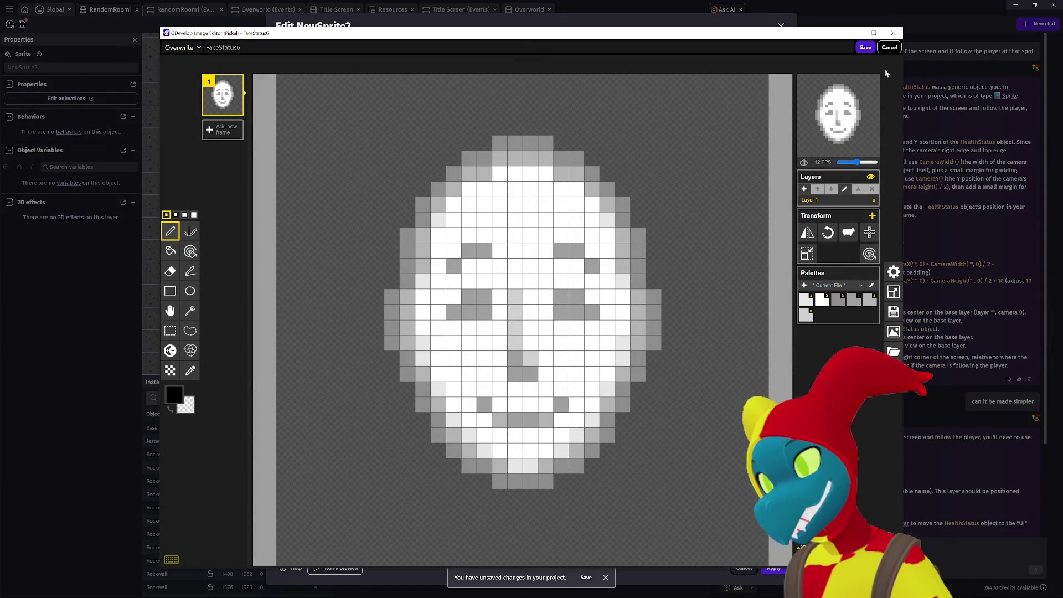
left_click(890, 48)
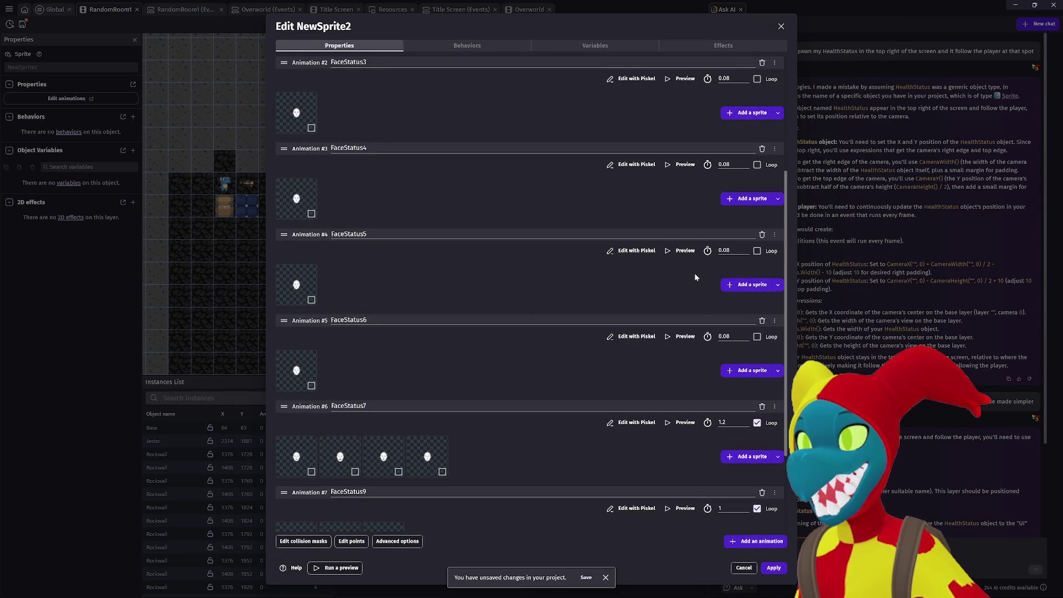
left_click(745, 284)
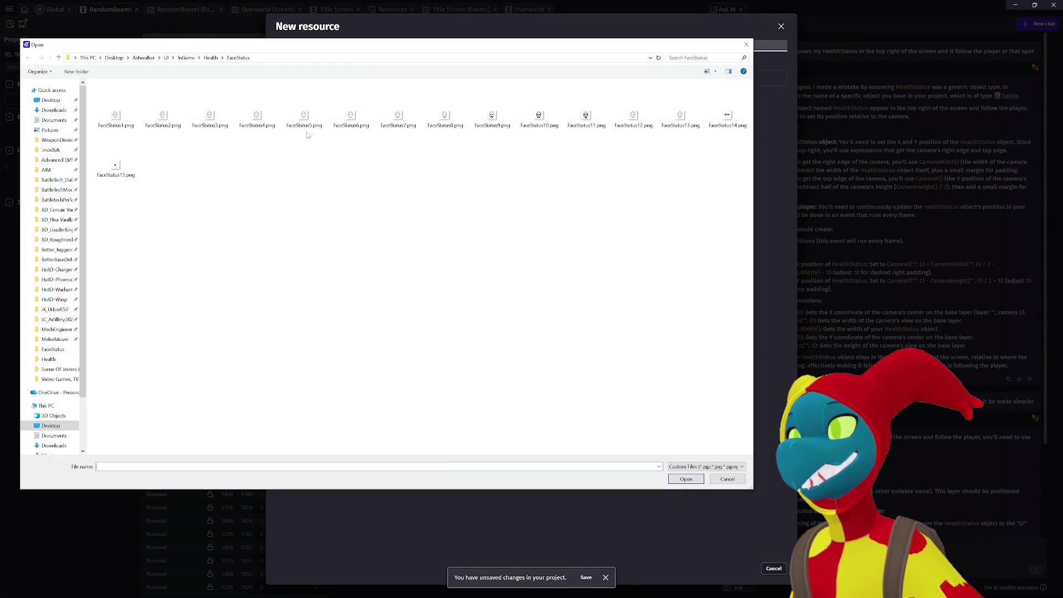
Add FaceStatus6.png as FaceStatus5's second frame and preview the animation.
double_click(346, 126)
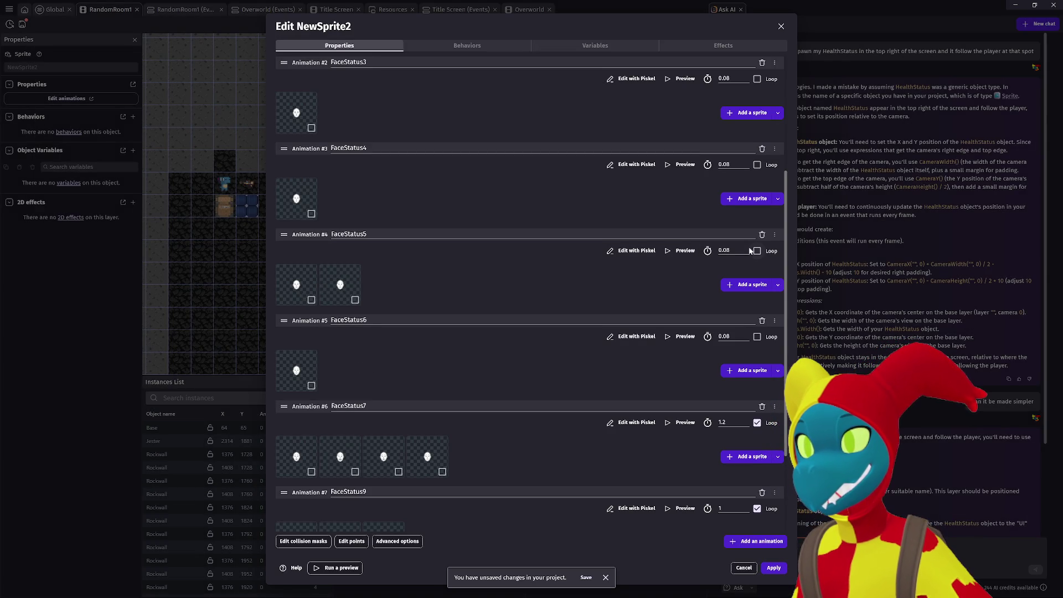
left_click(679, 254)
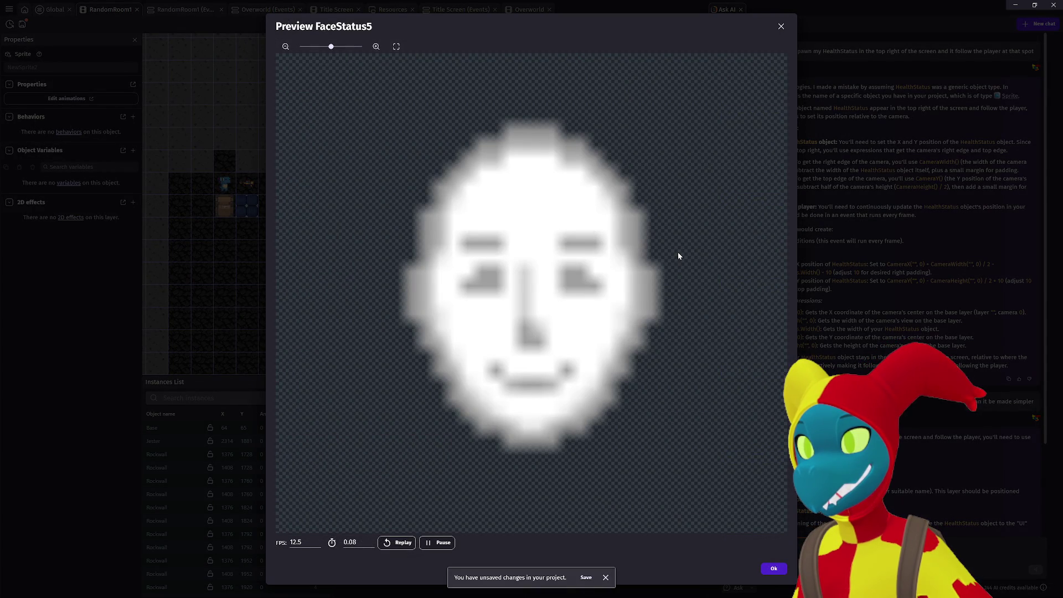
left_click(781, 28)
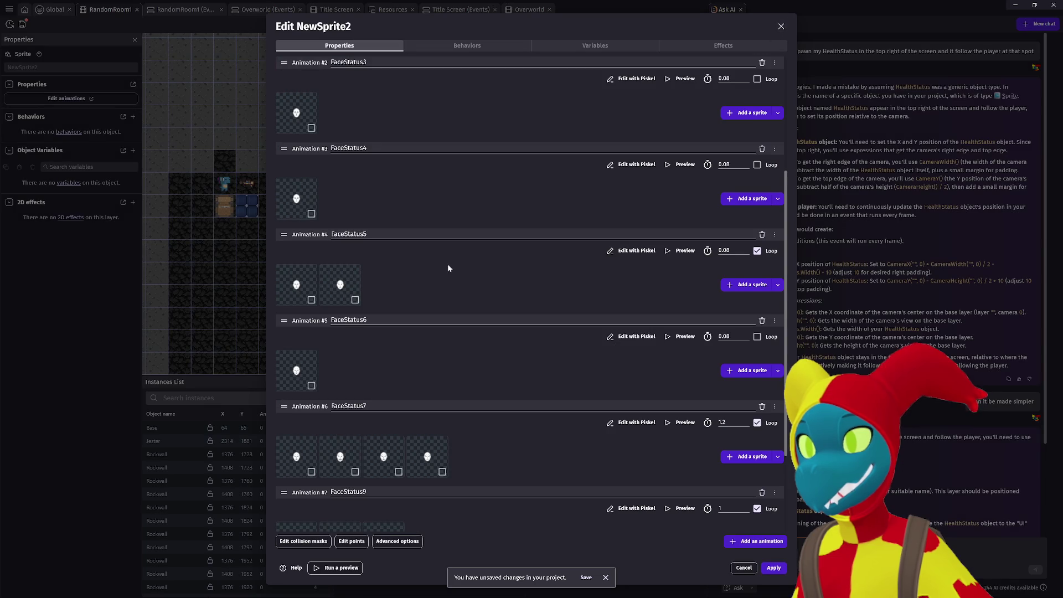
Set FaceStatus5's frame duration to 1.2 seconds and preview the timing.
double_click(726, 250)
type("1.2")
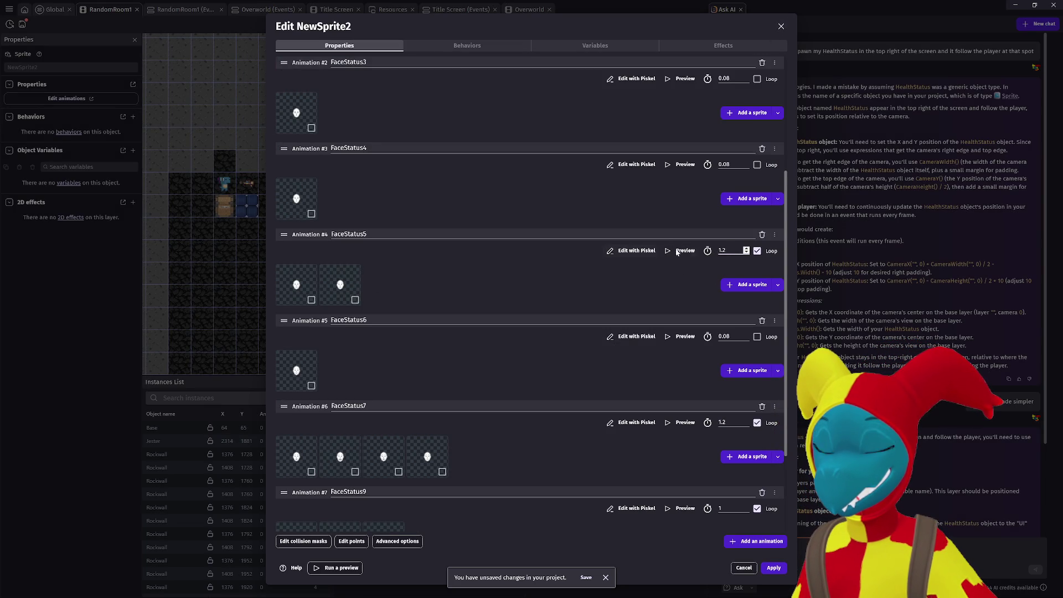
left_click(676, 252)
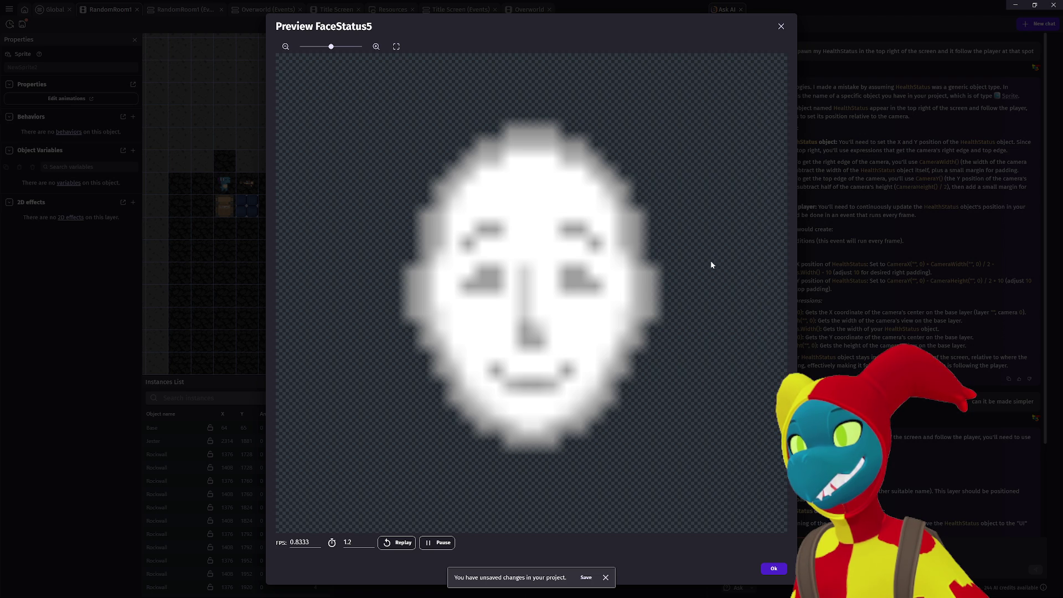
left_click(782, 27)
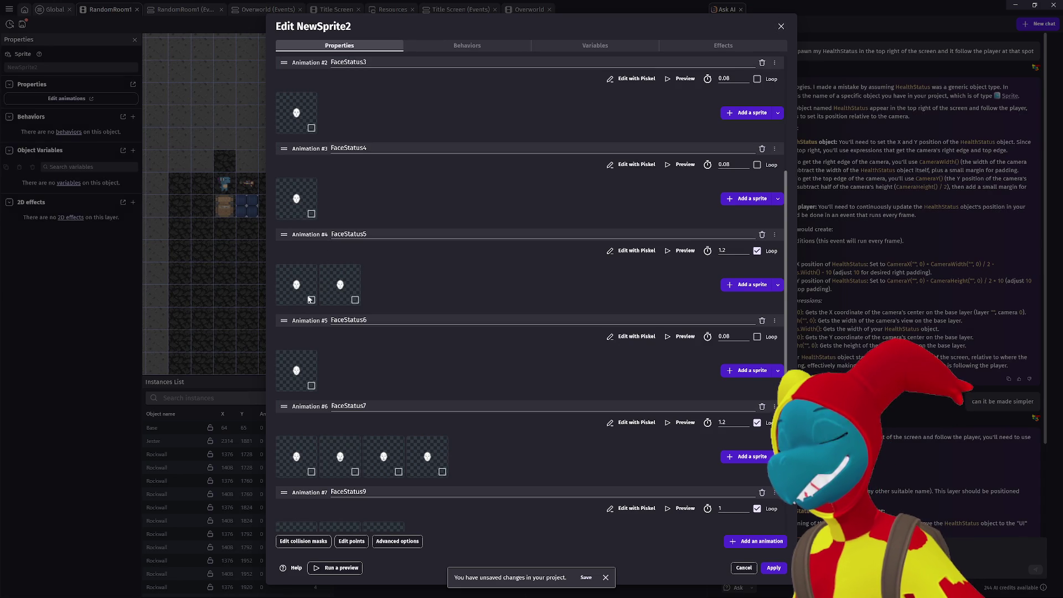
Add FaceStatus6.png again as FaceStatus5's third frame and preview the result.
left_click(748, 285)
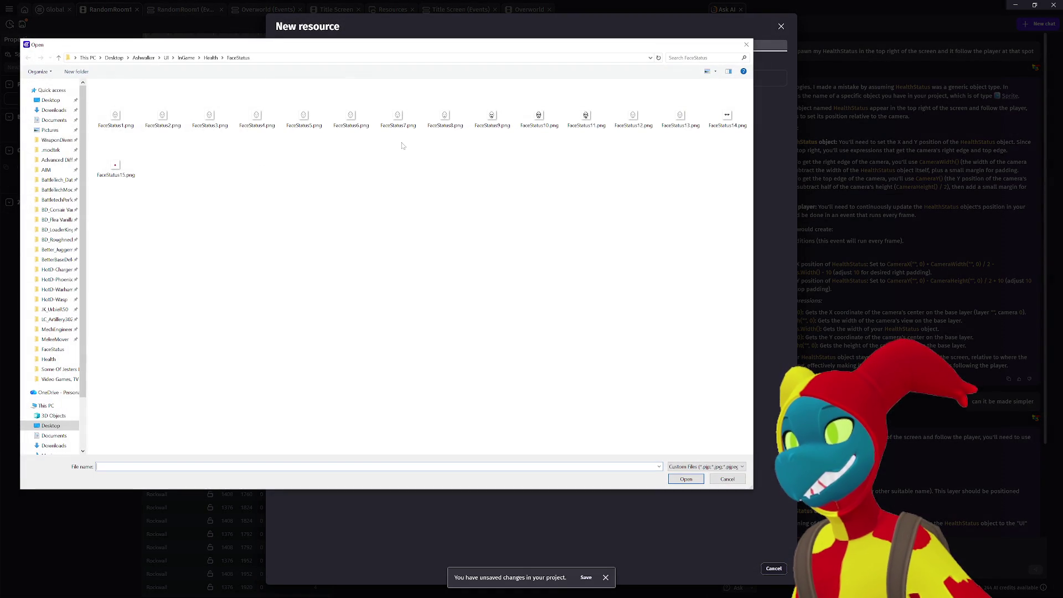
double_click(361, 127)
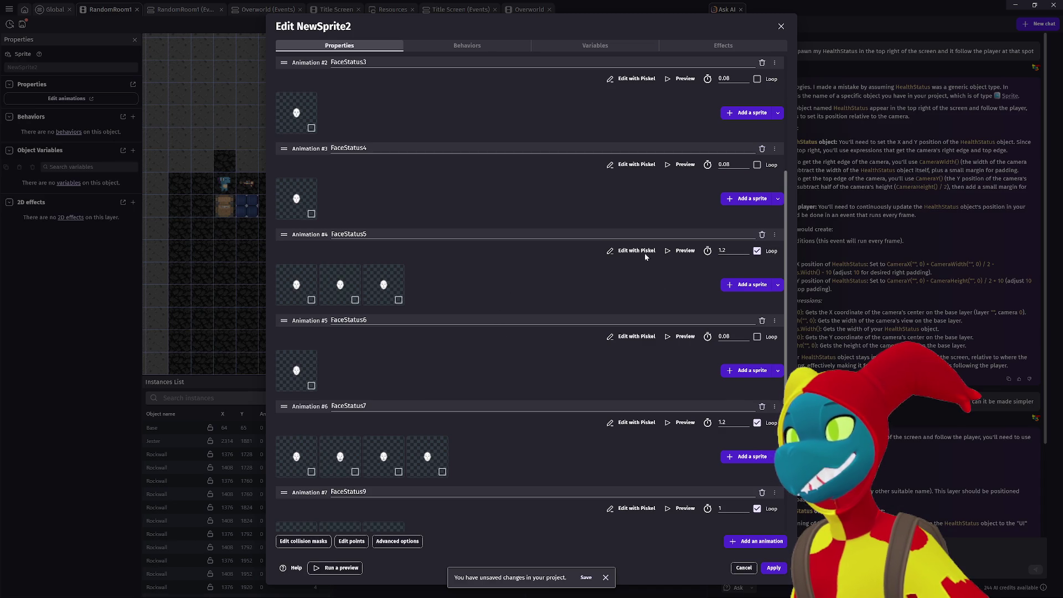
left_click(675, 253)
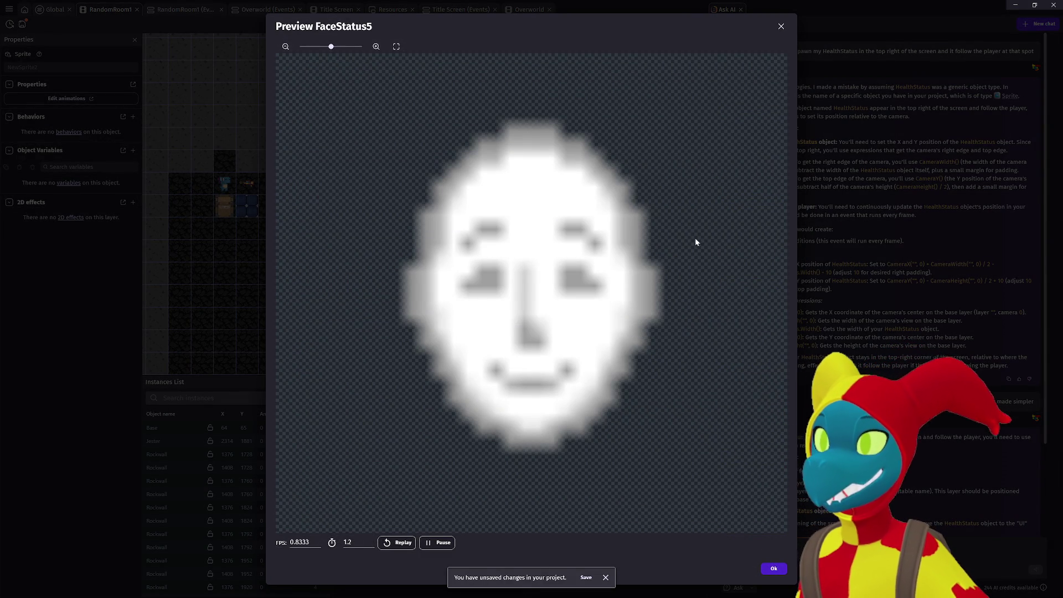
left_click(781, 26)
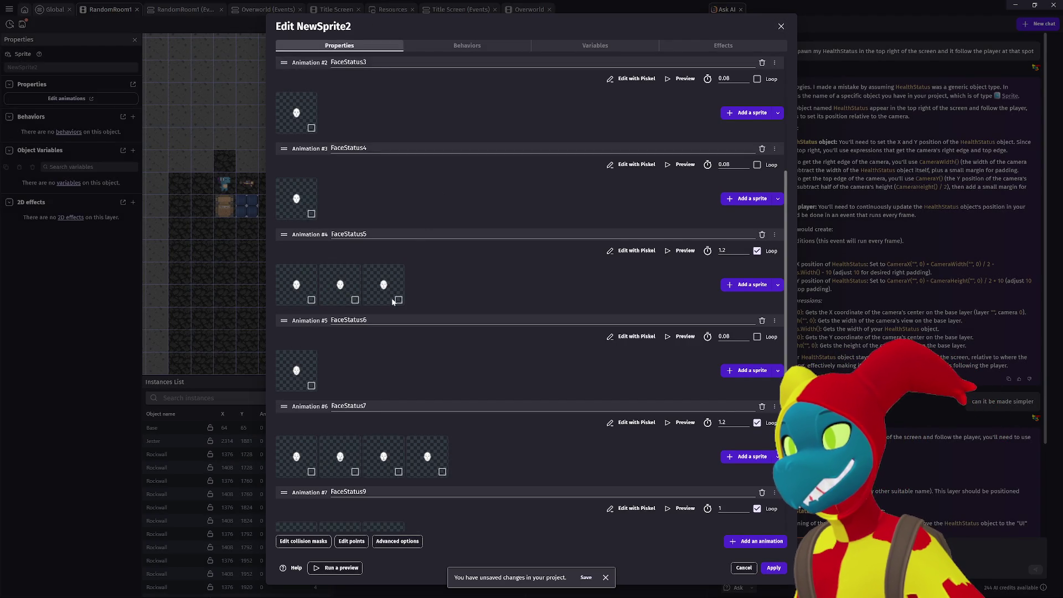
left_click(398, 300)
Replace FaceStatus5's third frame with a duplicate of the first frame and preview it.
right_click(391, 288)
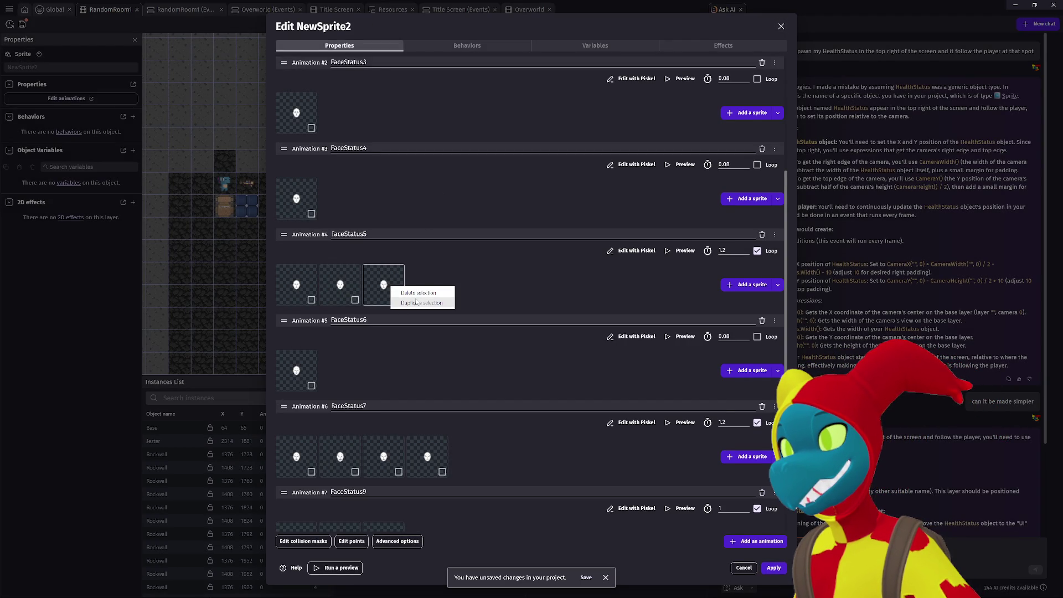
left_click(418, 292)
left_click(311, 302)
right_click(308, 282)
left_click(314, 291)
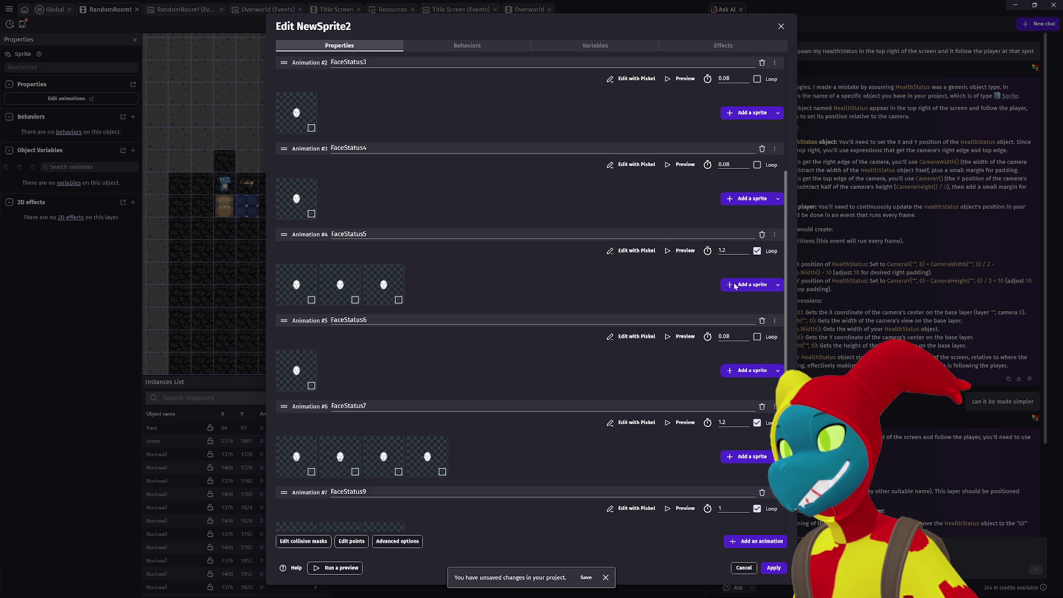
left_click(683, 251)
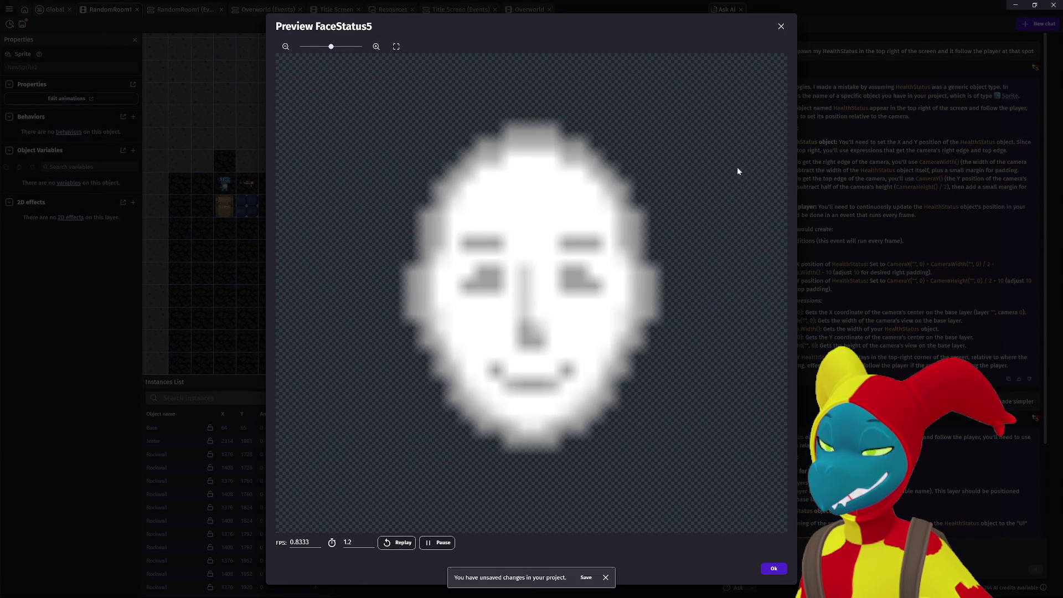
left_click(781, 26)
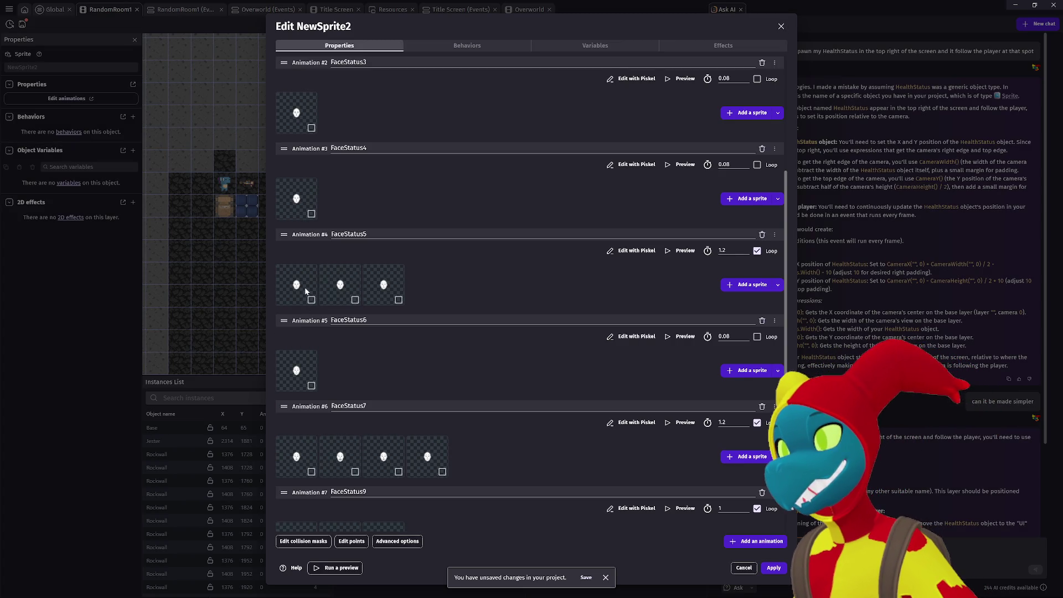
Duplicate the first frame again as a fourth frame and preview the four-frame animation.
right_click(310, 287)
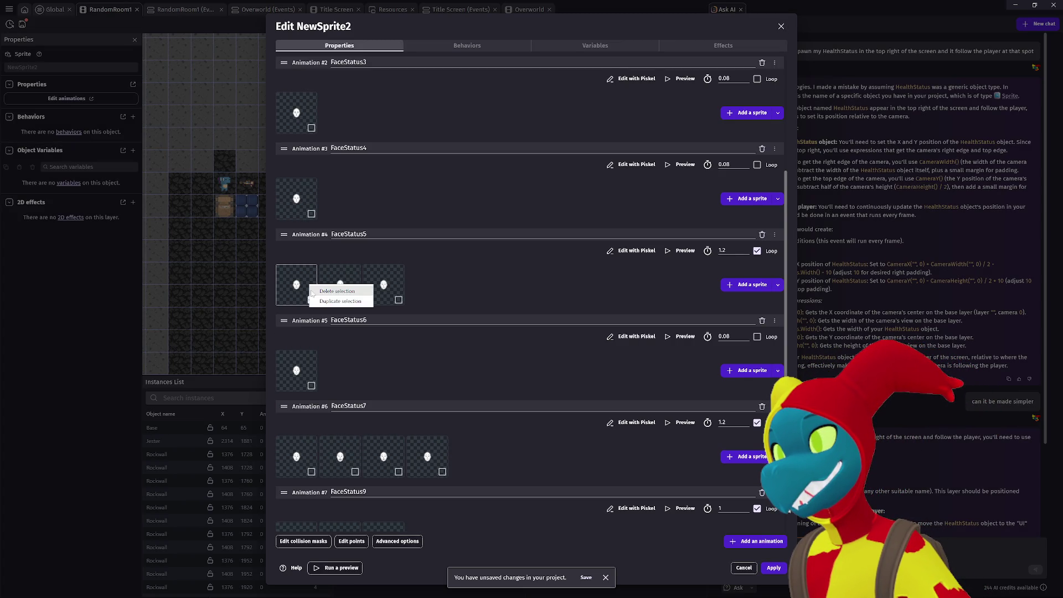
left_click(324, 302)
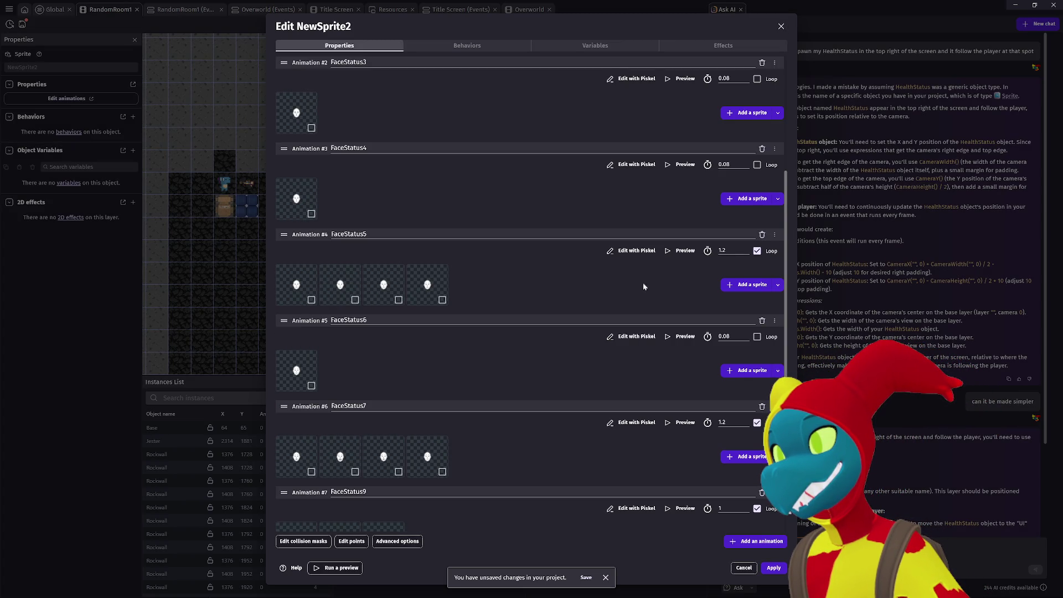
left_click(685, 251)
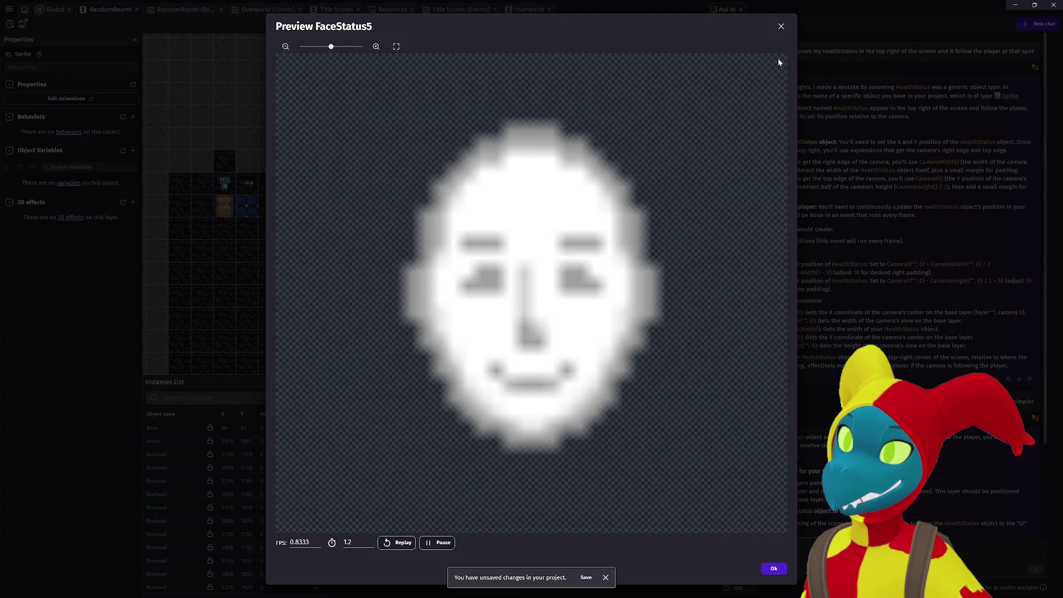
left_click(781, 27)
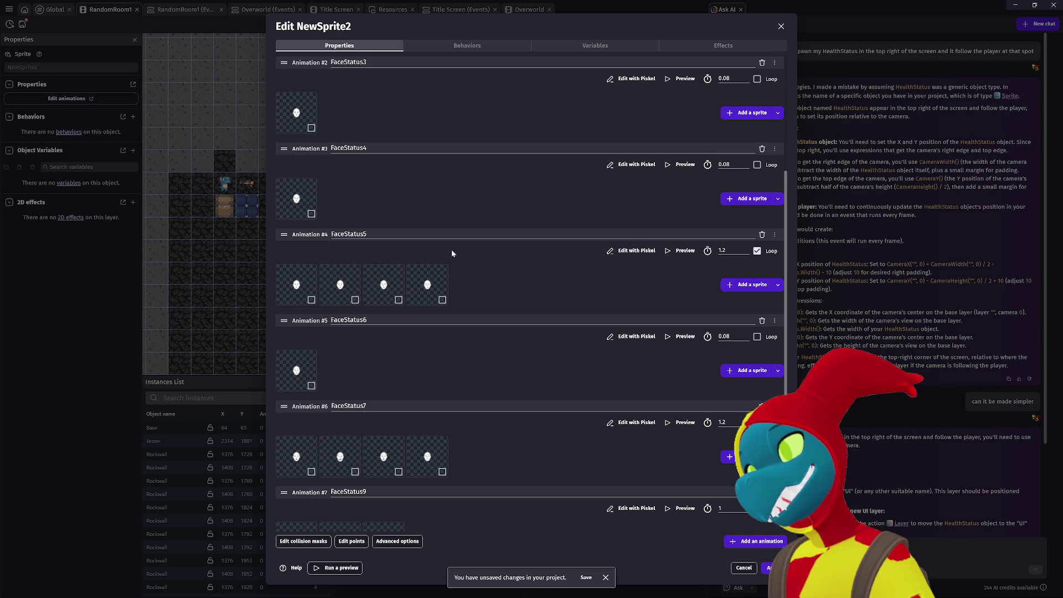
scroll(450, 252, "up", 1)
scroll(450, 253, "up", 3)
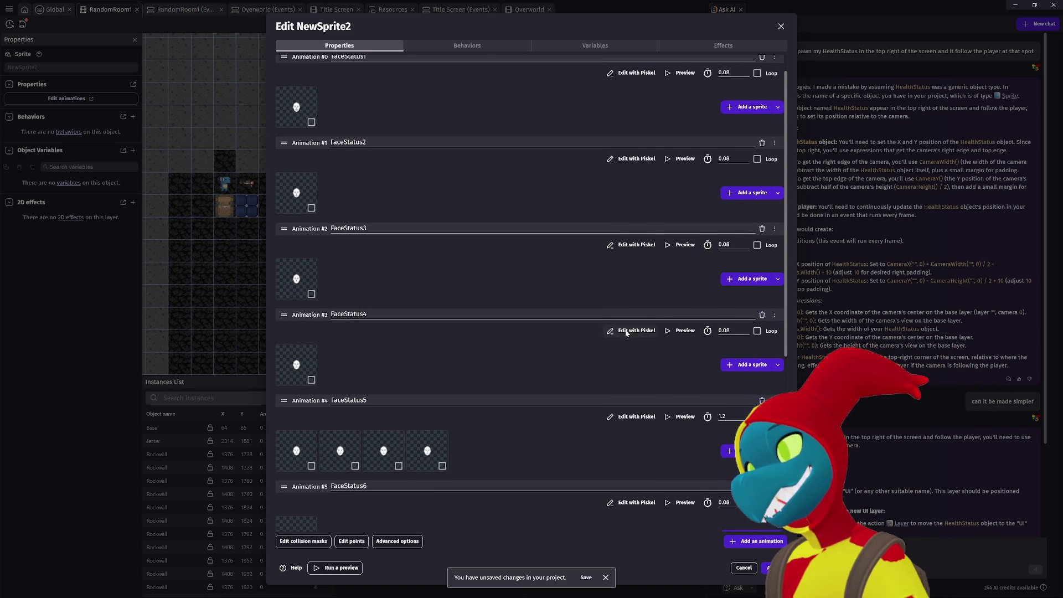
left_click(681, 331)
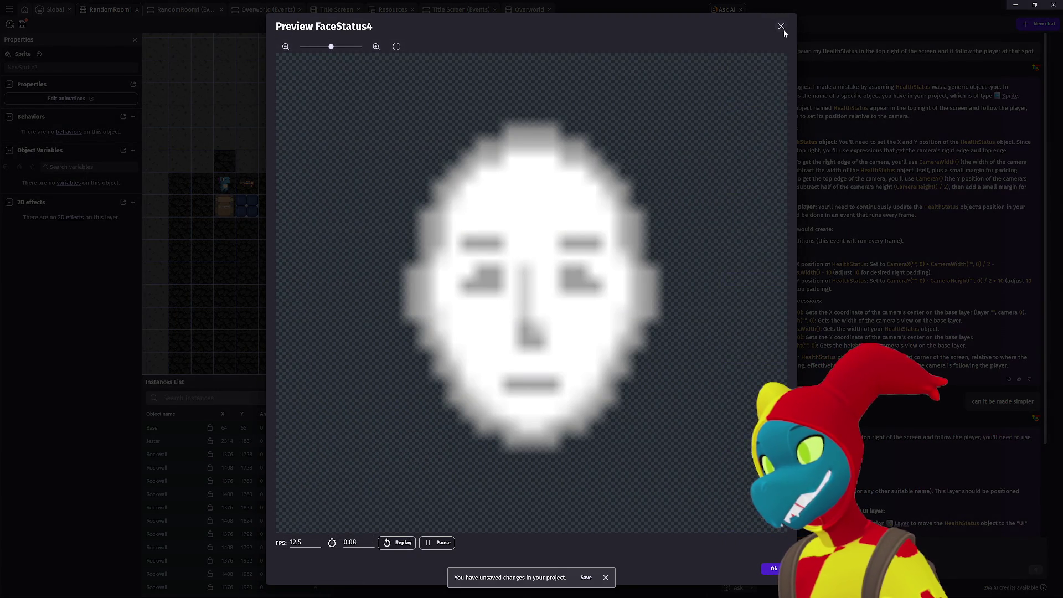
left_click(782, 27)
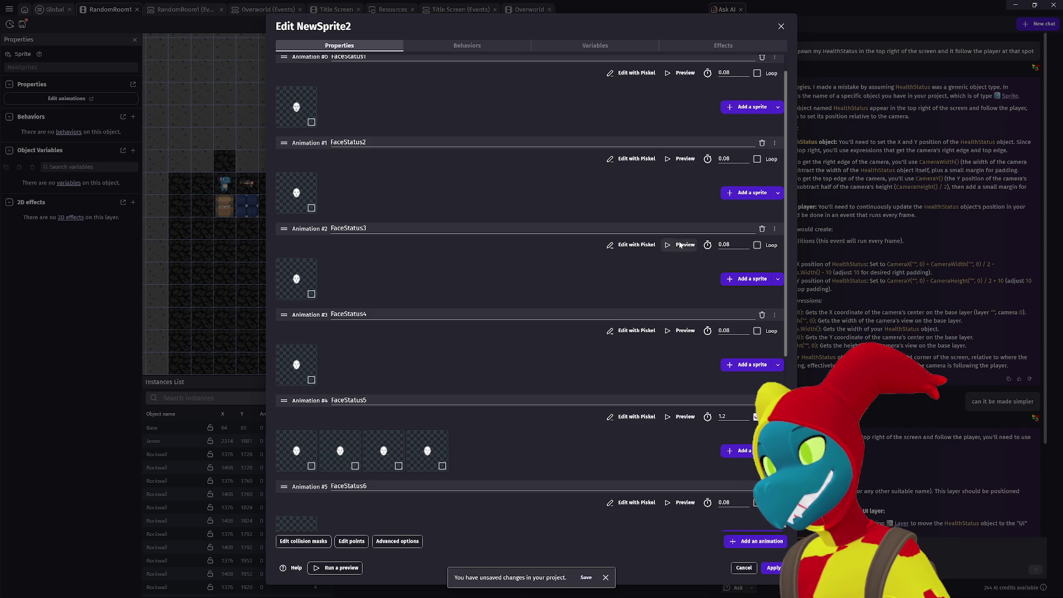
left_click(680, 244)
left_click(782, 26)
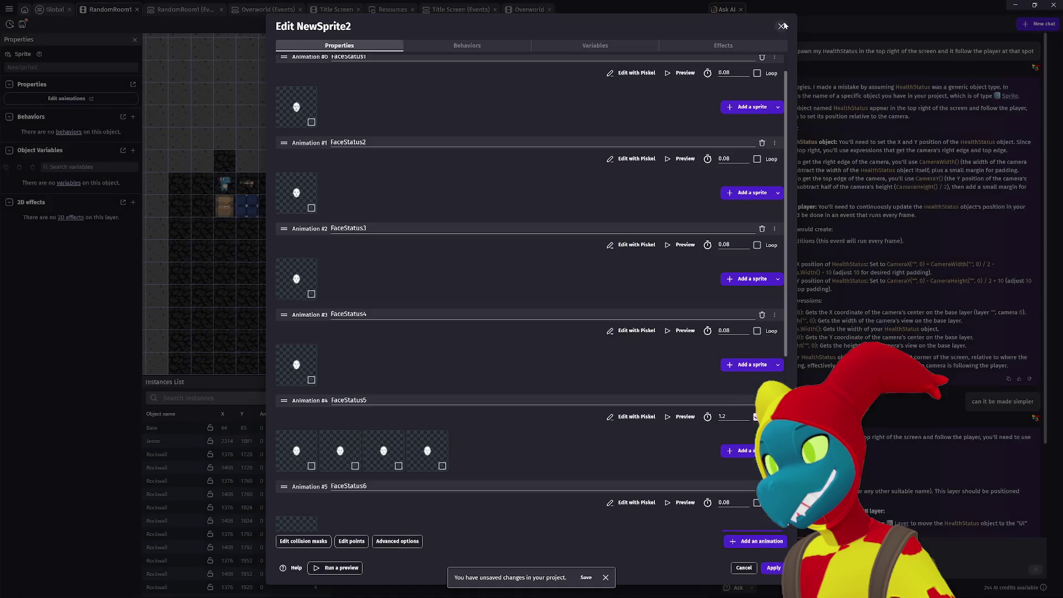
scroll(665, 222, "up", 1)
left_click(679, 186)
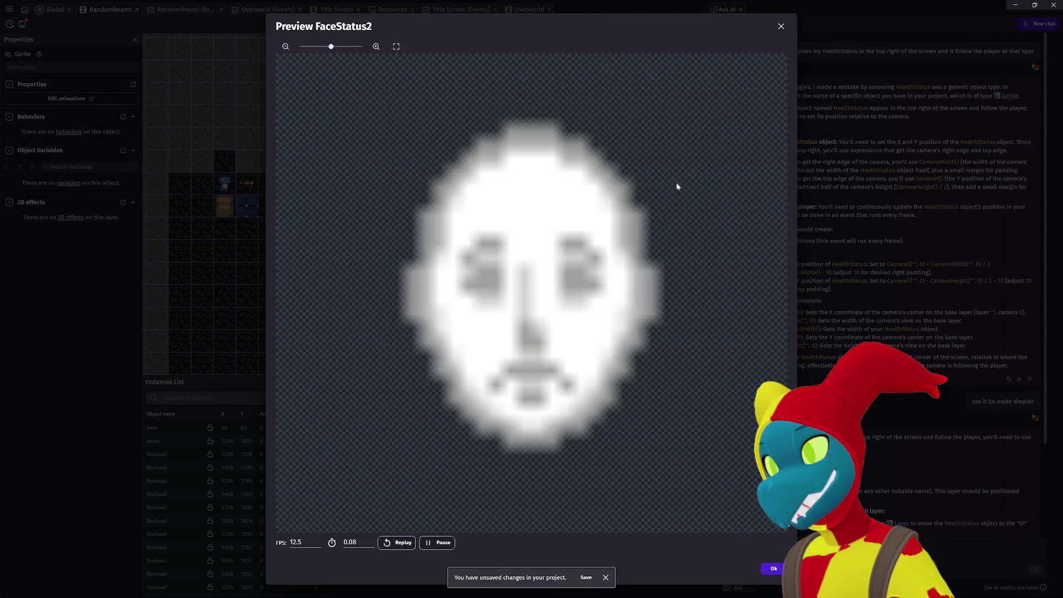
left_click(782, 26)
scroll(548, 332, "down", 1)
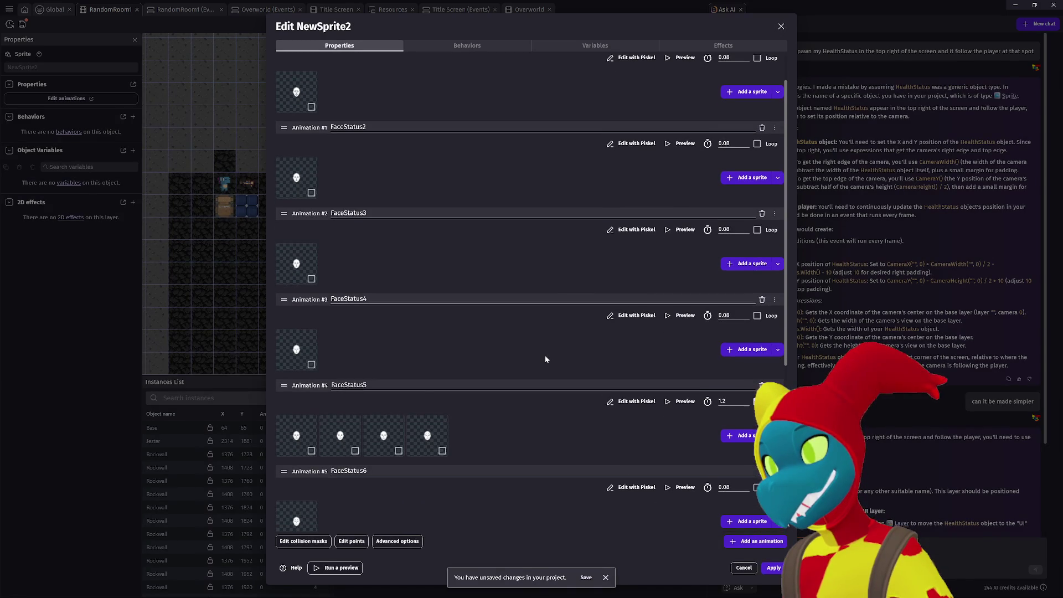
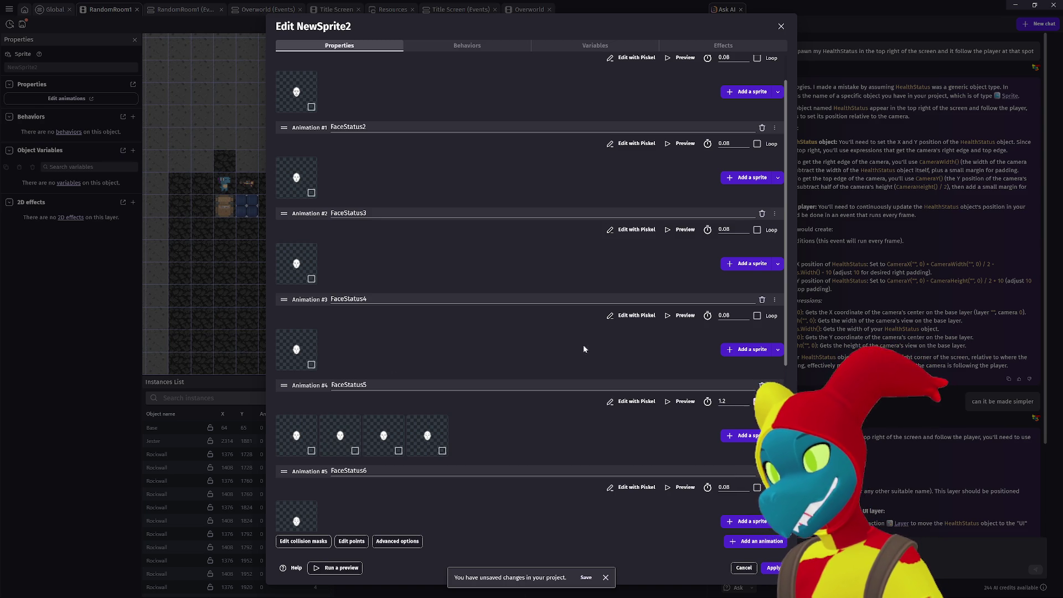
Inspect the FaceStatus4 image in the pixel editor without saving, then preview FaceStatus3.
left_click(633, 317)
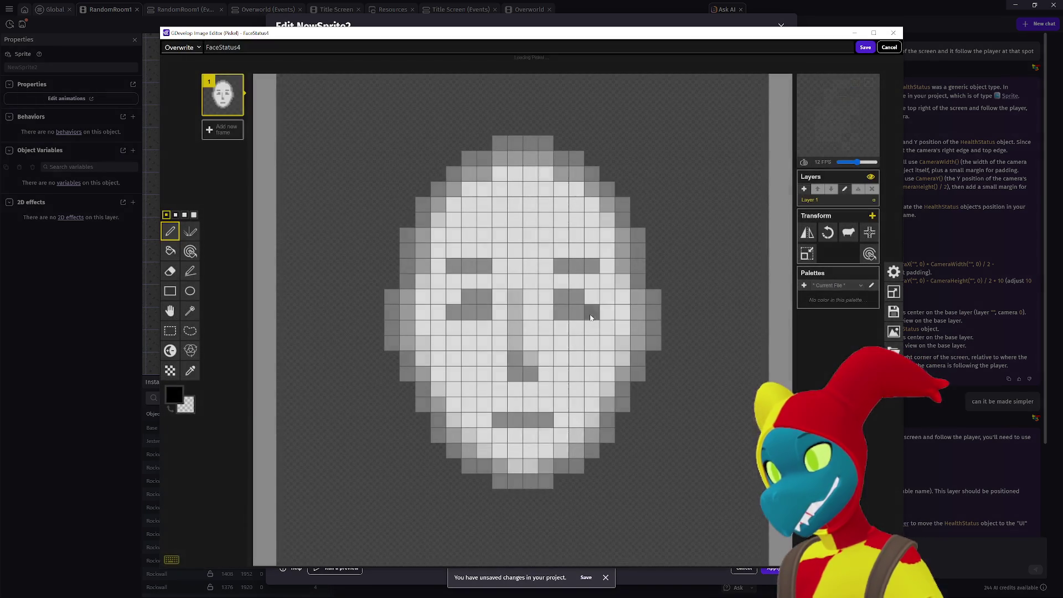
left_click(888, 47)
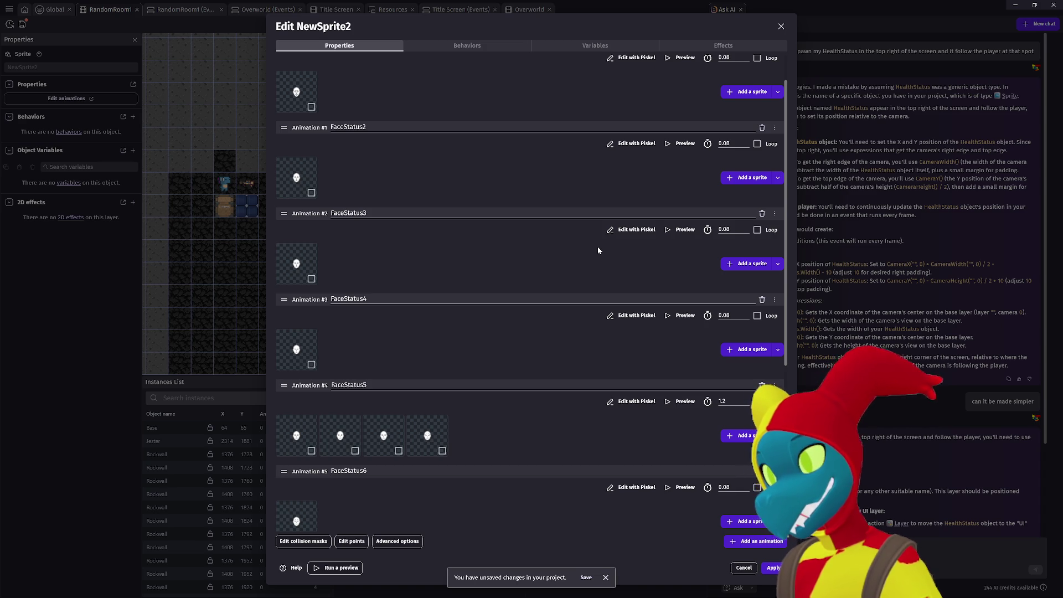
scroll(549, 376, "down", 3)
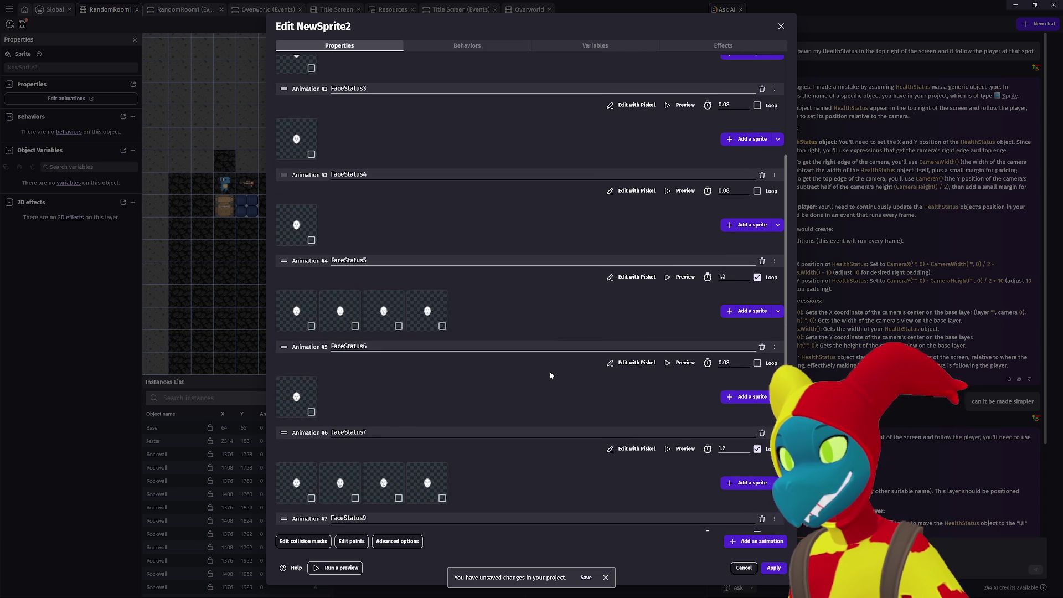
scroll(544, 363, "up", 1)
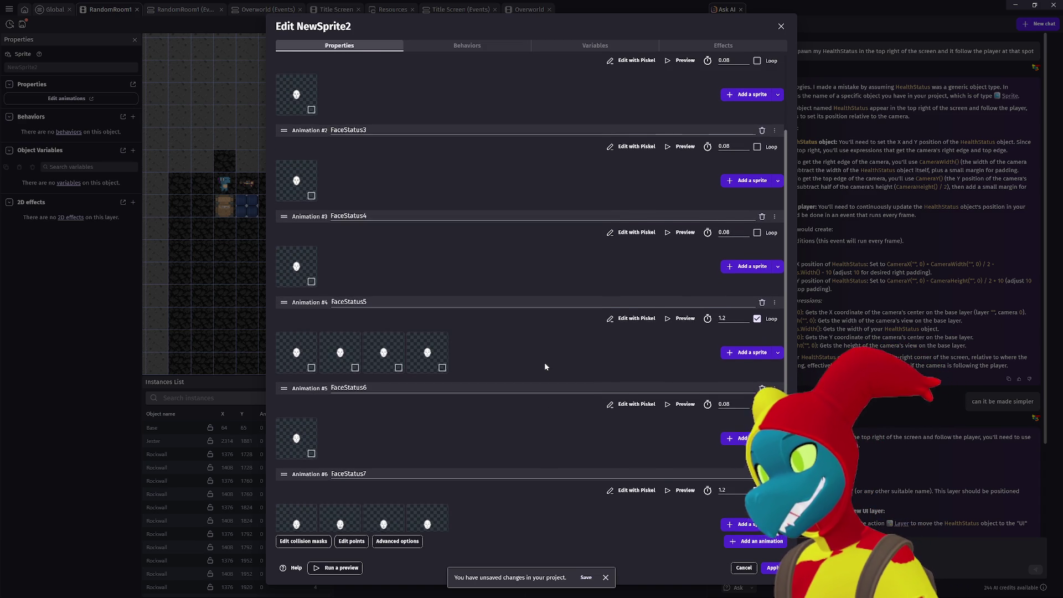
scroll(543, 363, "up", 1)
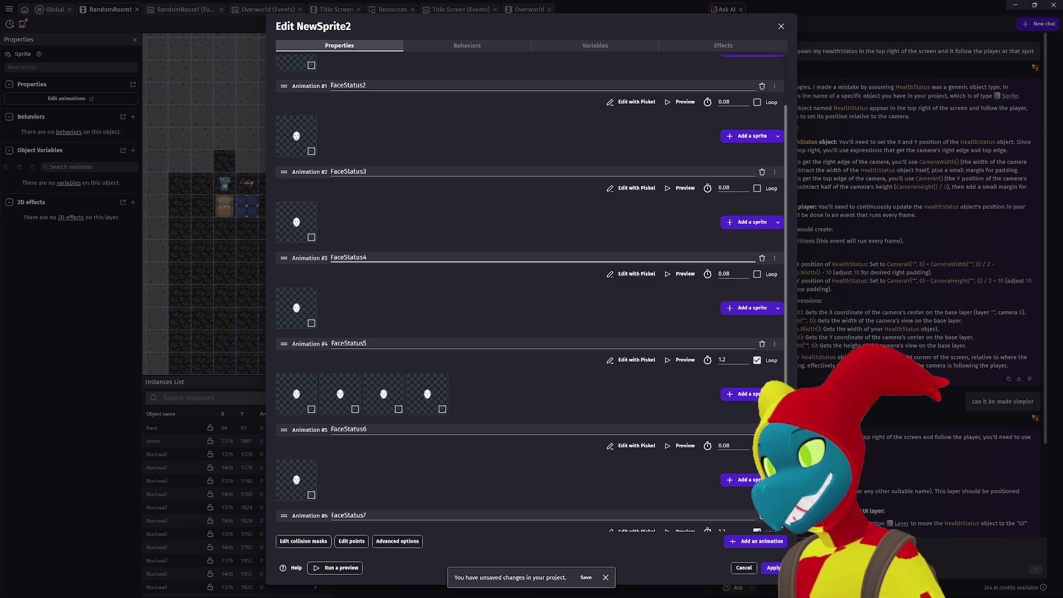
scroll(365, 280, "up", 2)
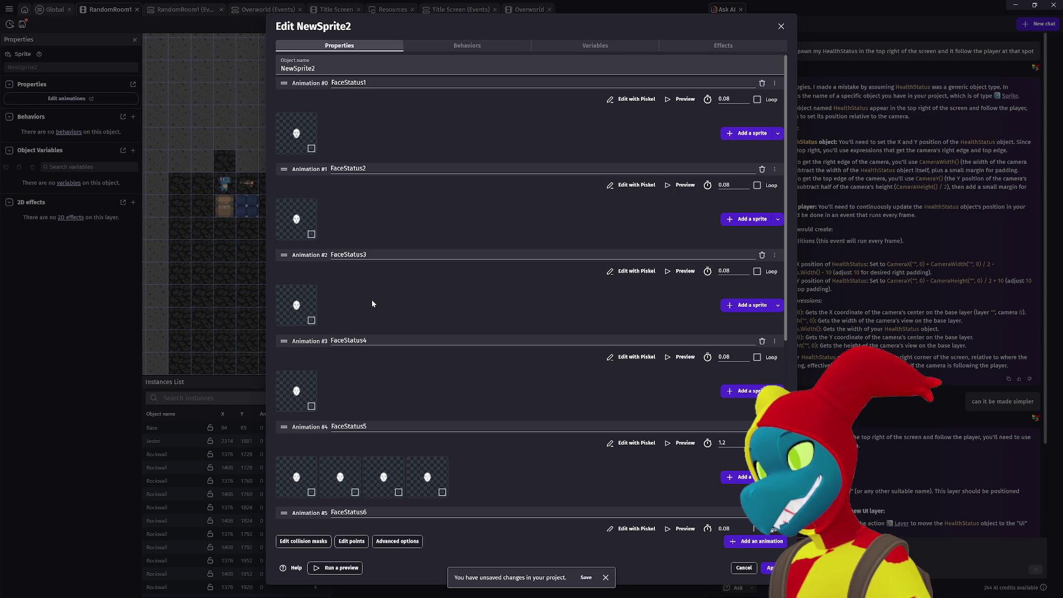
left_click(682, 271)
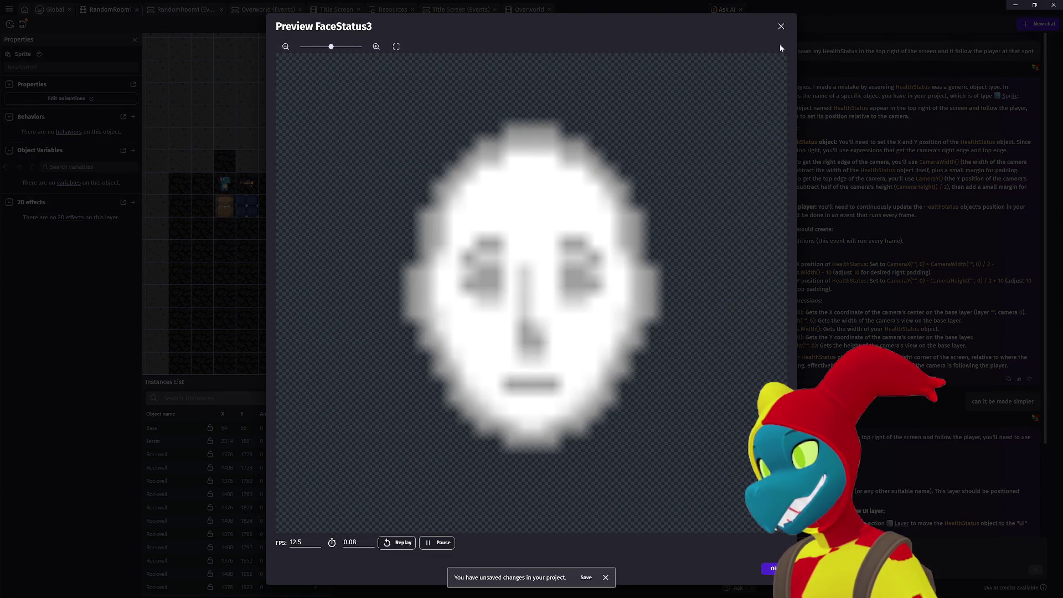
left_click(781, 26)
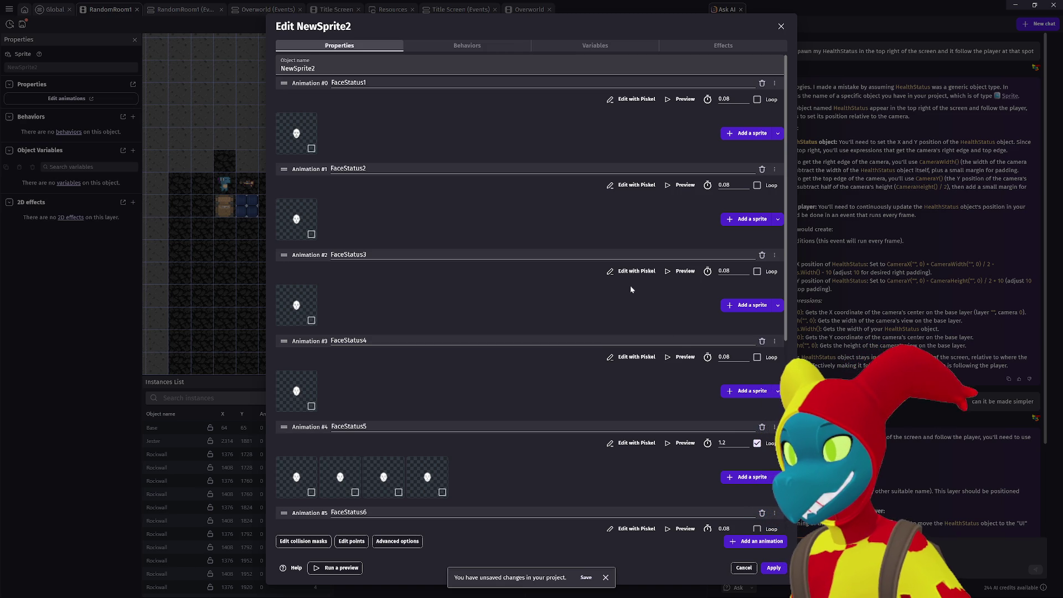
Add FaceStatus3.png as FaceStatus4's second frame and preview it looping.
left_click(742, 391)
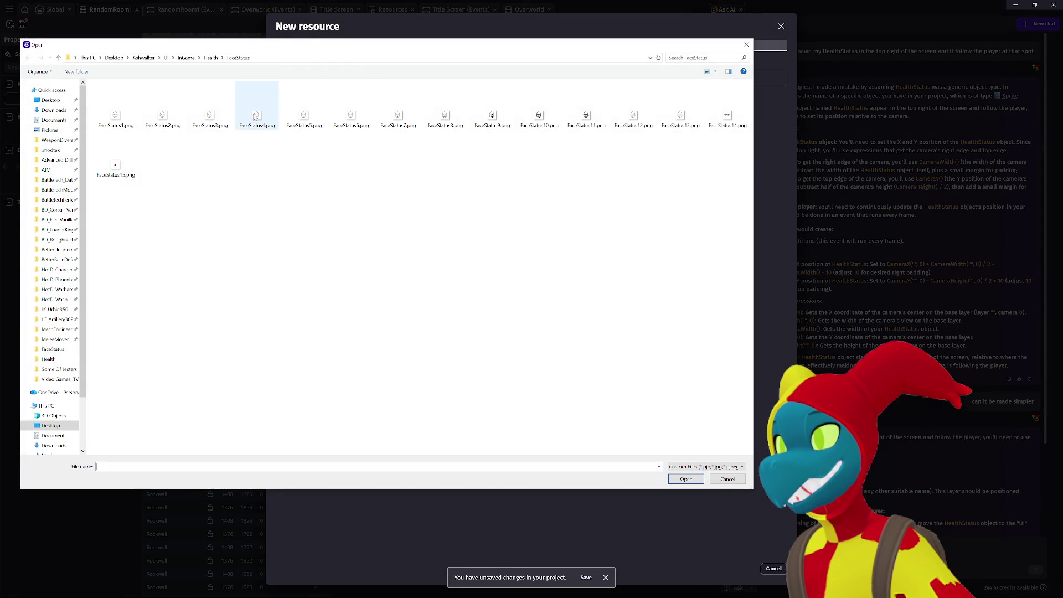
double_click(199, 119)
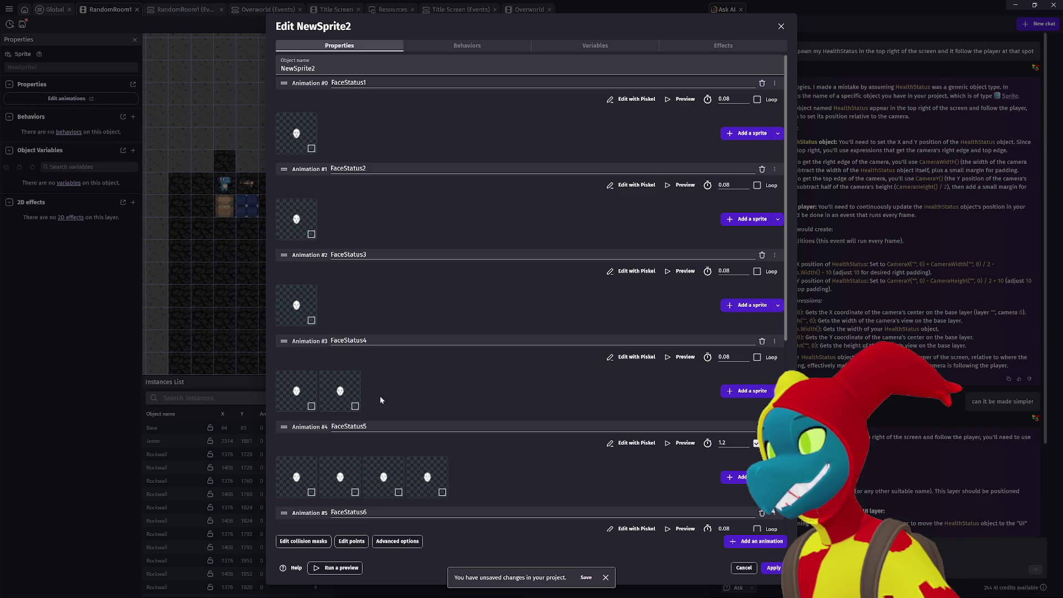
left_click(683, 357)
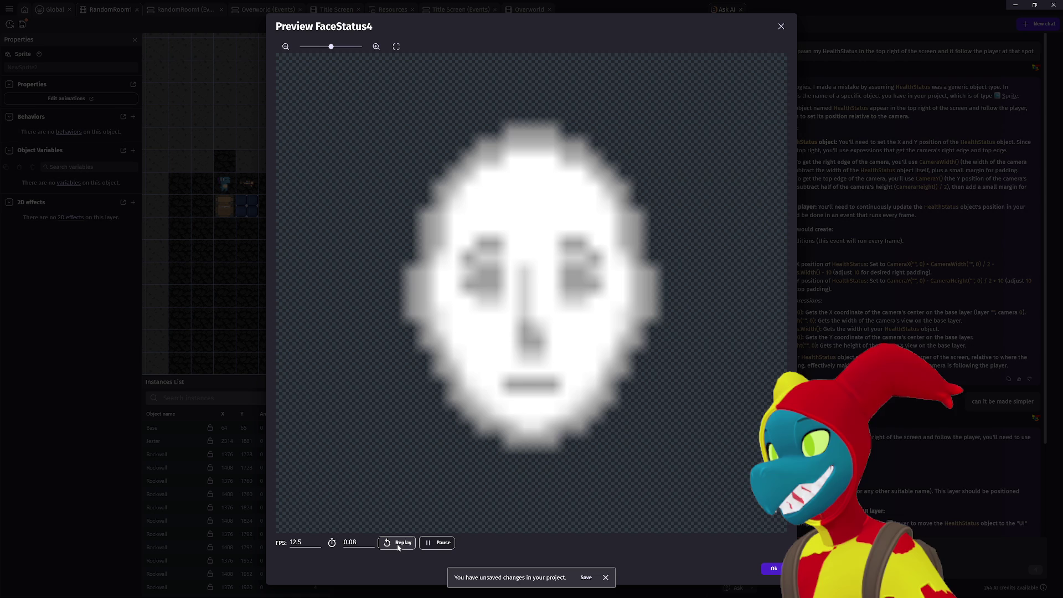
left_click(781, 27)
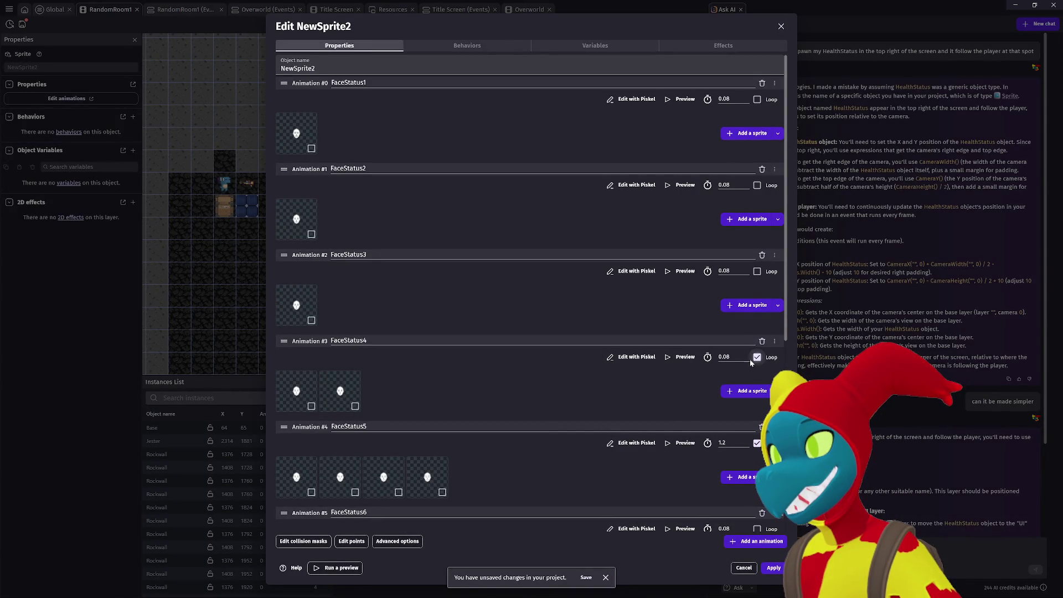
left_click(689, 359)
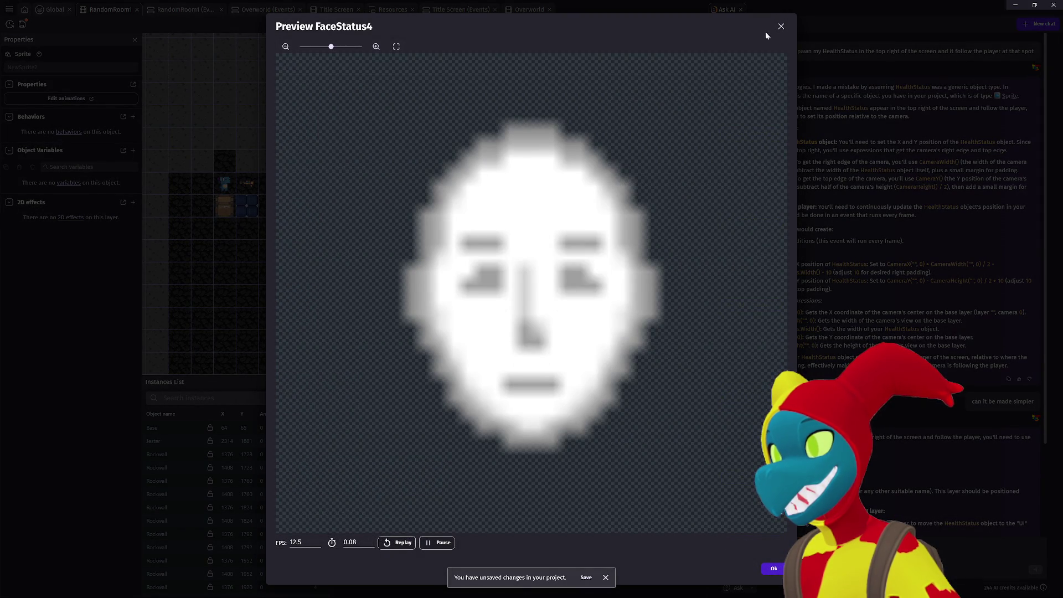
left_click(781, 26)
Set FaceStatus4's frame duration to 1 second and preview the result.
double_click(725, 358)
type("1")
left_click(682, 357)
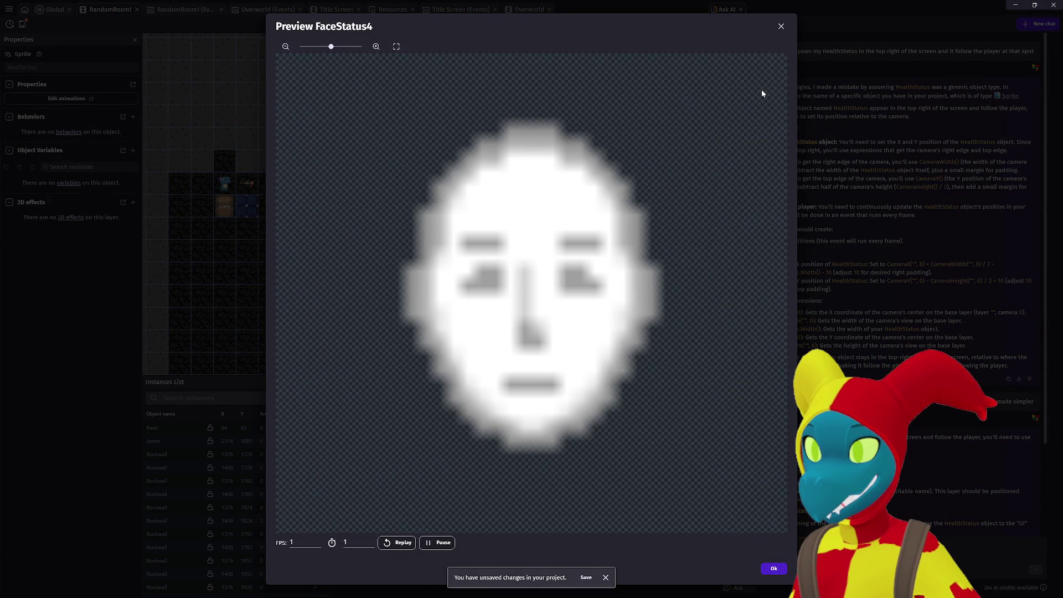
left_click(780, 28)
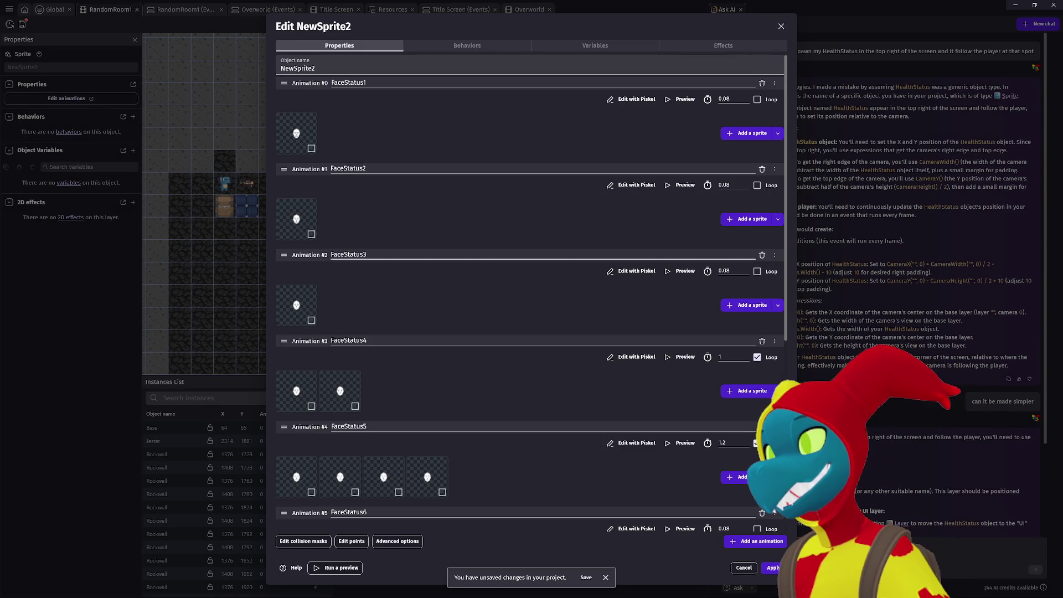
Preview the FaceStatus2 and FaceStatus3 animations for comparison.
left_click(682, 186)
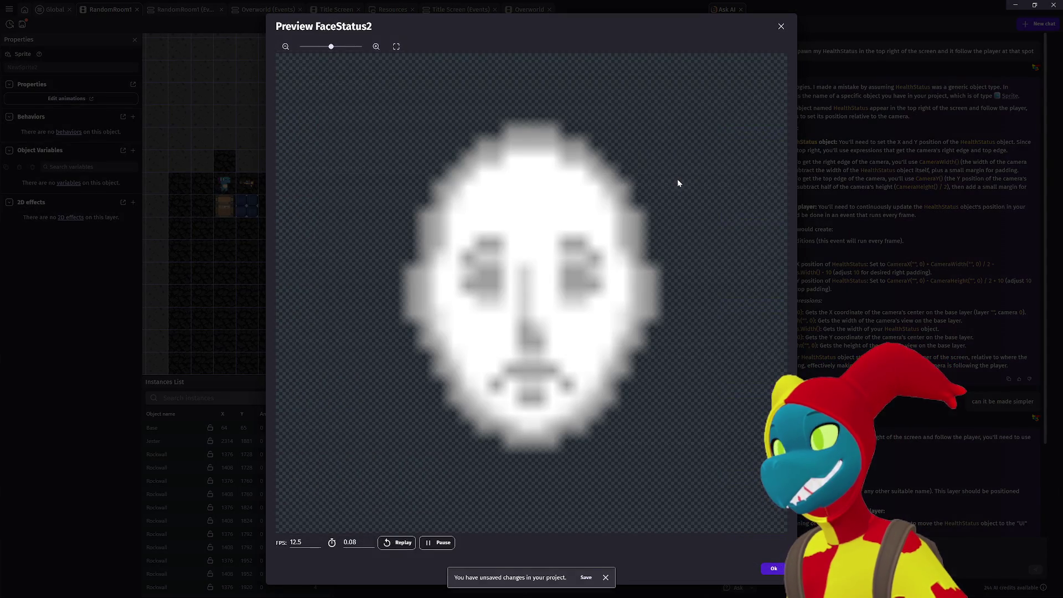
left_click(781, 27)
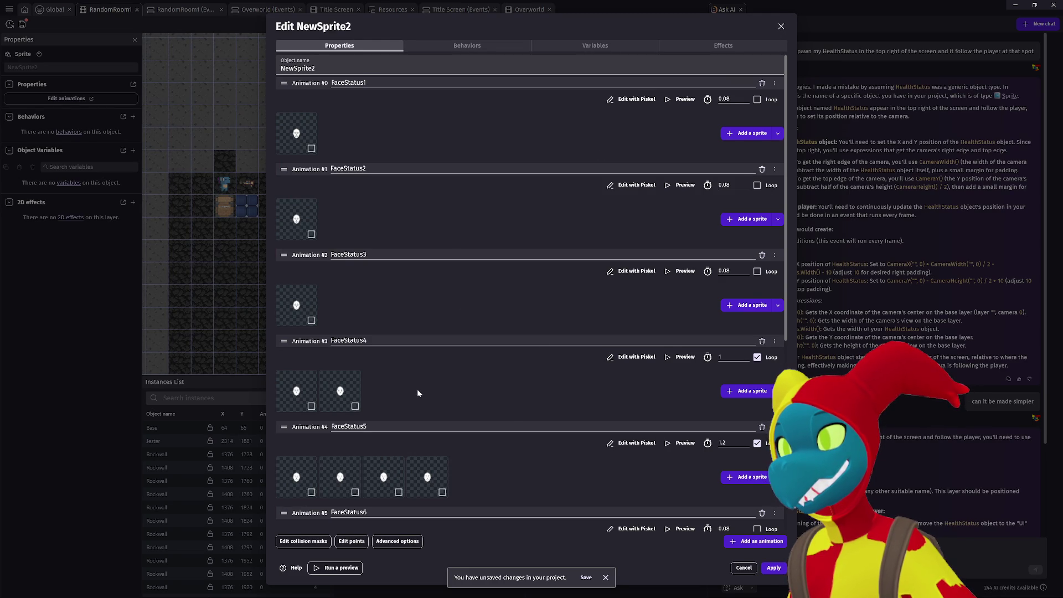
left_click(669, 270)
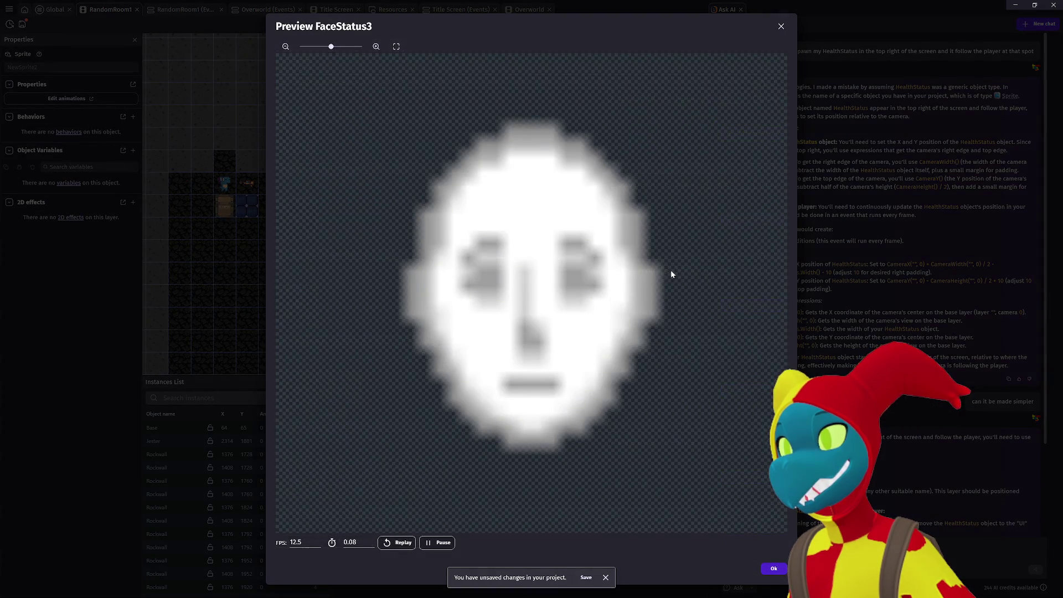
left_click(781, 26)
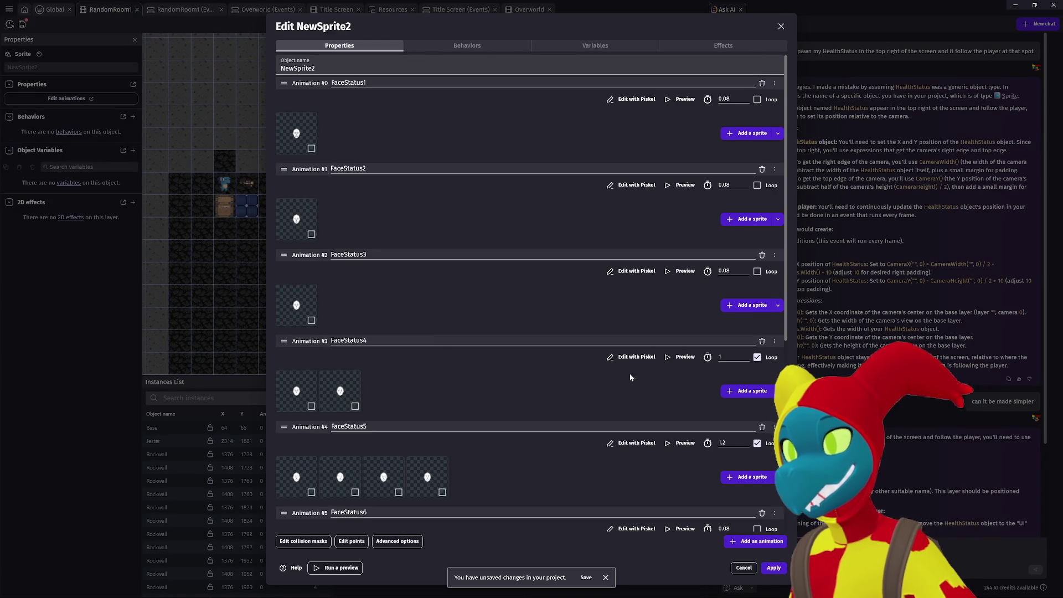
Change FaceStatus4's frame duration to 1.2 seconds.
left_click(720, 358)
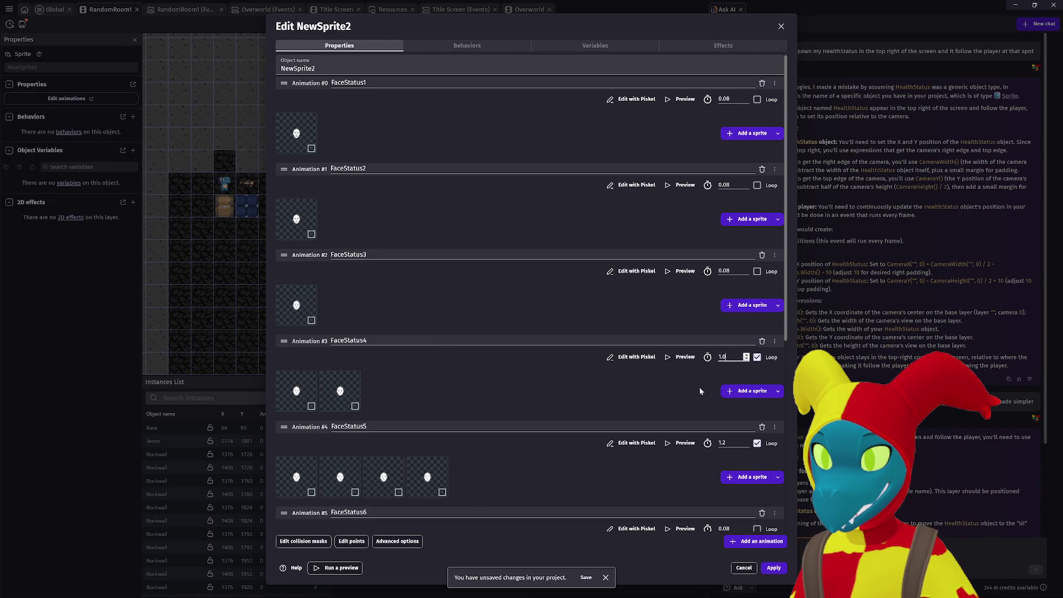
type("2")
key("Return")
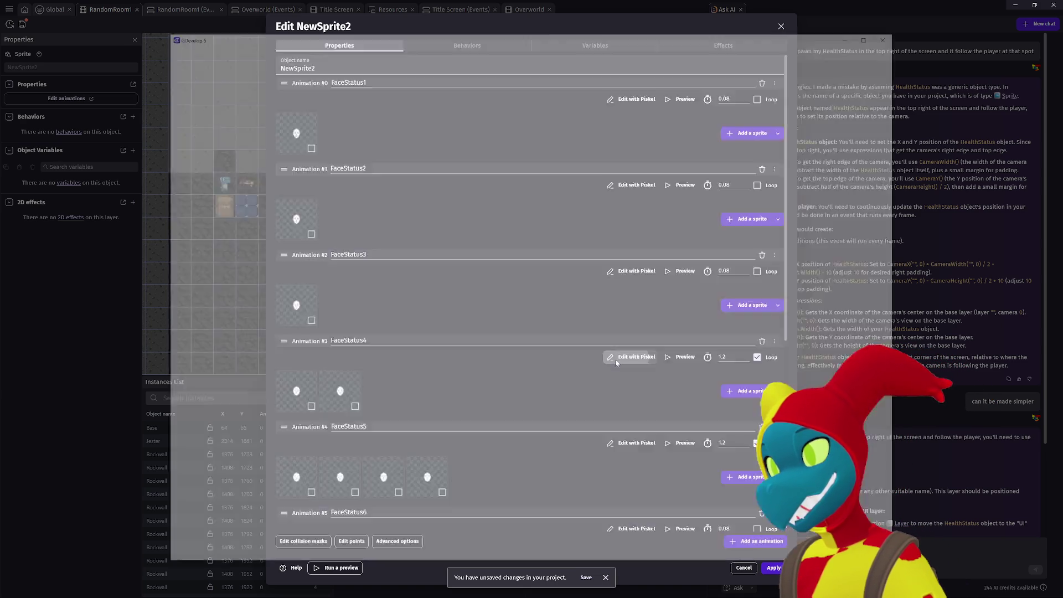
left_click(631, 356)
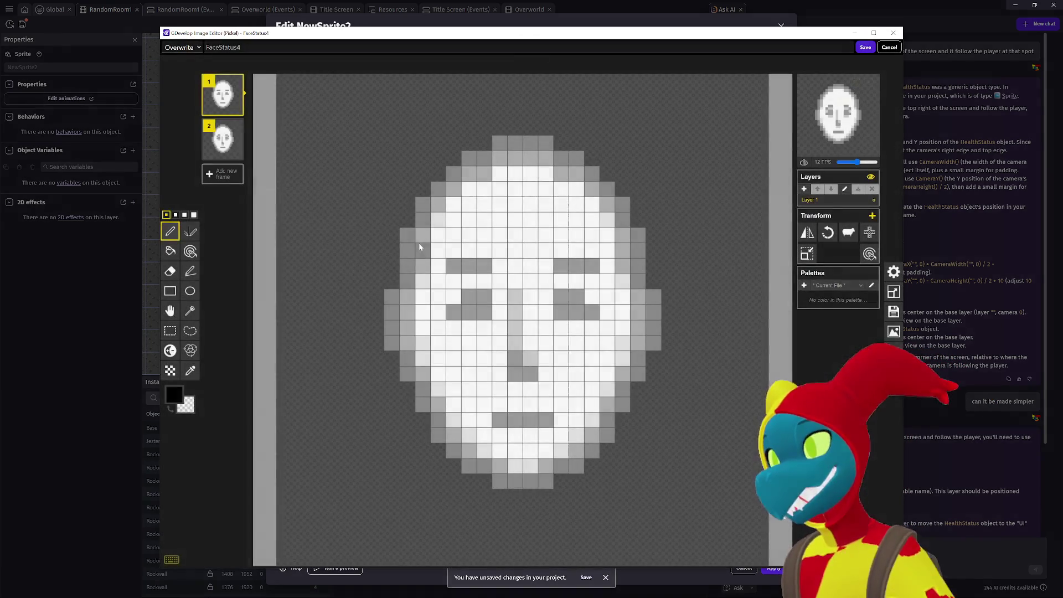
Check both FaceStatus4 frames in the pixel editor and leave without saving.
left_click(227, 145)
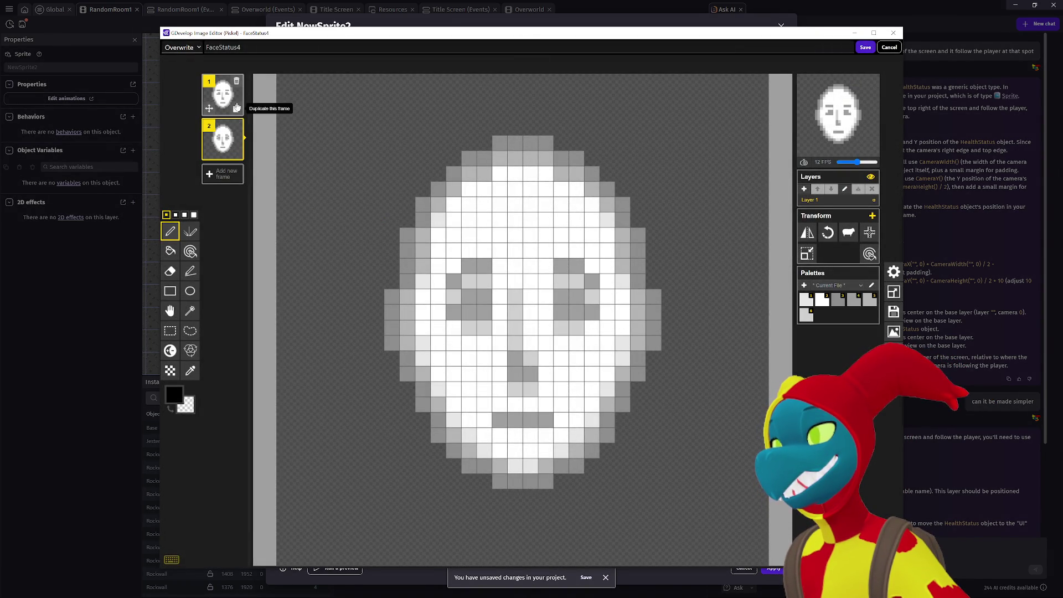
left_click(228, 98)
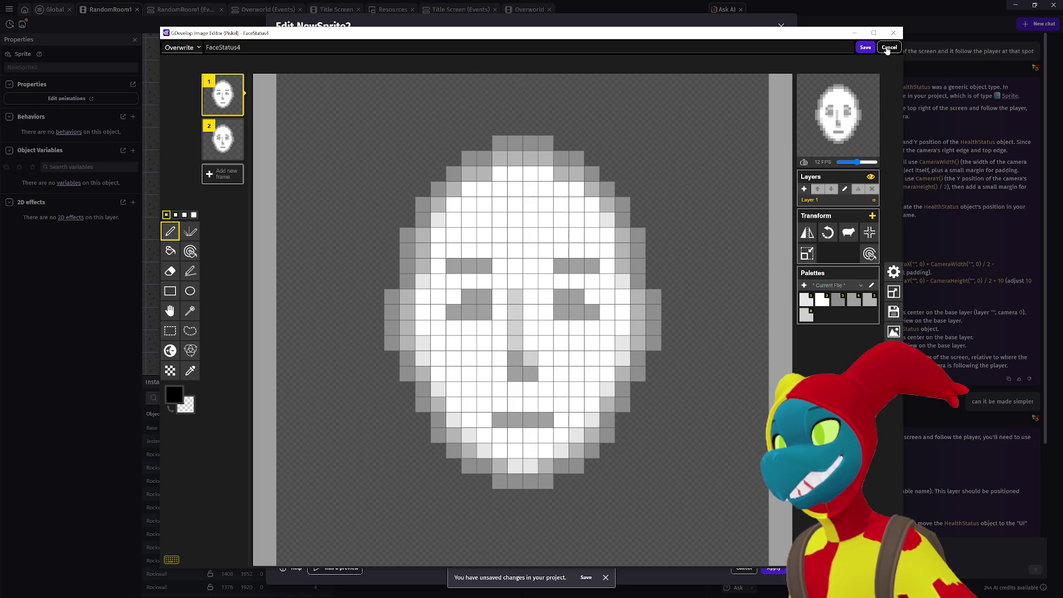
left_click(888, 49)
Duplicate FaceStatus4's first frame twice and preview the four-frame animation.
right_click(305, 392)
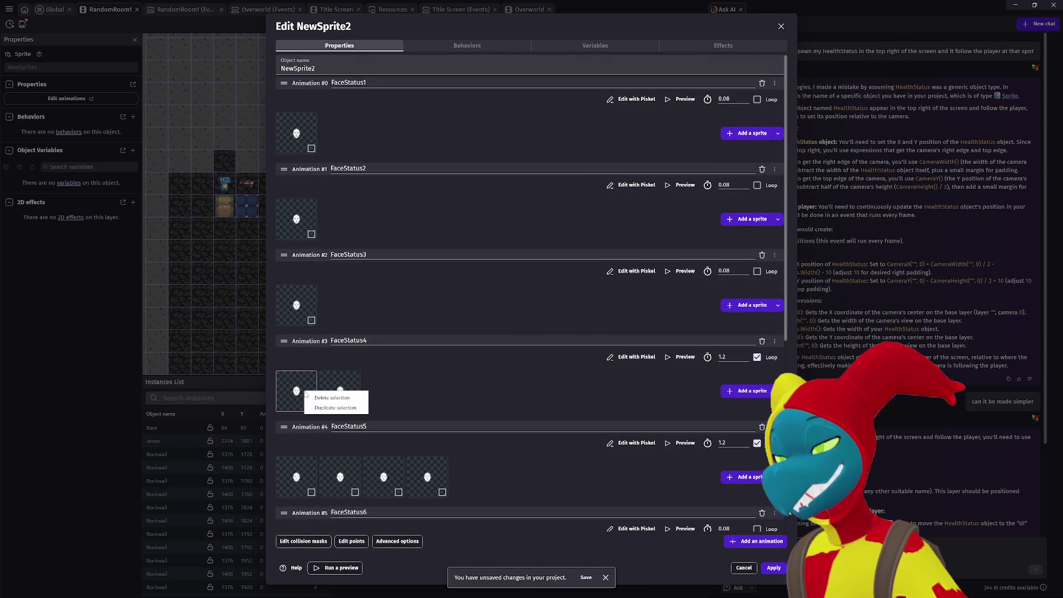
left_click(334, 408)
right_click(305, 398)
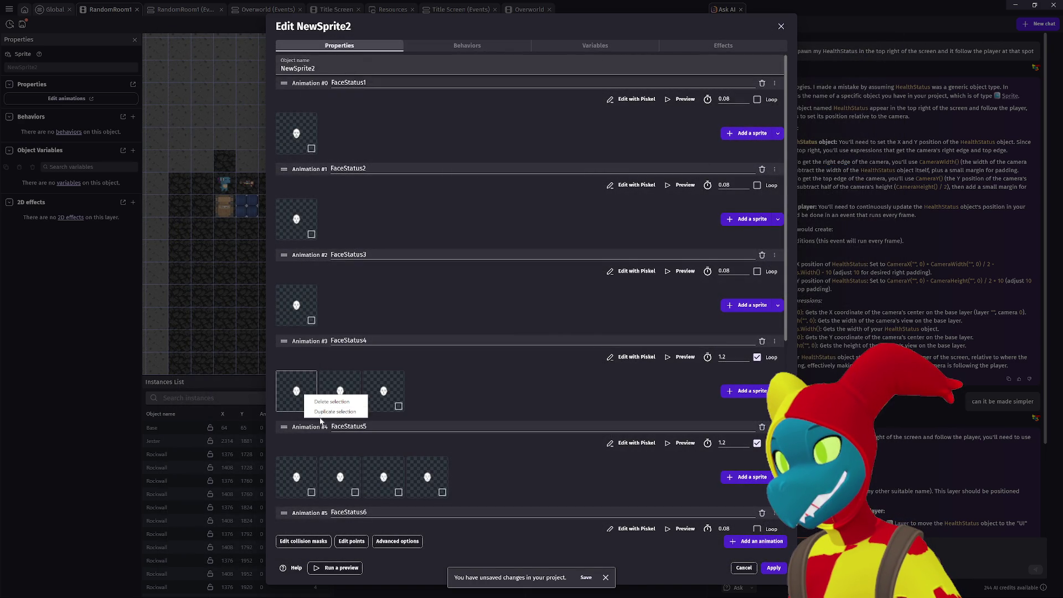
left_click(320, 413)
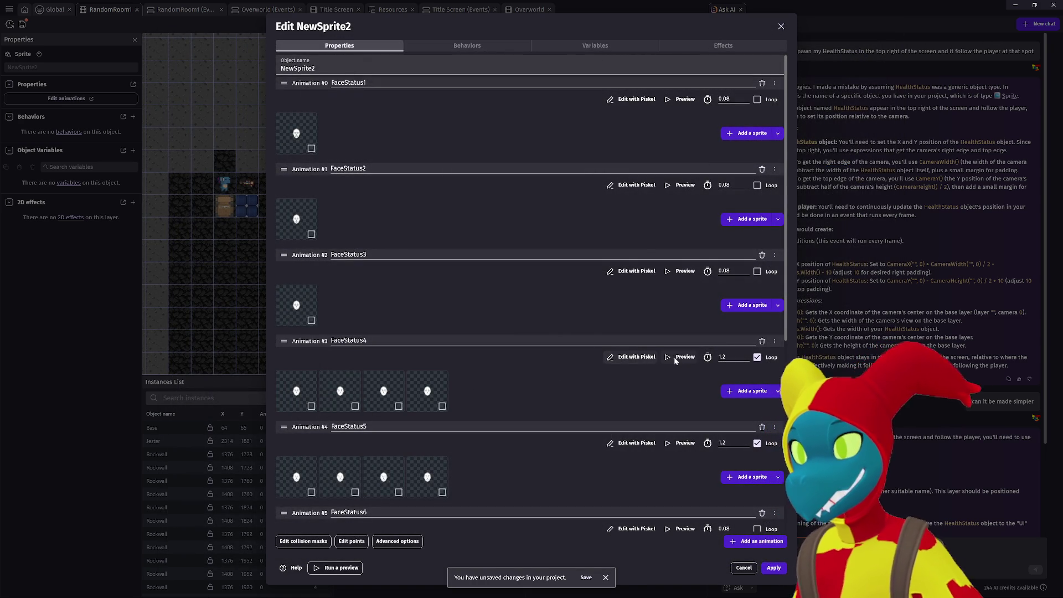
left_click(675, 357)
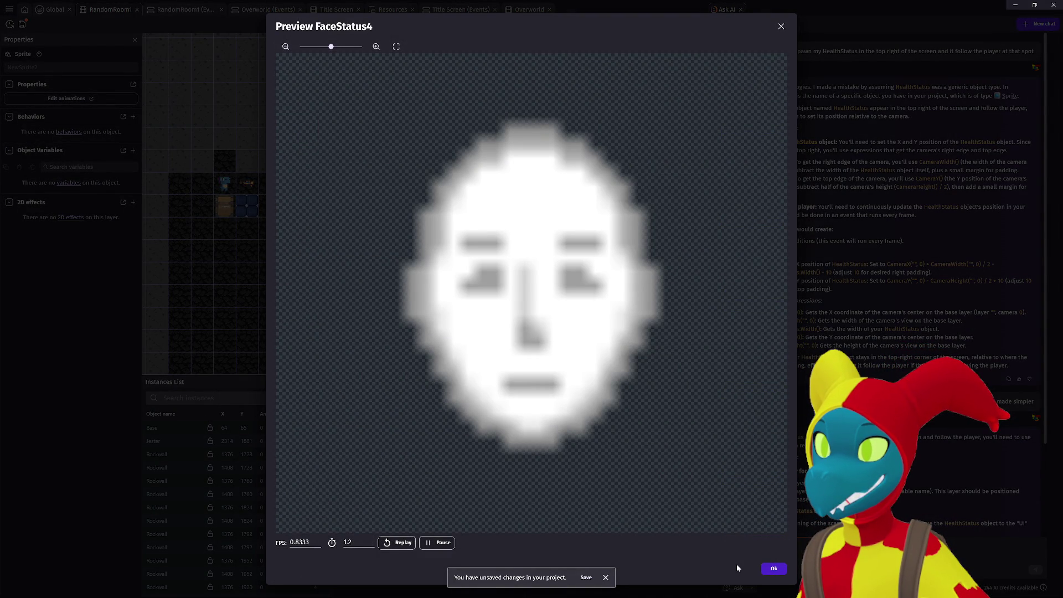
left_click(779, 574)
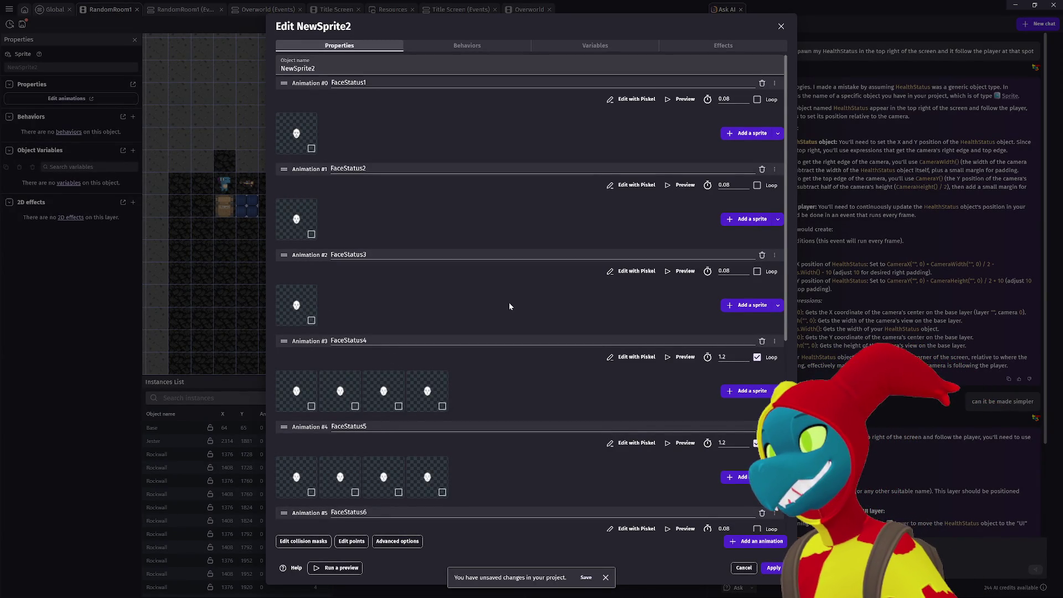
Duplicate the FaceStatus3 frame twice.
right_click(291, 304)
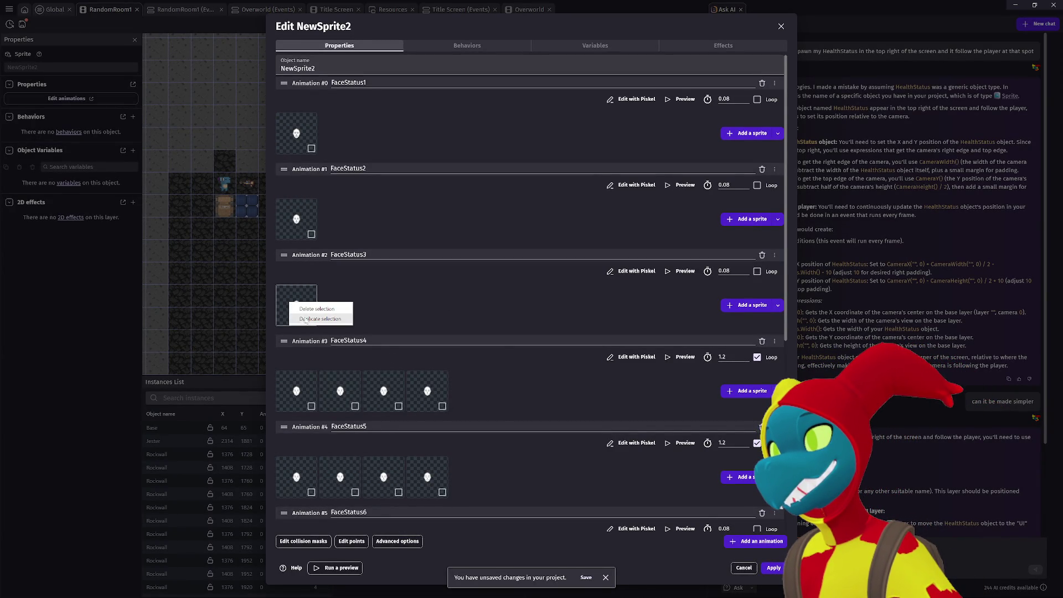
left_click(315, 319)
right_click(300, 303)
left_click(326, 323)
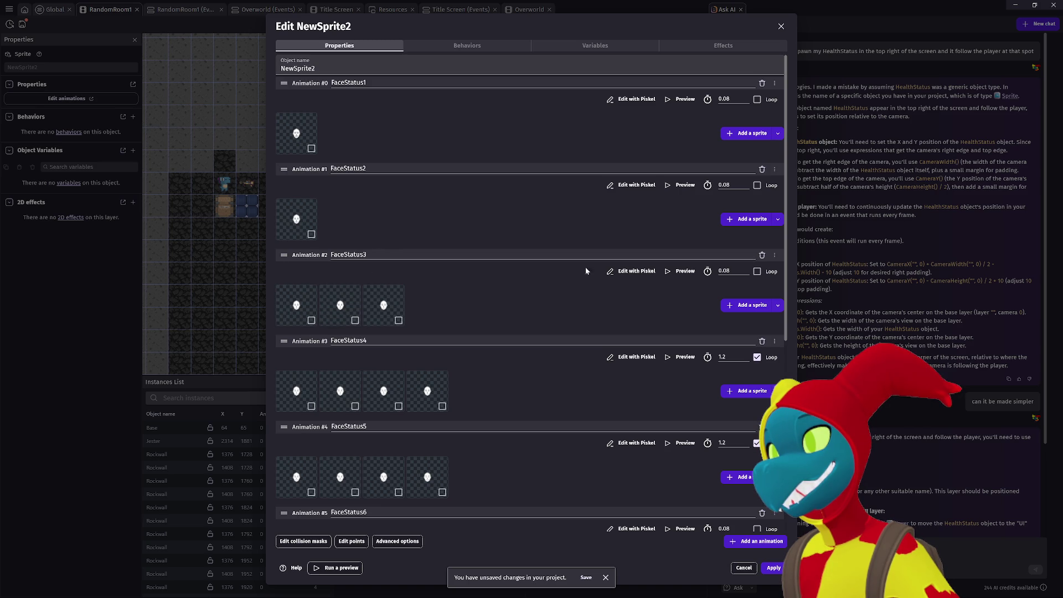
Add FaceStatus2.png to FaceStatus3, set frame time 1.2, enable Loop, and preview.
left_click(748, 305)
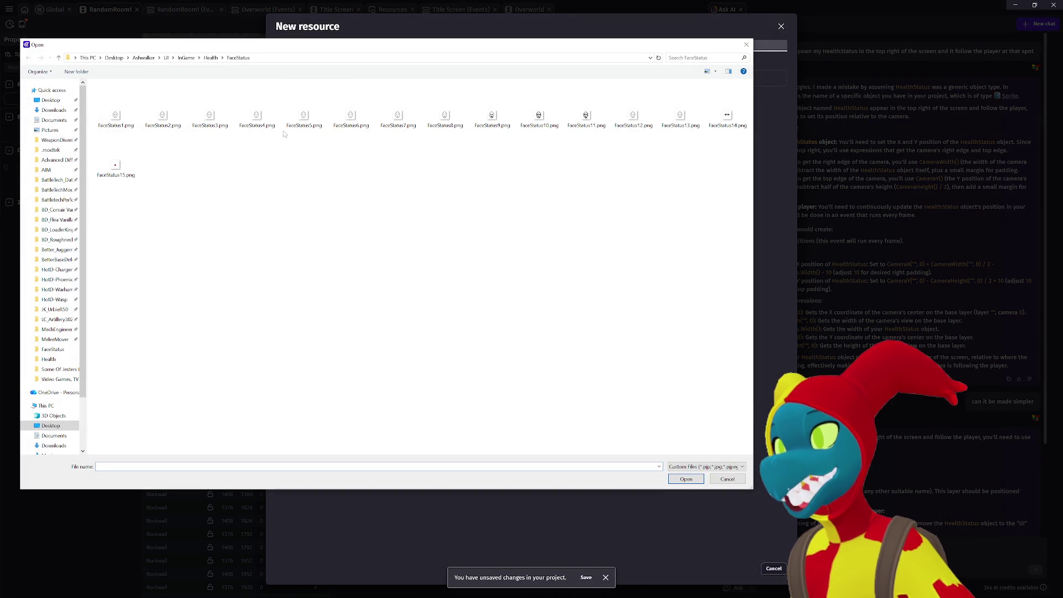
double_click(158, 126)
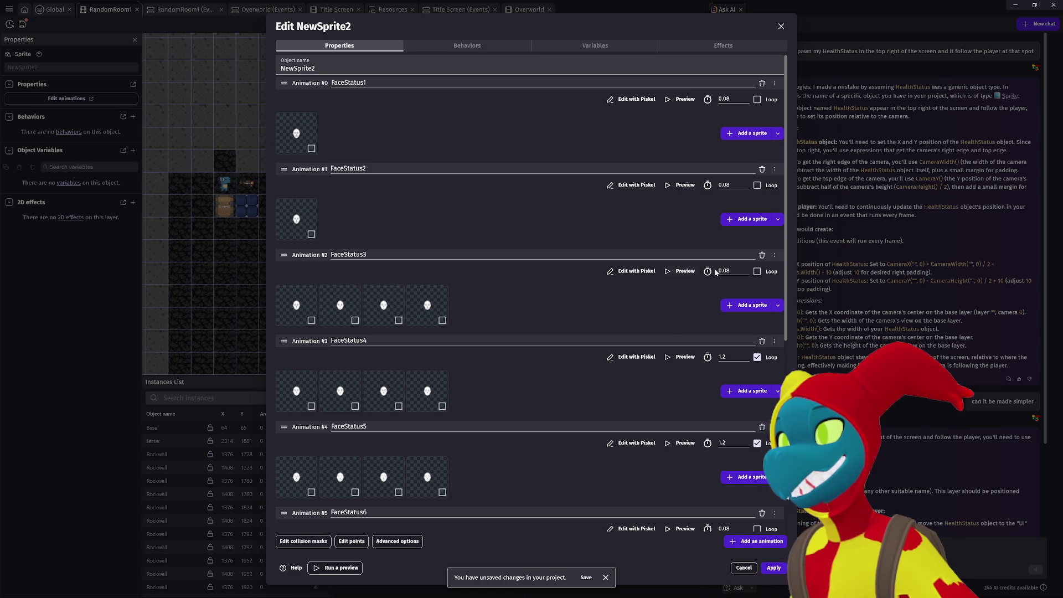
double_click(715, 271)
type("1.2")
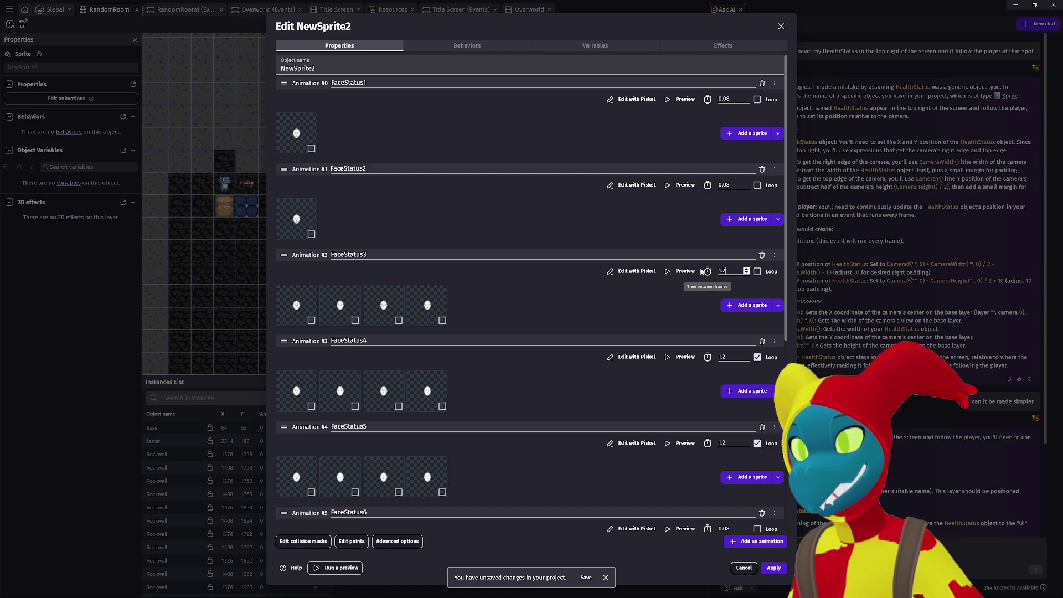
left_click(757, 271)
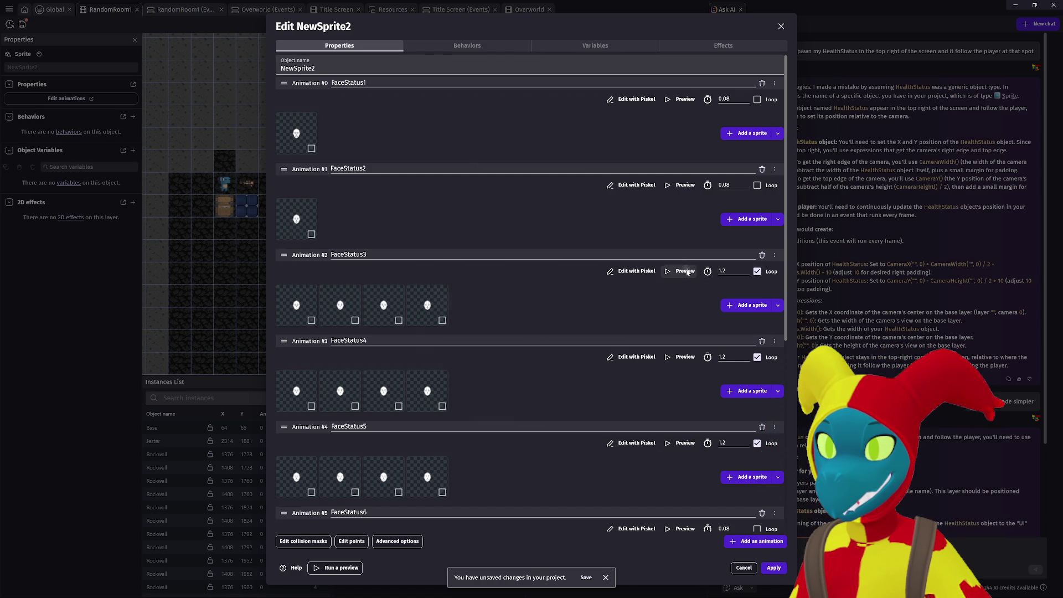
left_click(686, 271)
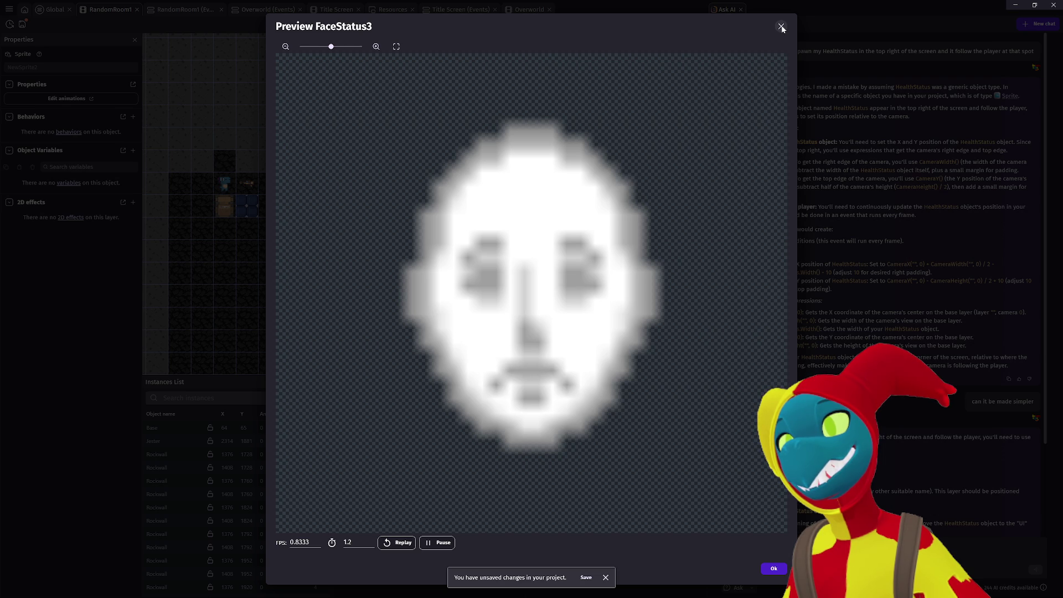
left_click(781, 27)
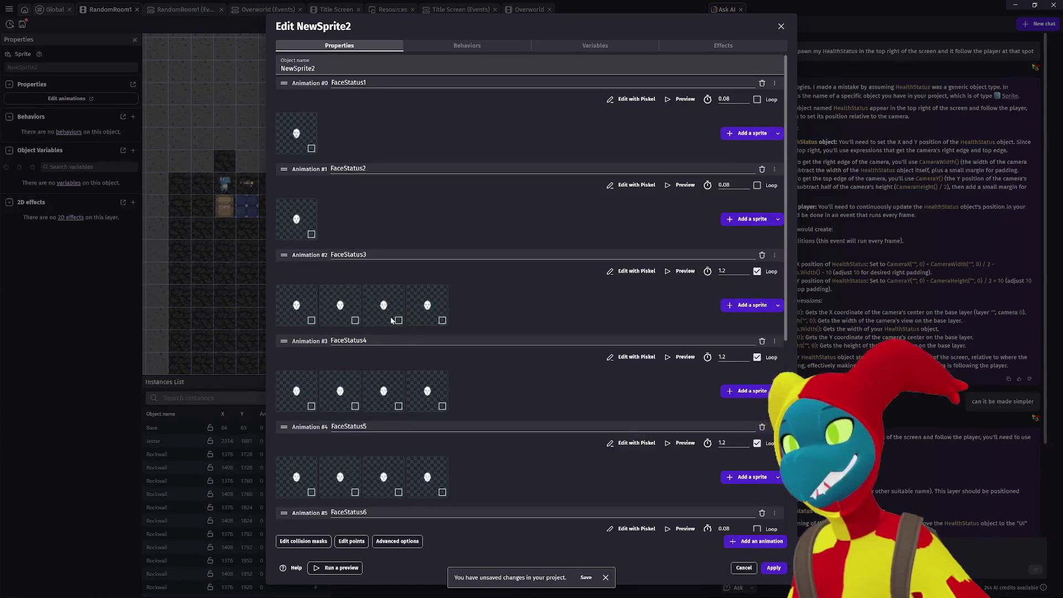
Delete the extra frame from FaceStatus3, FaceStatus4 and FaceStatus5.
right_click(391, 322)
left_click(413, 313)
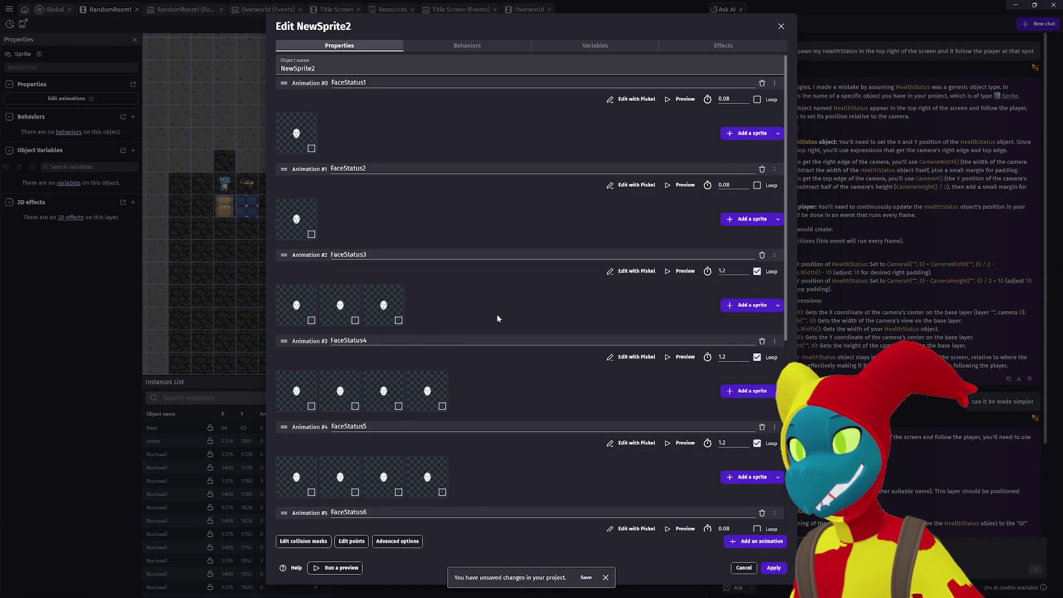
left_click(671, 270)
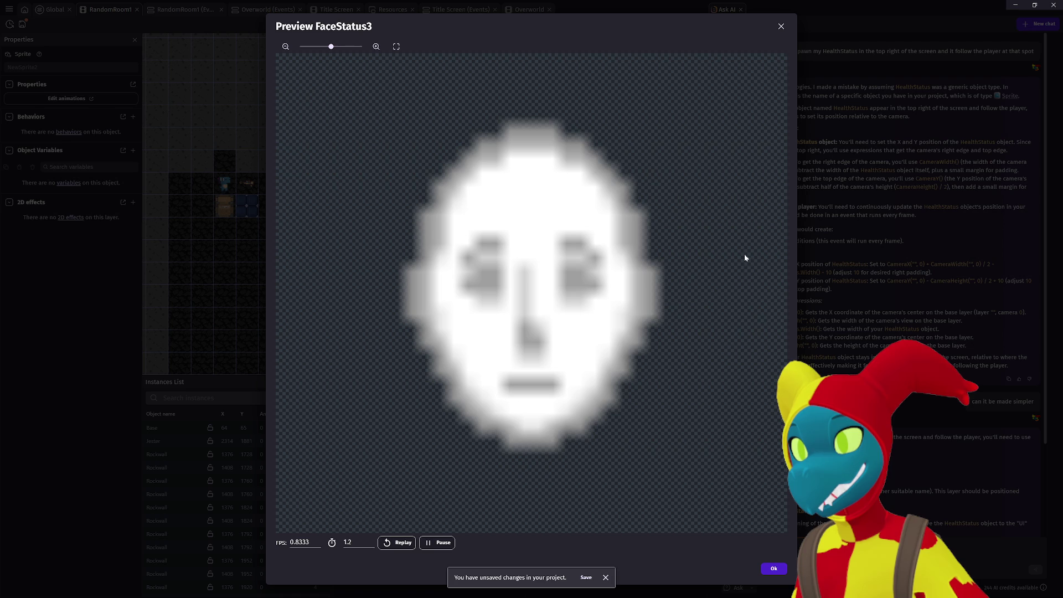
left_click(782, 26)
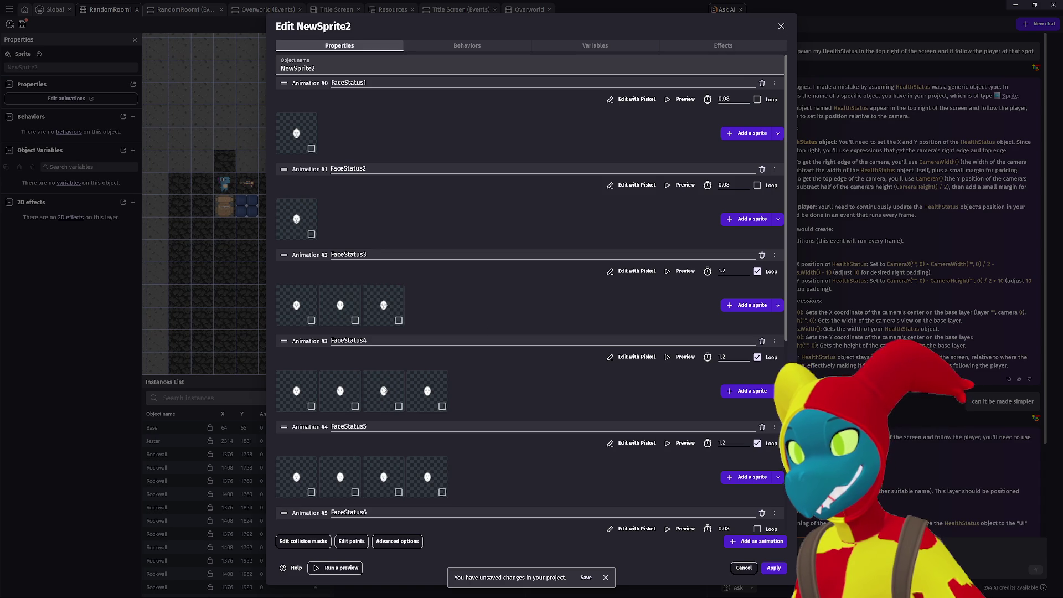
right_click(384, 391)
left_click(397, 394)
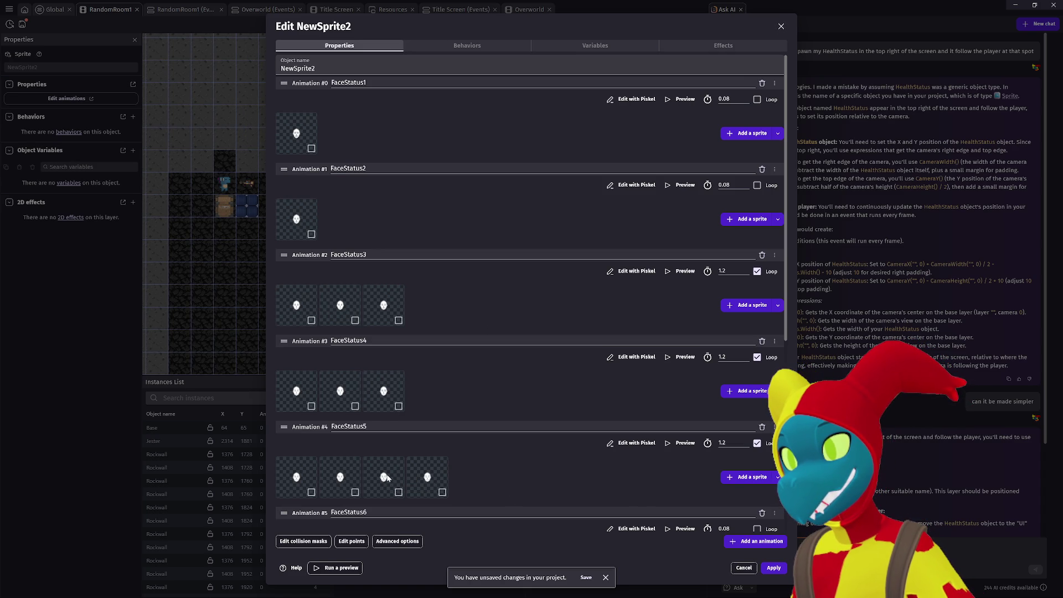
right_click(387, 478)
left_click(393, 484)
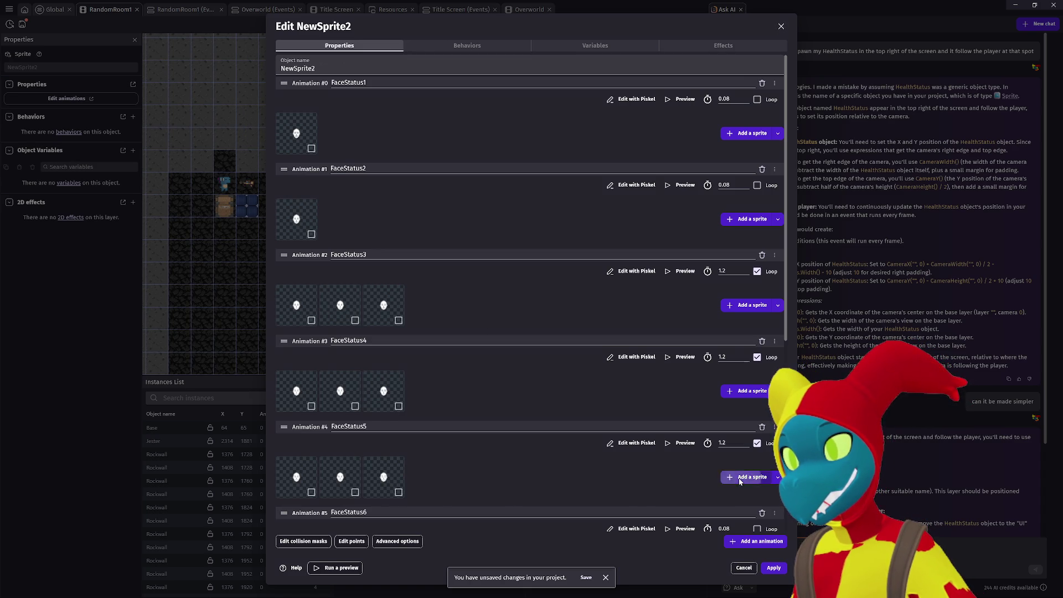
Abandon adding a frame to FaceStatus5 and preview FaceStatus5.
left_click(740, 481)
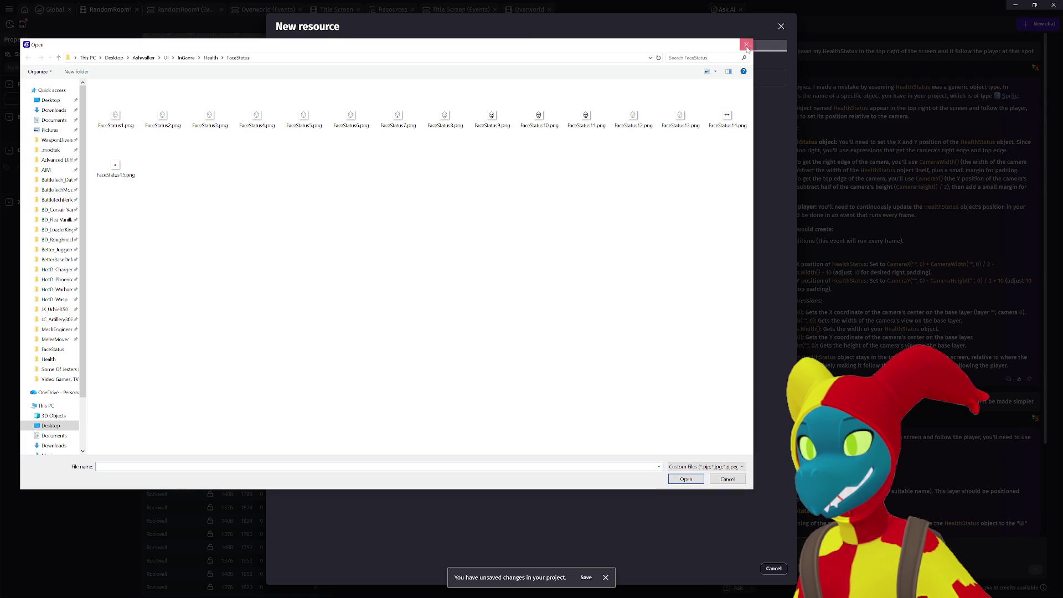
left_click(746, 46)
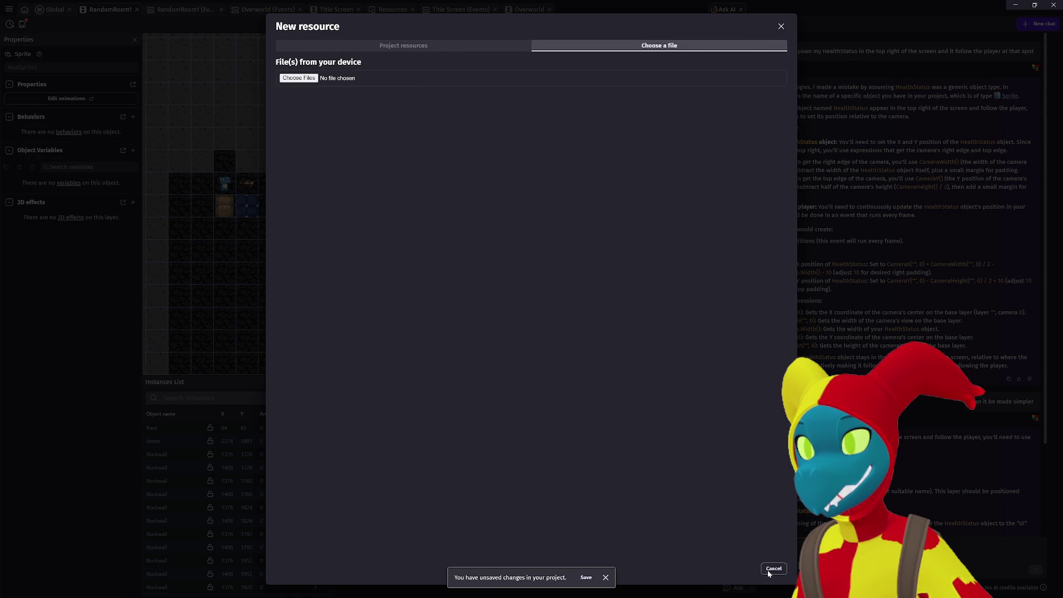
left_click(774, 570)
left_click(673, 443)
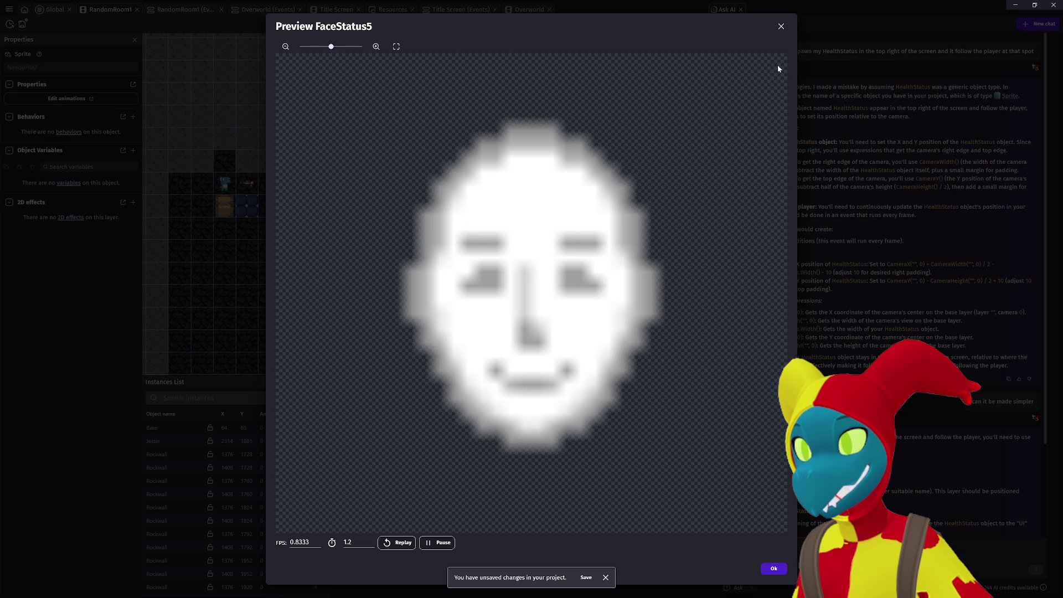
left_click(782, 27)
Preview the FaceStatus6 and FaceStatus9 animations.
scroll(450, 391, "down", 3)
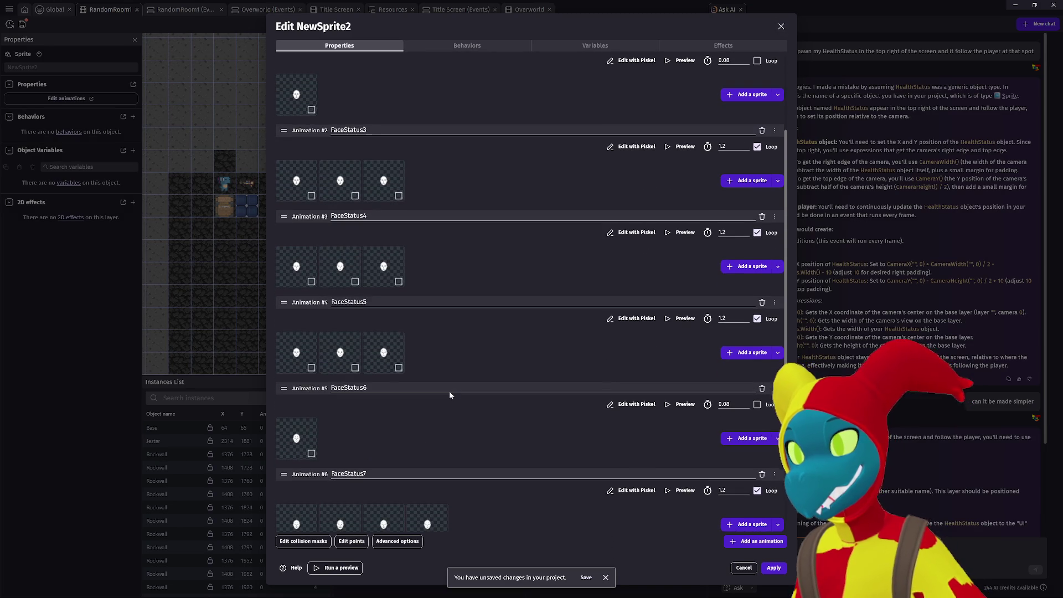
scroll(768, 309, "down", 3)
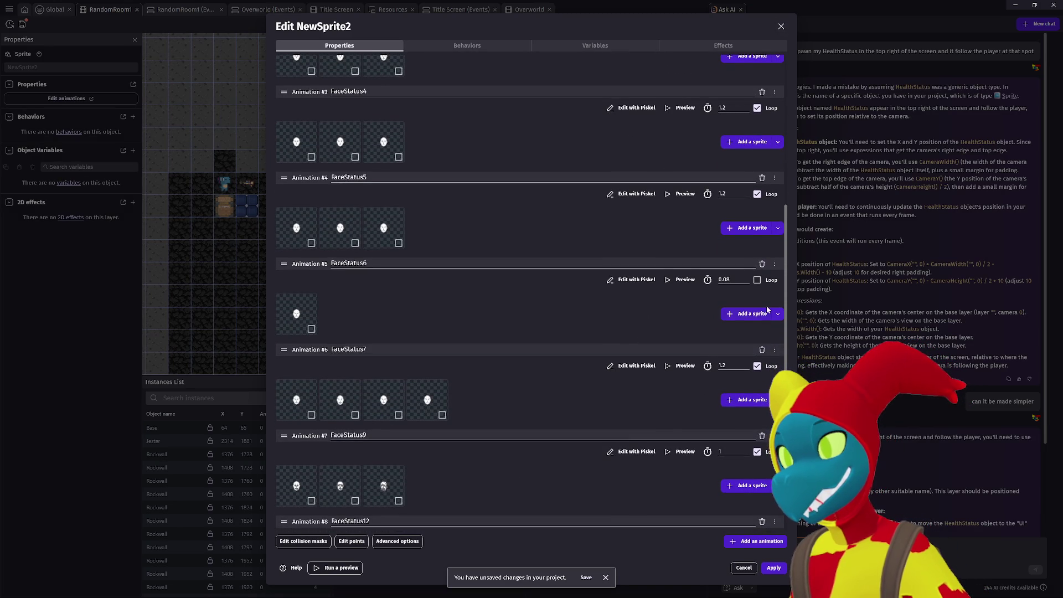
left_click(677, 279)
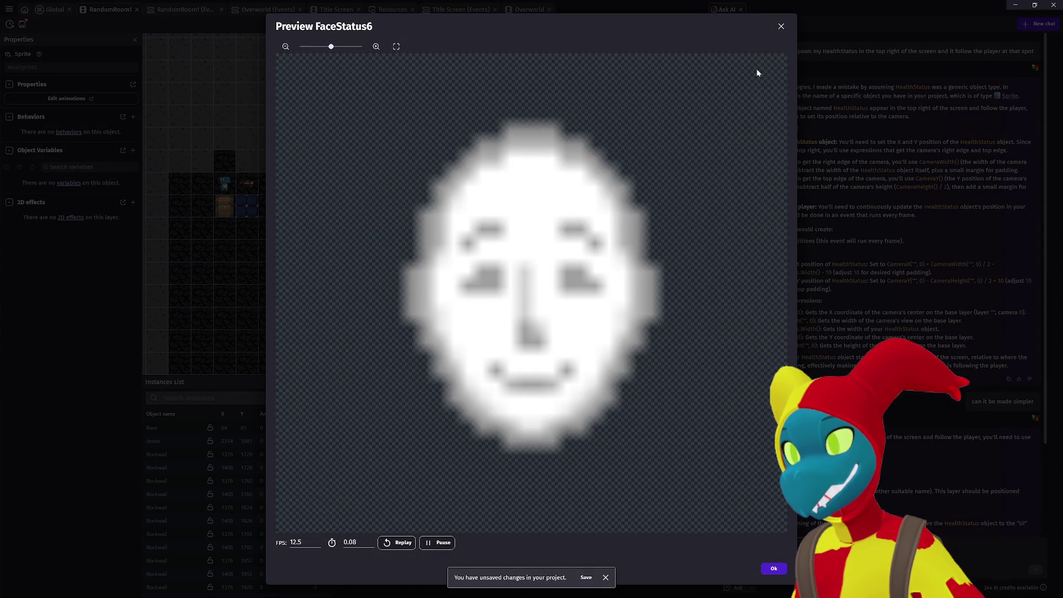
left_click(781, 26)
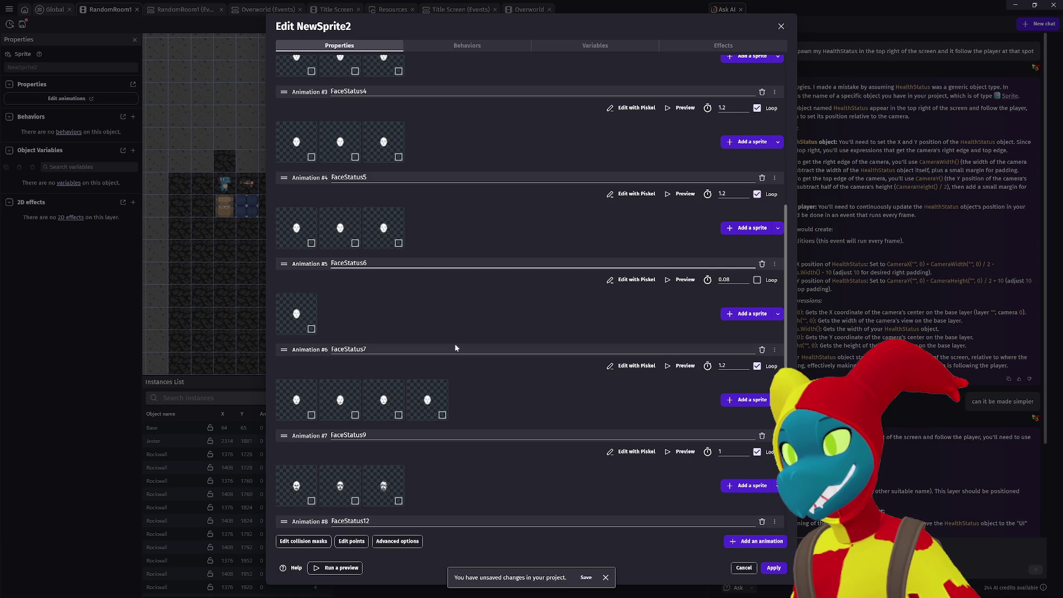
scroll(654, 413, "down", 2)
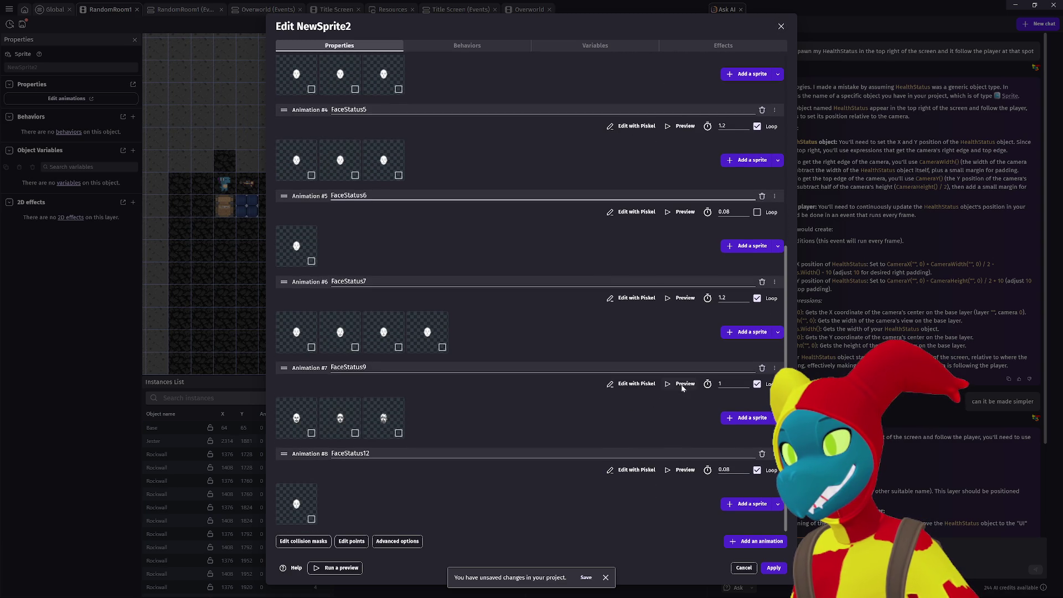
left_click(681, 384)
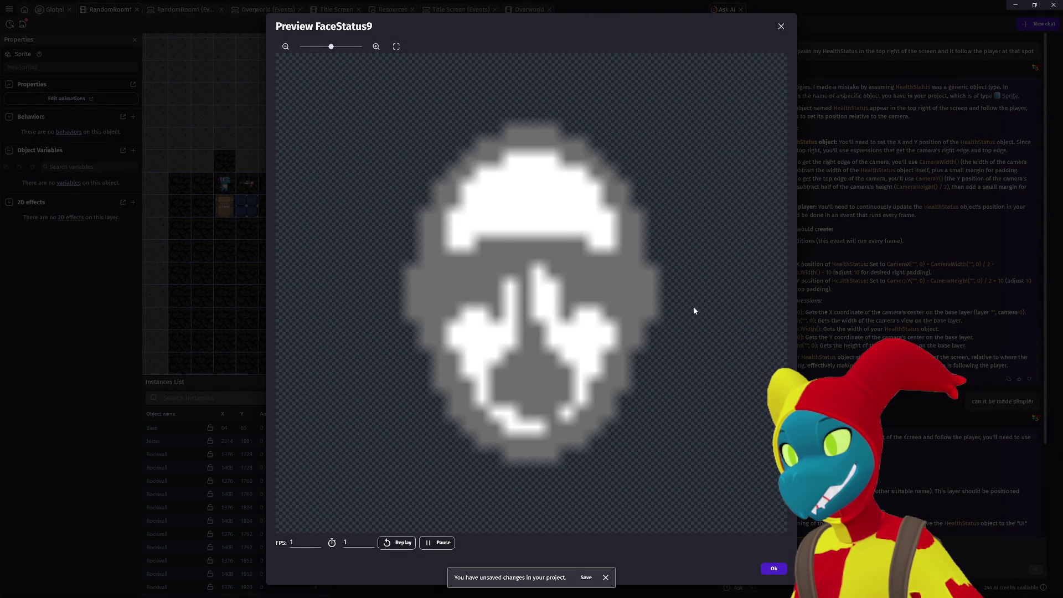
left_click(780, 27)
Re-preview FaceStatus5 and FaceStatus6, then start adding an image frame to FaceStatus6.
scroll(462, 303, "up", 3)
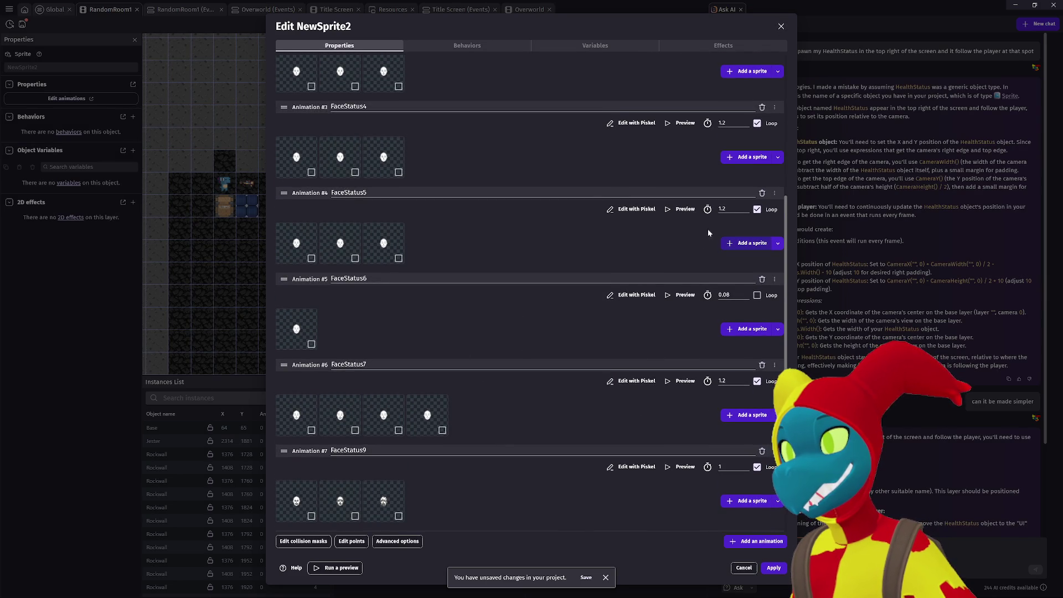
left_click(683, 209)
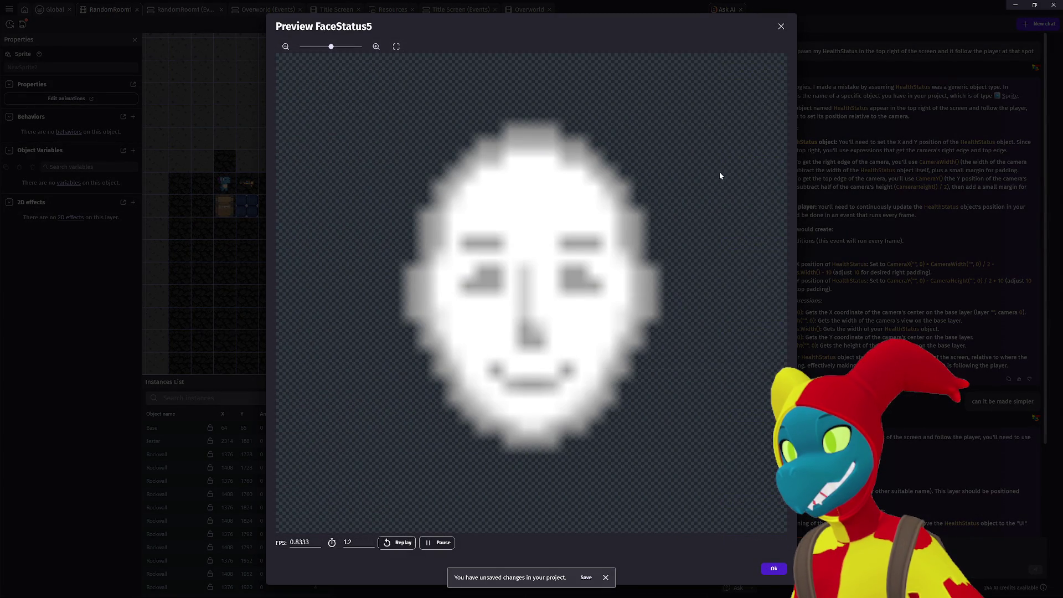
left_click(781, 26)
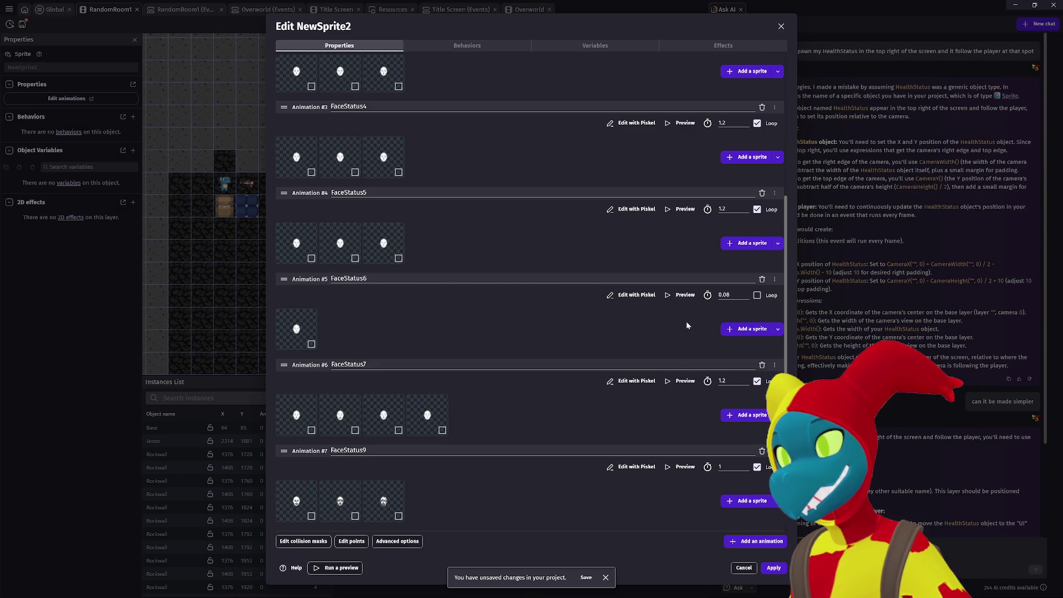
left_click(678, 295)
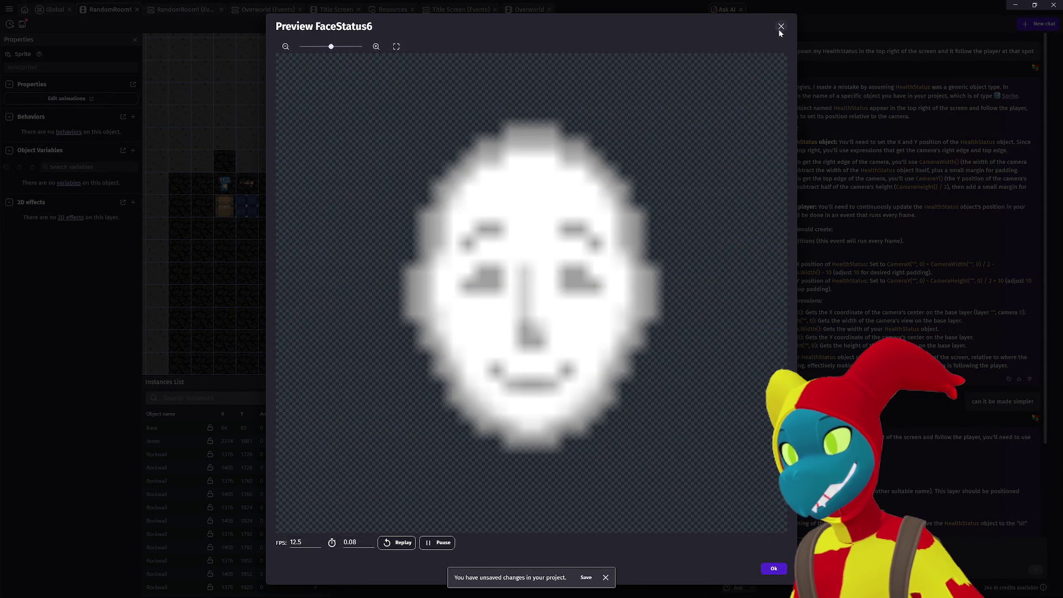
left_click(781, 26)
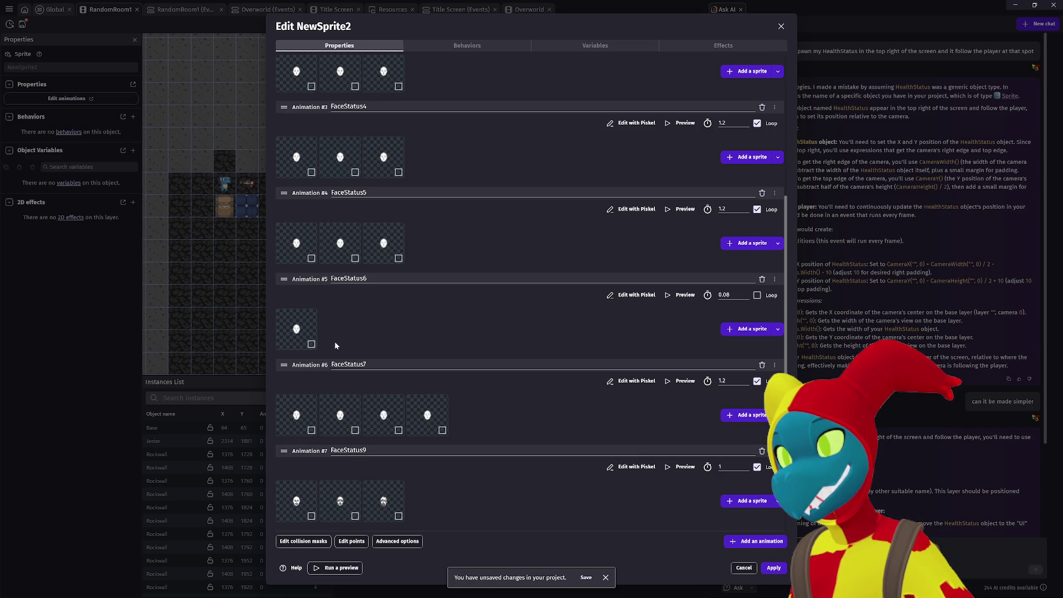
left_click(360, 278)
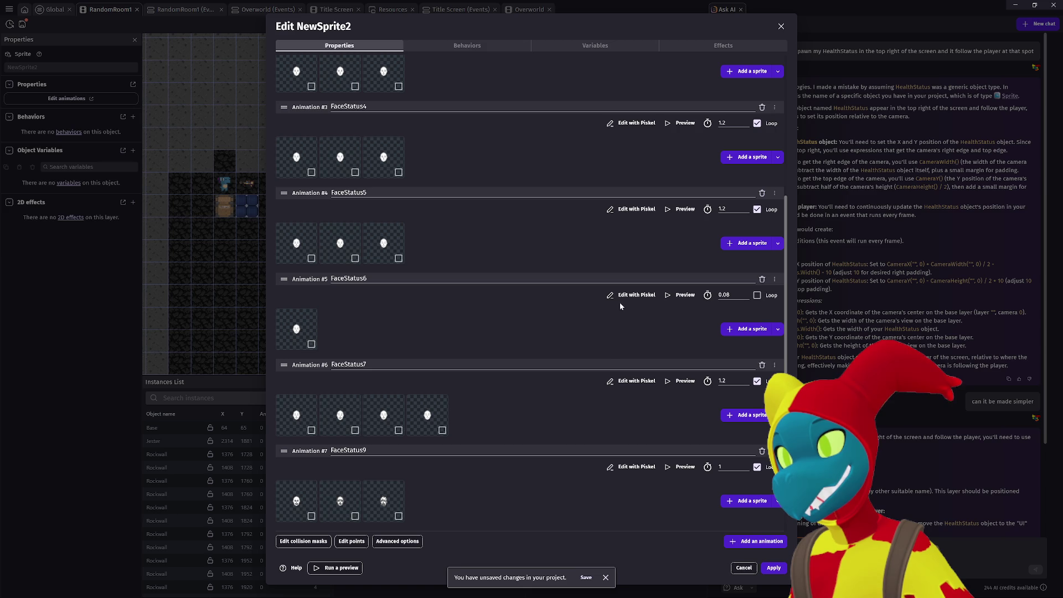
left_click(740, 330)
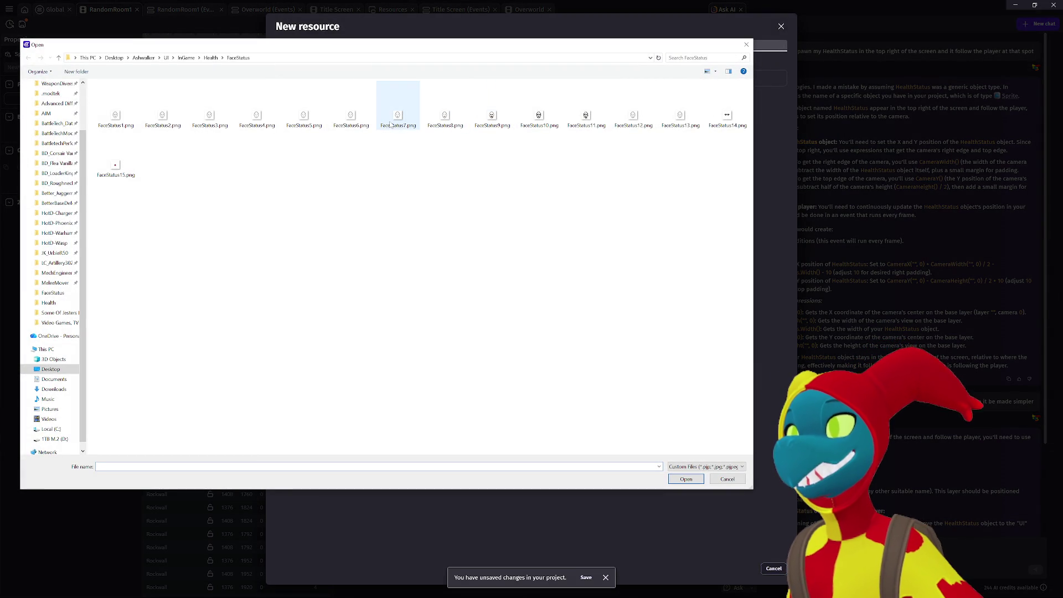
Import FaceStatus8.png as FaceStatus6's second frame and preview it.
left_click(444, 126)
double_click(444, 126)
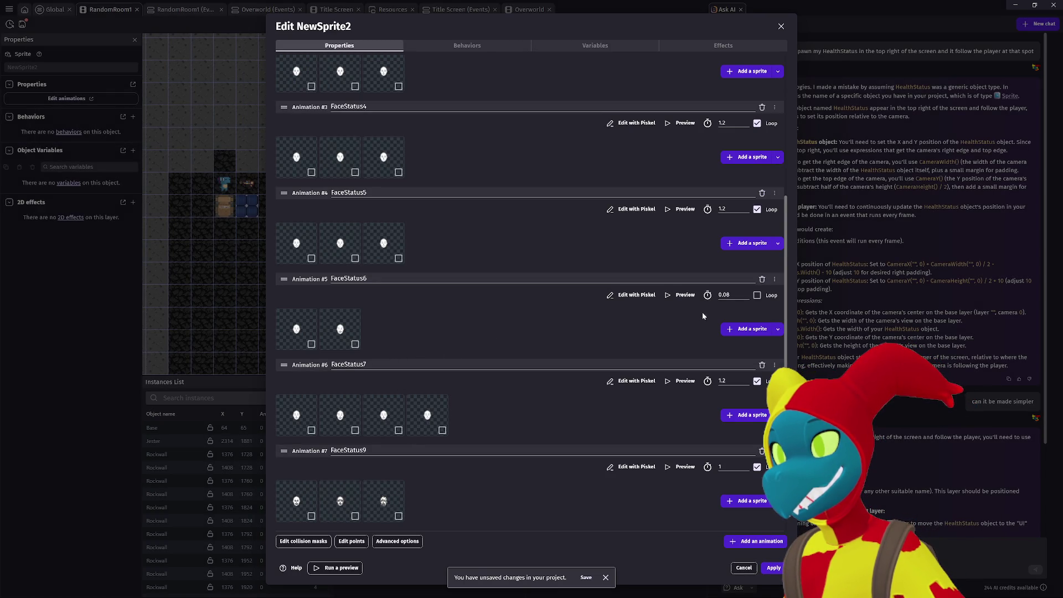
left_click(678, 294)
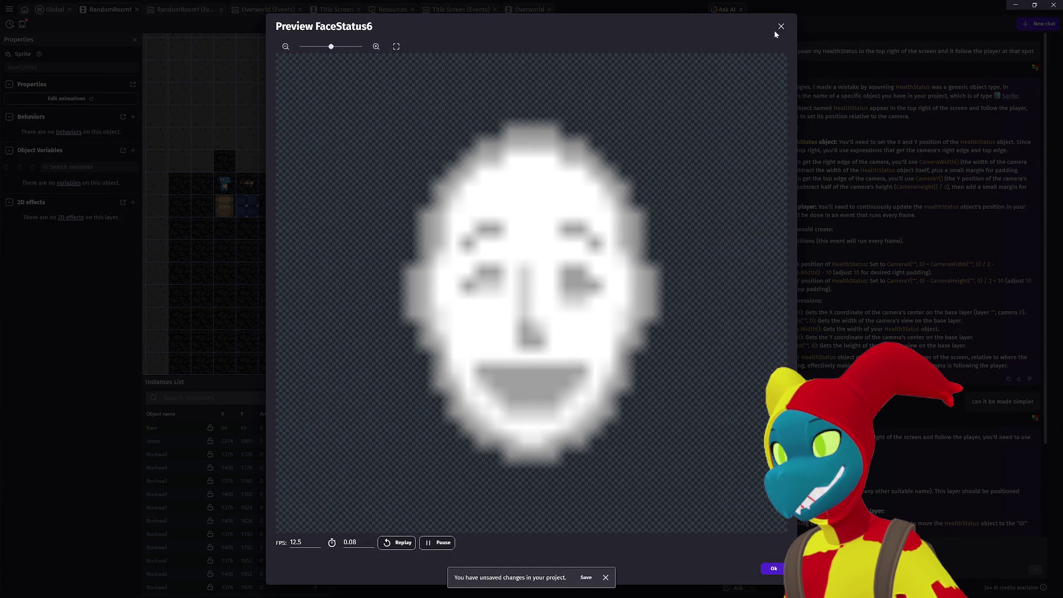
left_click(780, 27)
Make FaceStatus6 loop at 1.2 seconds per frame and preview it.
left_click(757, 295)
type("1.2")
left_click(680, 295)
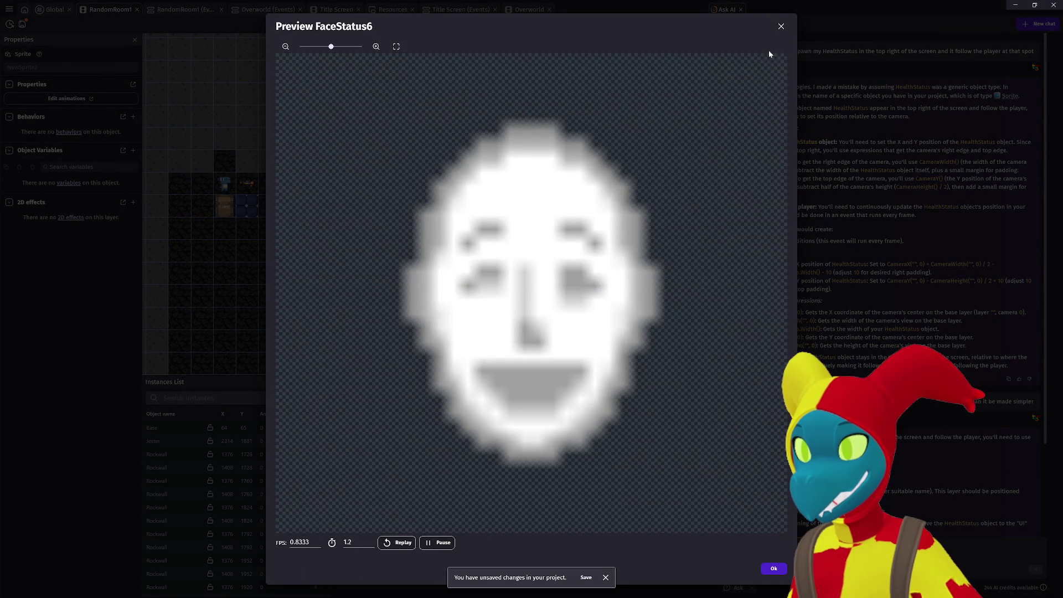
left_click(780, 26)
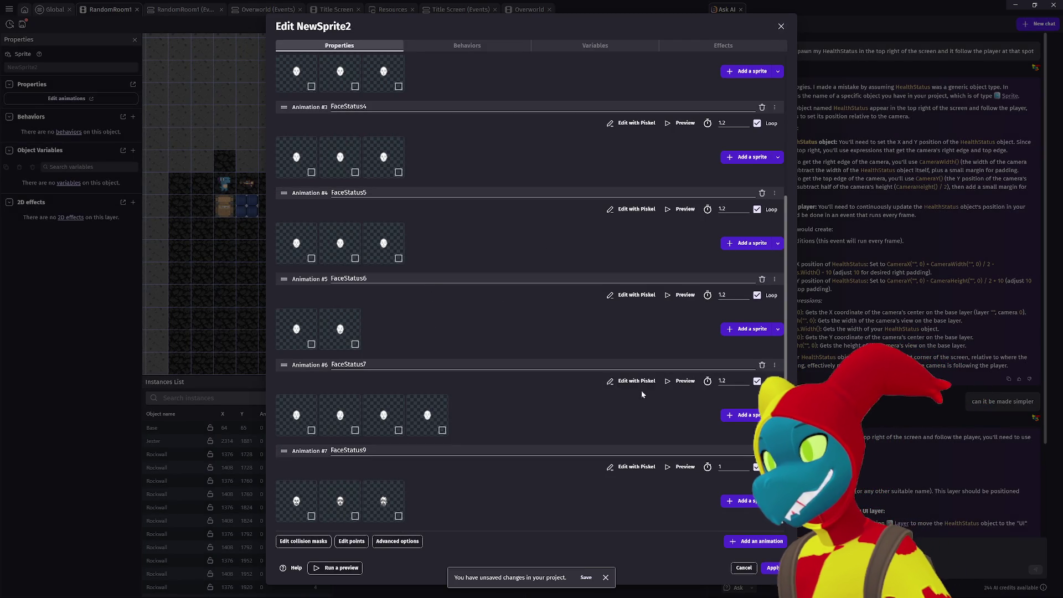
Slow FaceStatus7 to a 1.8-second frame duration, previewing before and after.
left_click(683, 381)
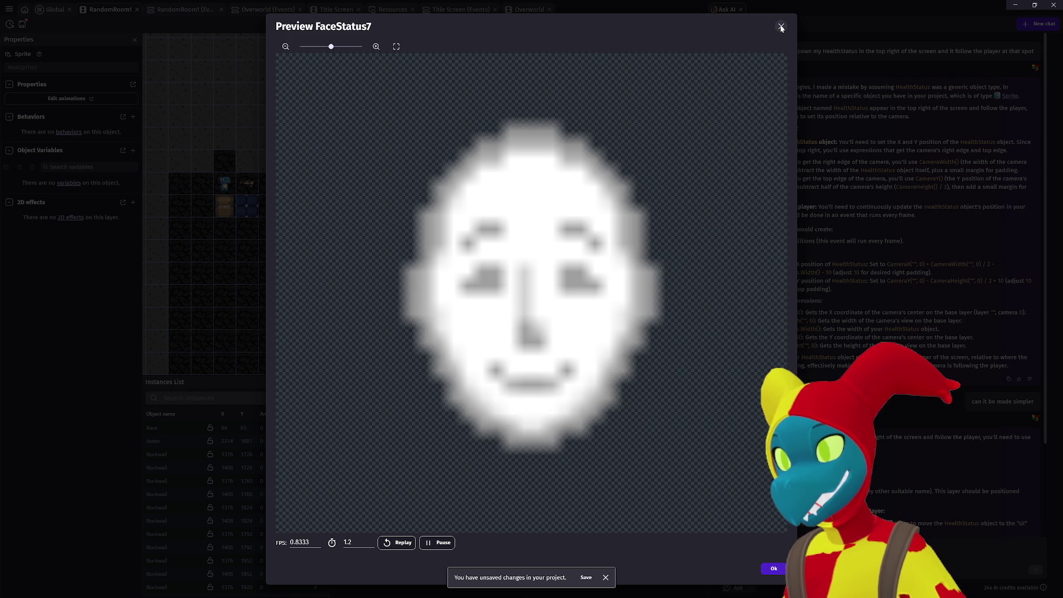
left_click(781, 27)
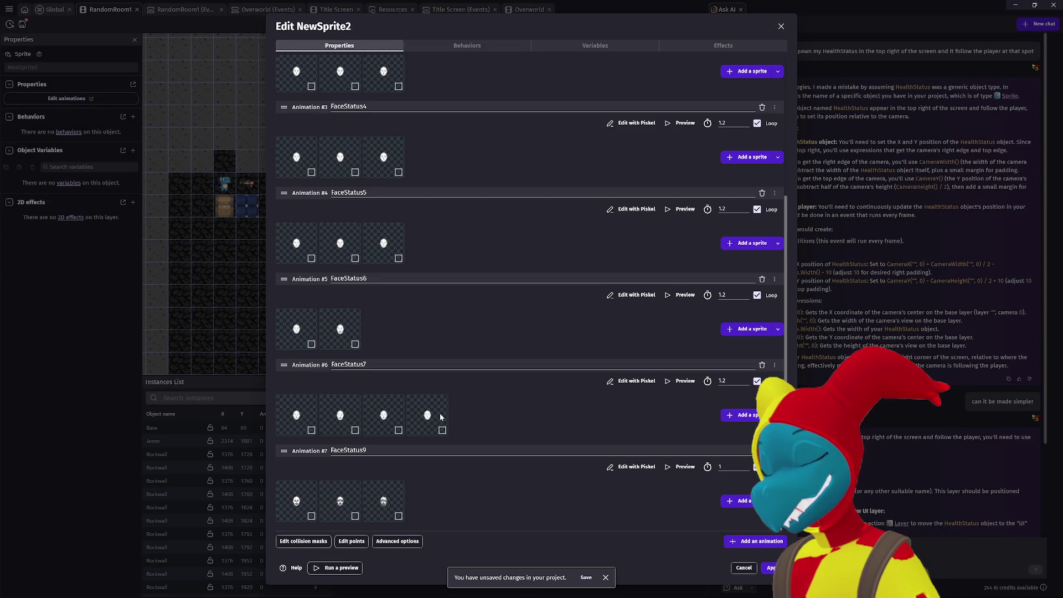
double_click(730, 381)
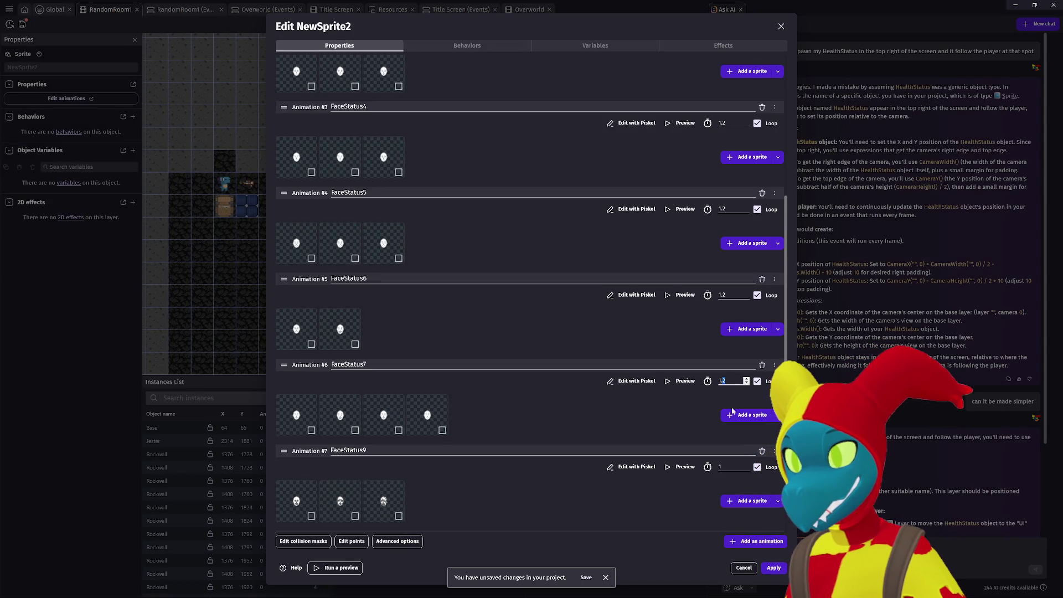
type("1.8")
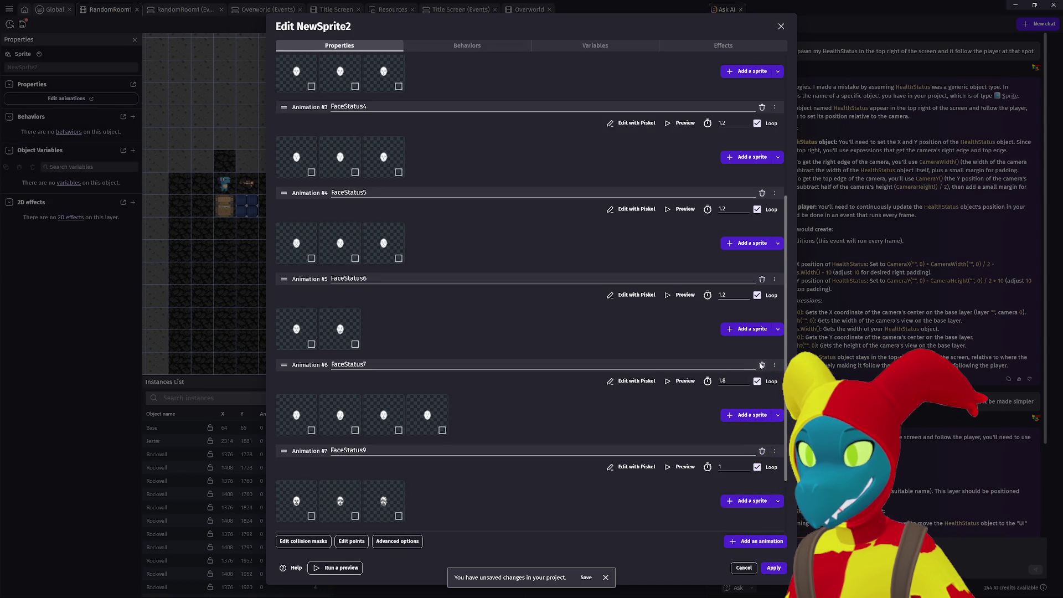
left_click(674, 380)
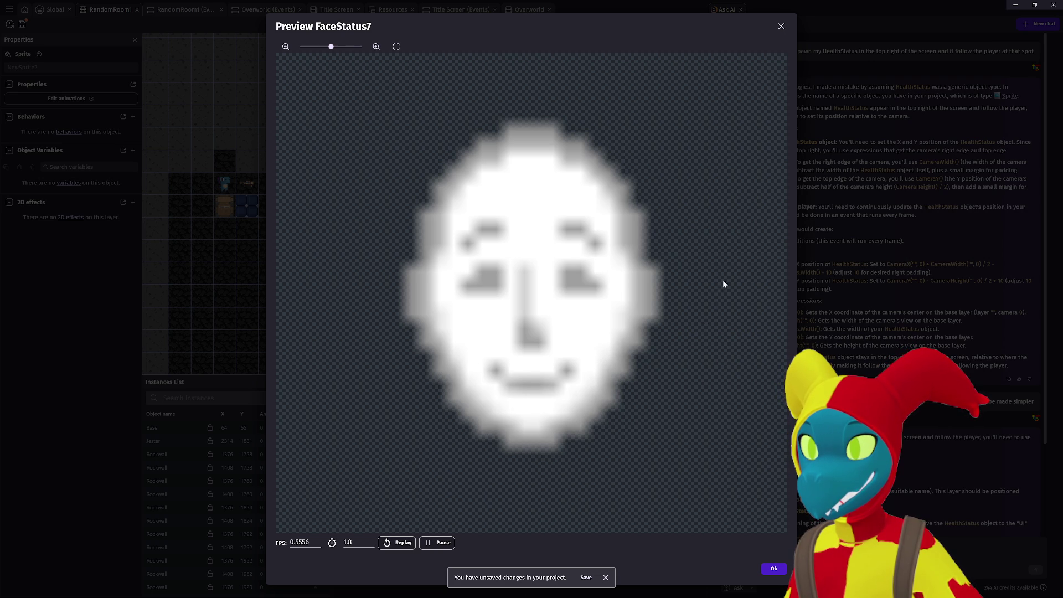
left_click(781, 26)
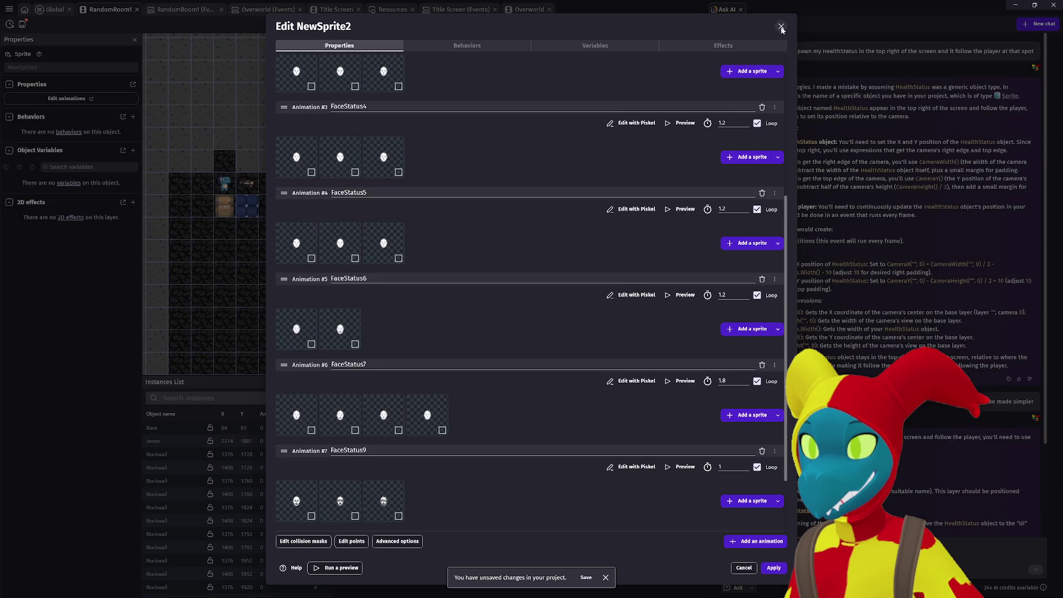
Preview FaceStatus6 and FaceStatus5 to compare their speeds.
left_click(670, 295)
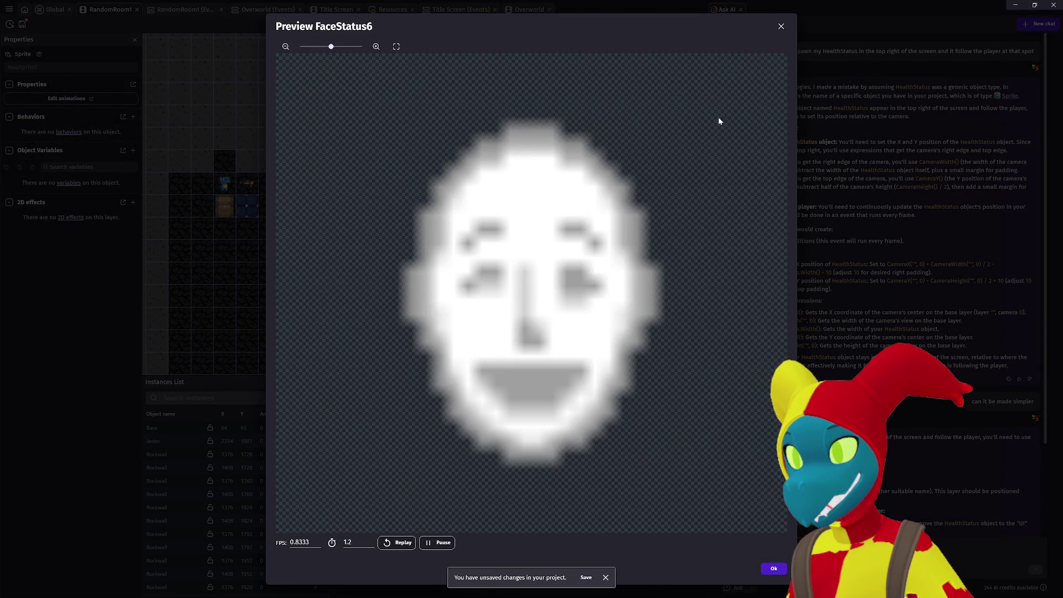
left_click(781, 27)
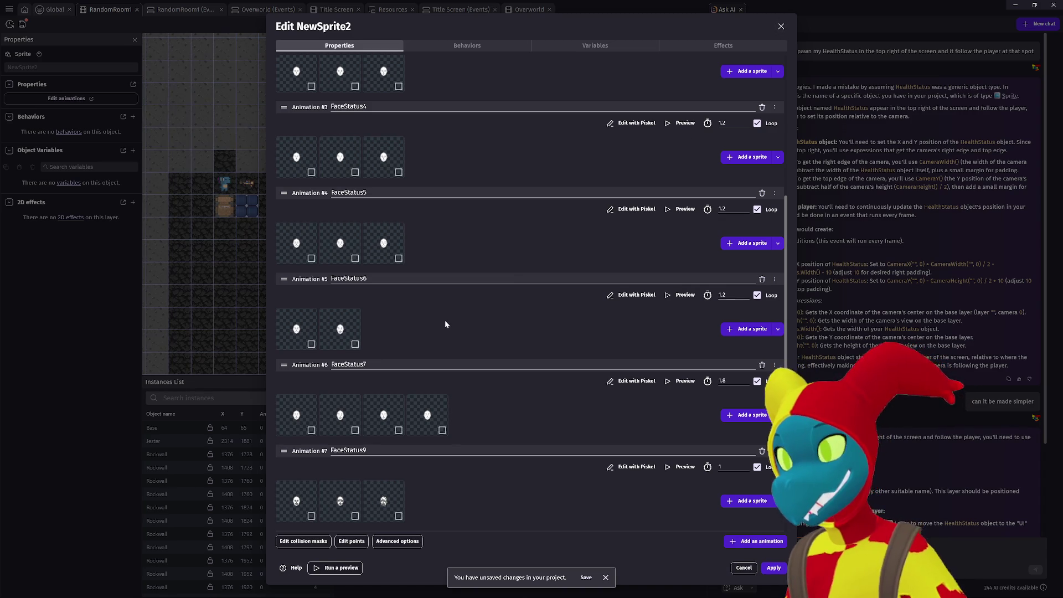
left_click(676, 210)
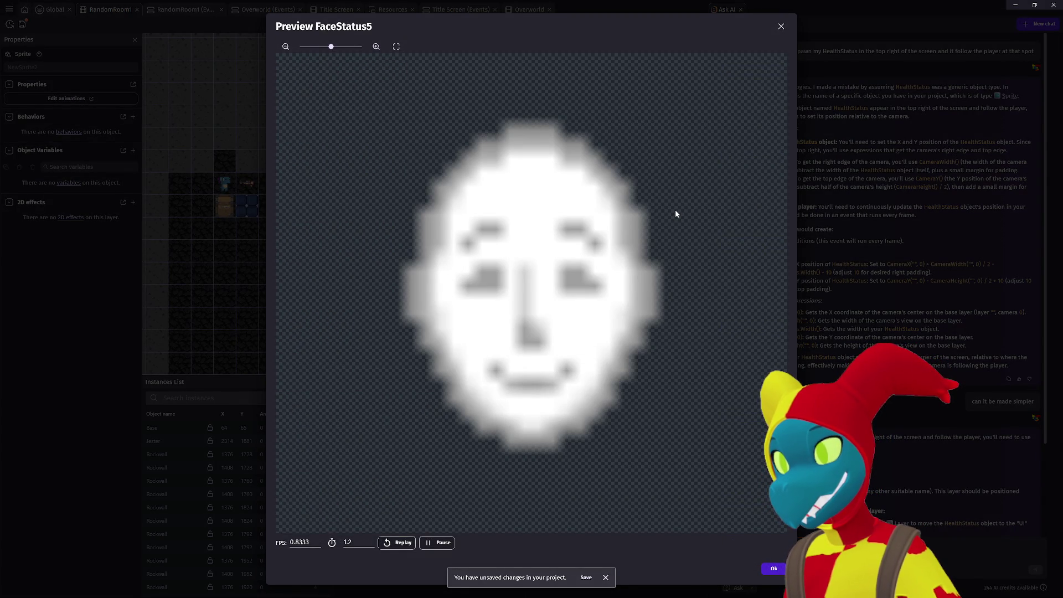
left_click(781, 27)
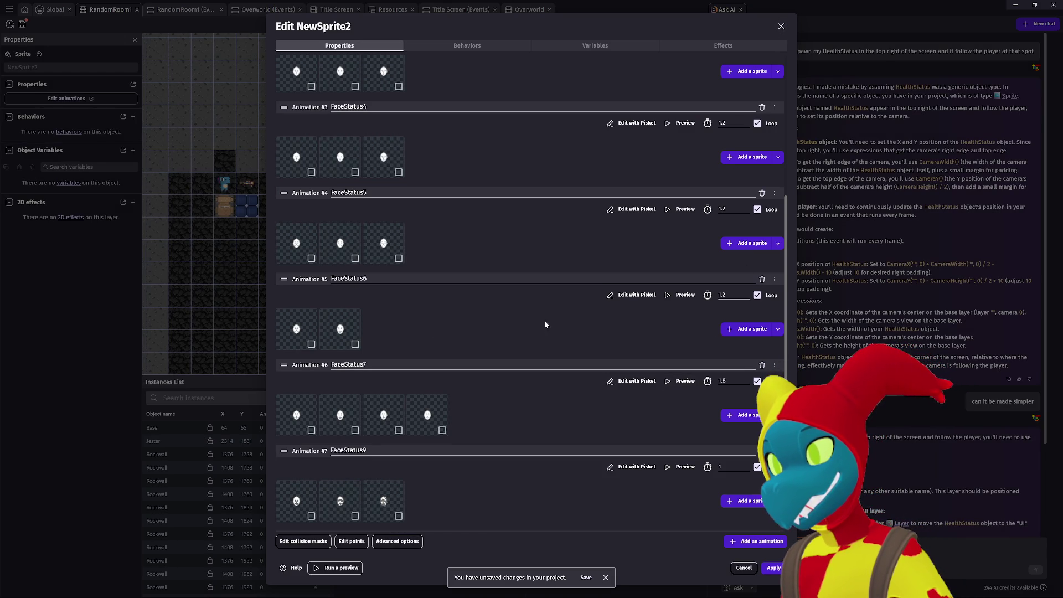
Preview the FaceStatus4 and FaceStatus6 animations.
scroll(389, 327, "up", 1)
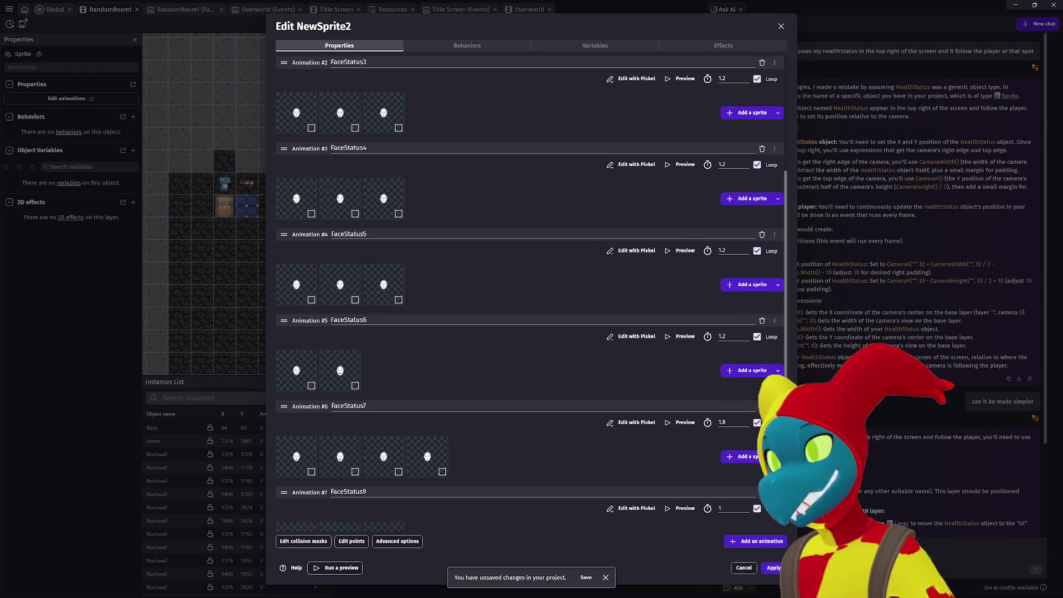
left_click(678, 166)
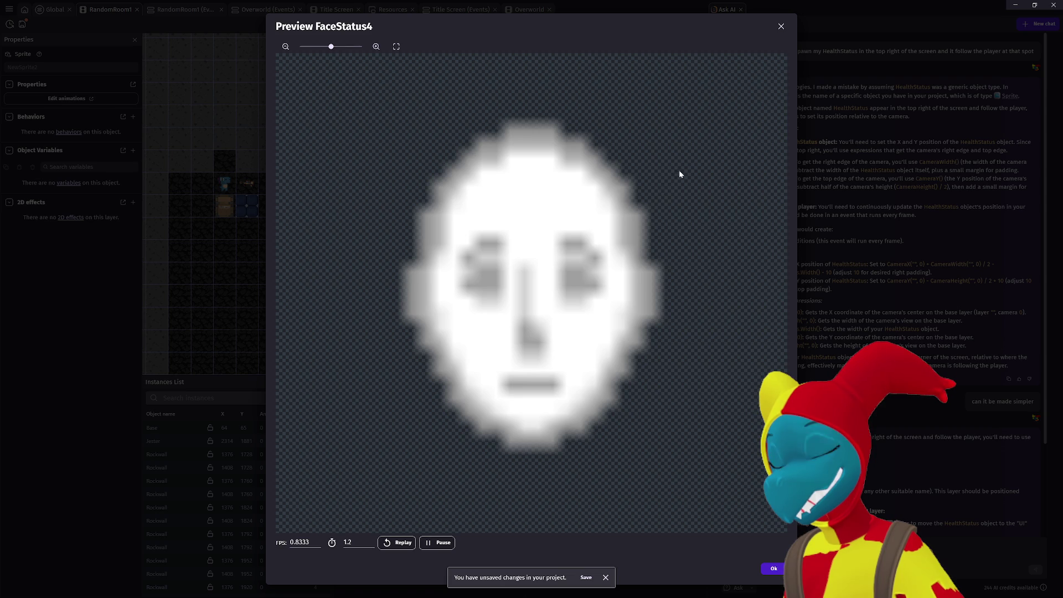
left_click(781, 26)
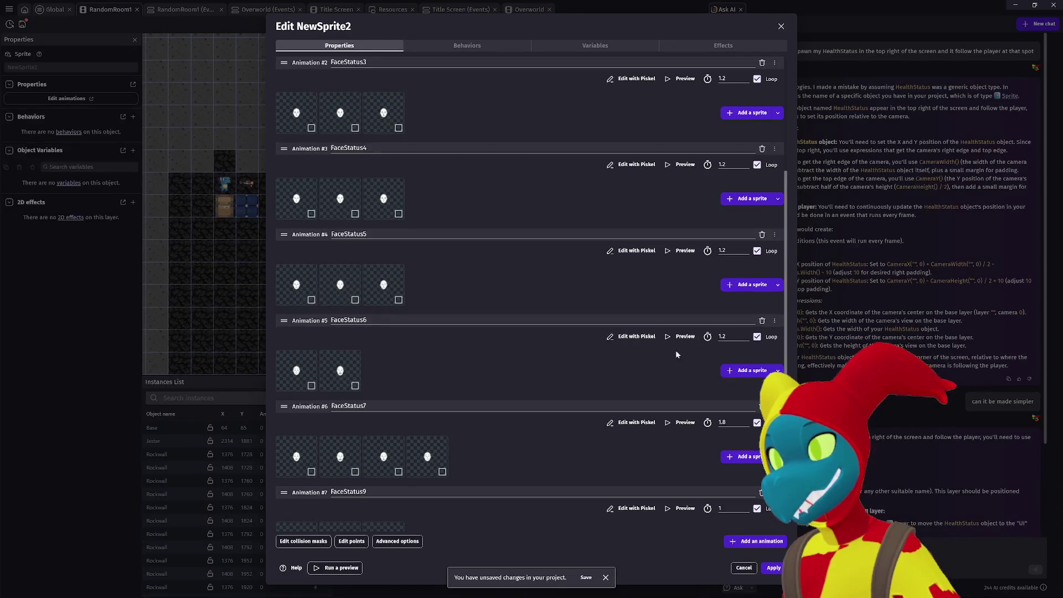
left_click(677, 336)
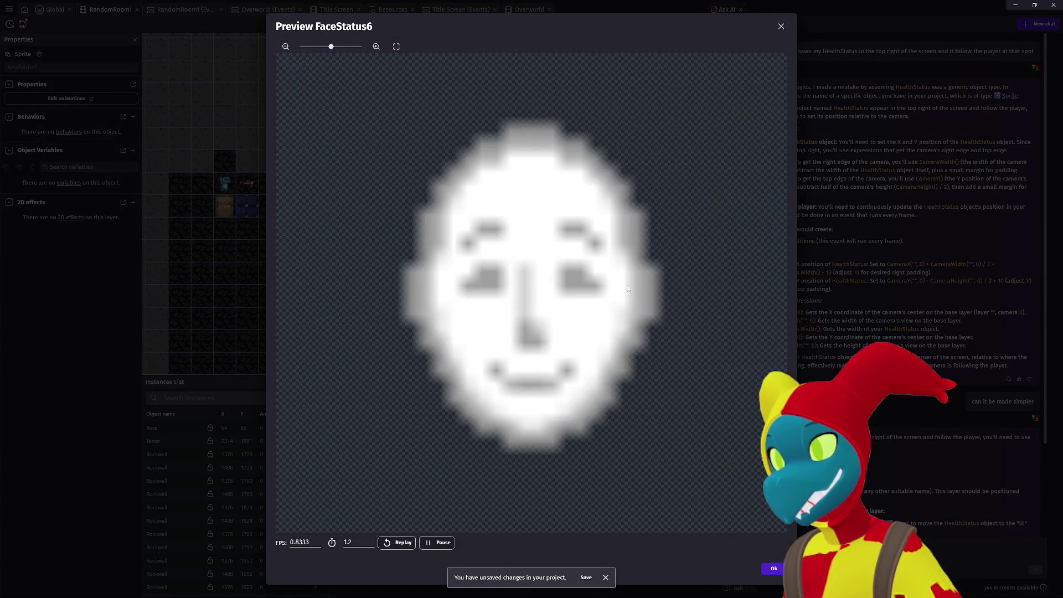
left_click(782, 27)
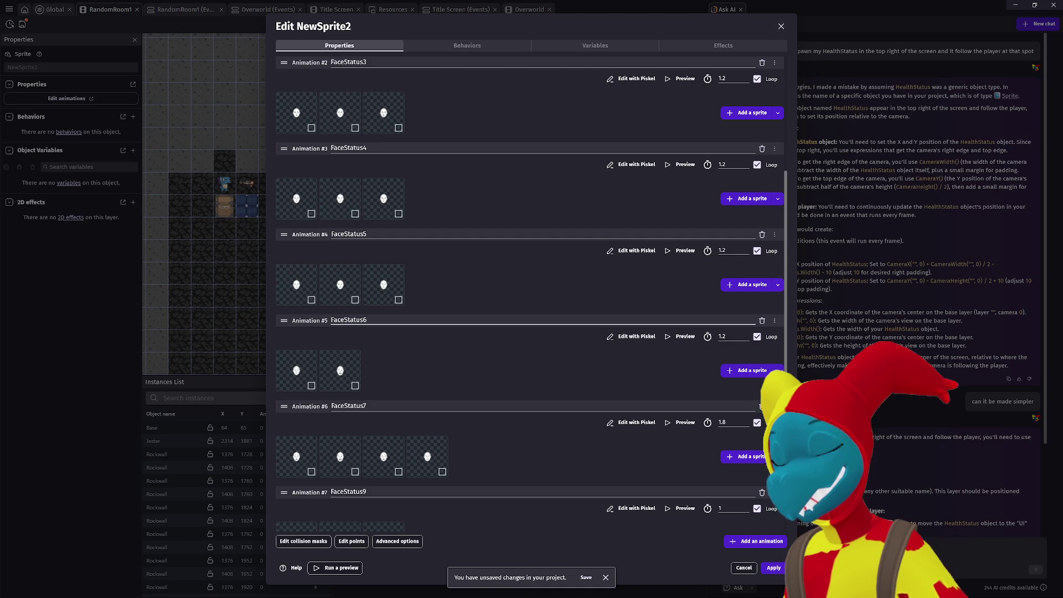
Delete FaceStatus6's second frame and preview FaceStatus4 again.
right_click(348, 374)
left_click(379, 381)
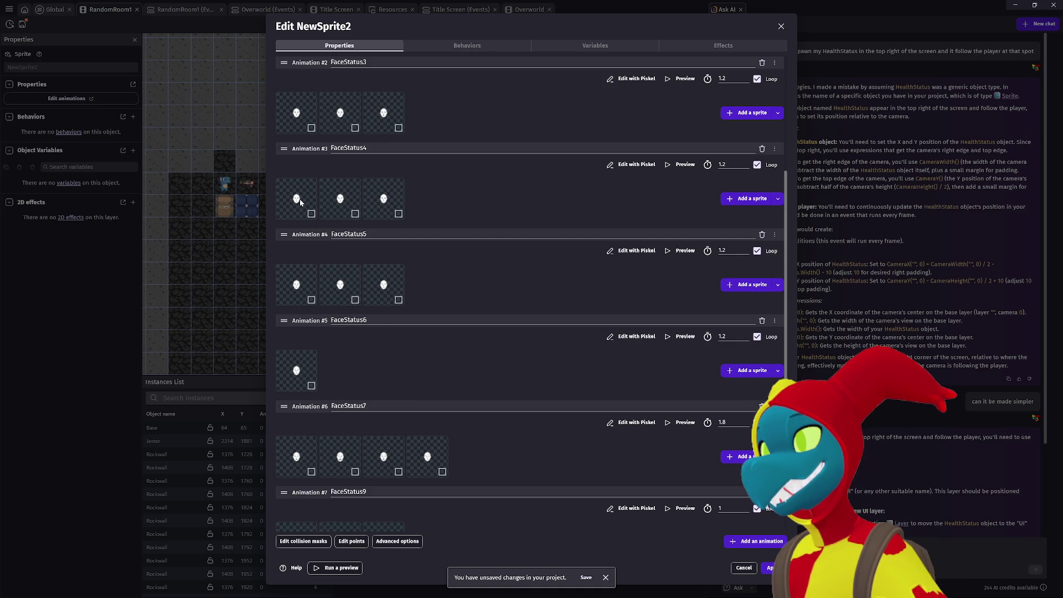
left_click(683, 165)
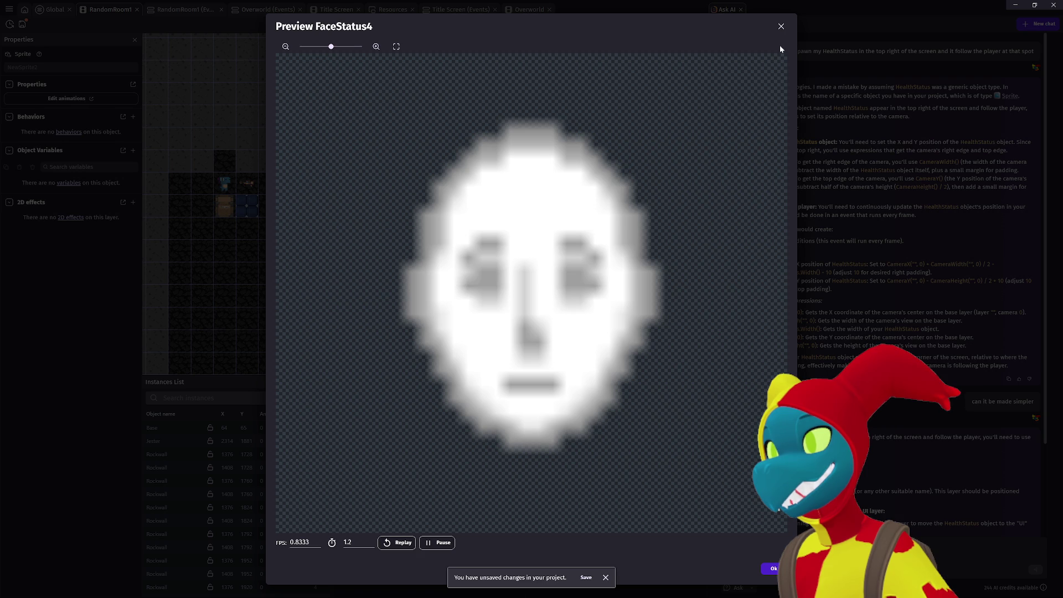
left_click(781, 26)
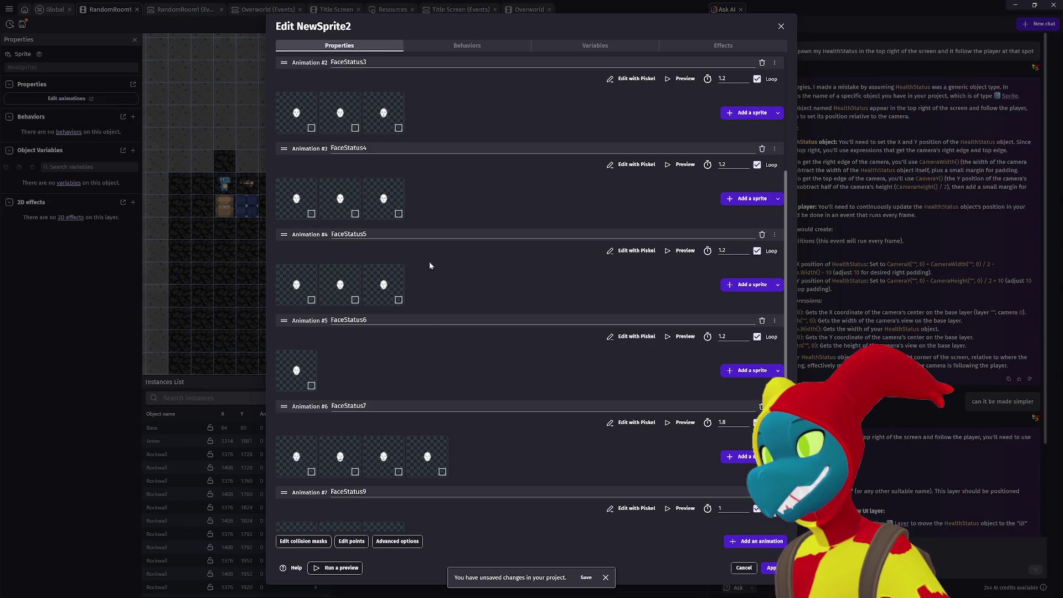
Try reordering FaceStatus4's first frame, then begin adding a new FaceStatus6 frame.
right_click(302, 195)
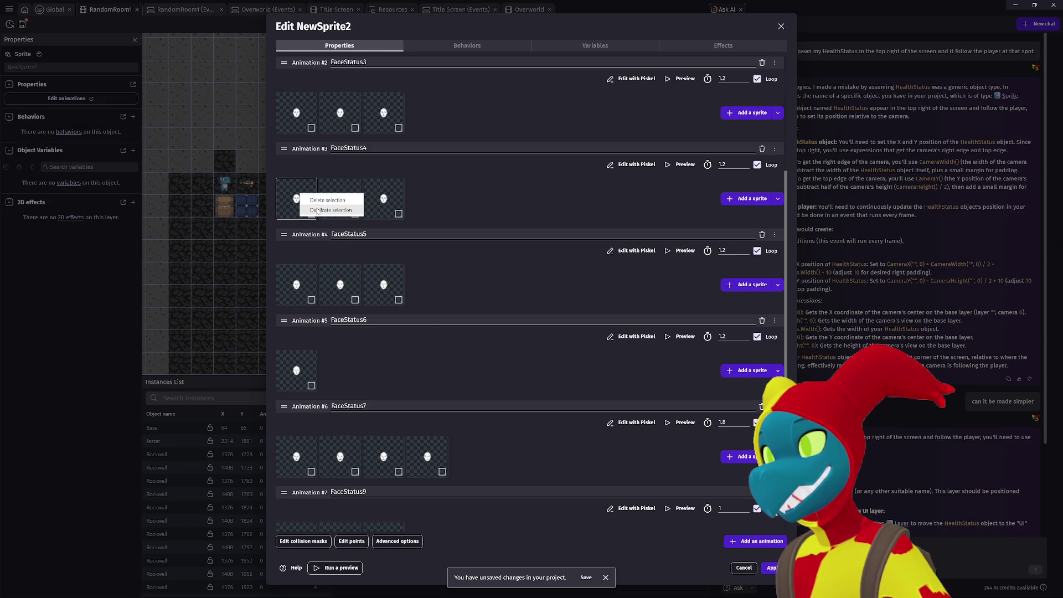
left_click(289, 197)
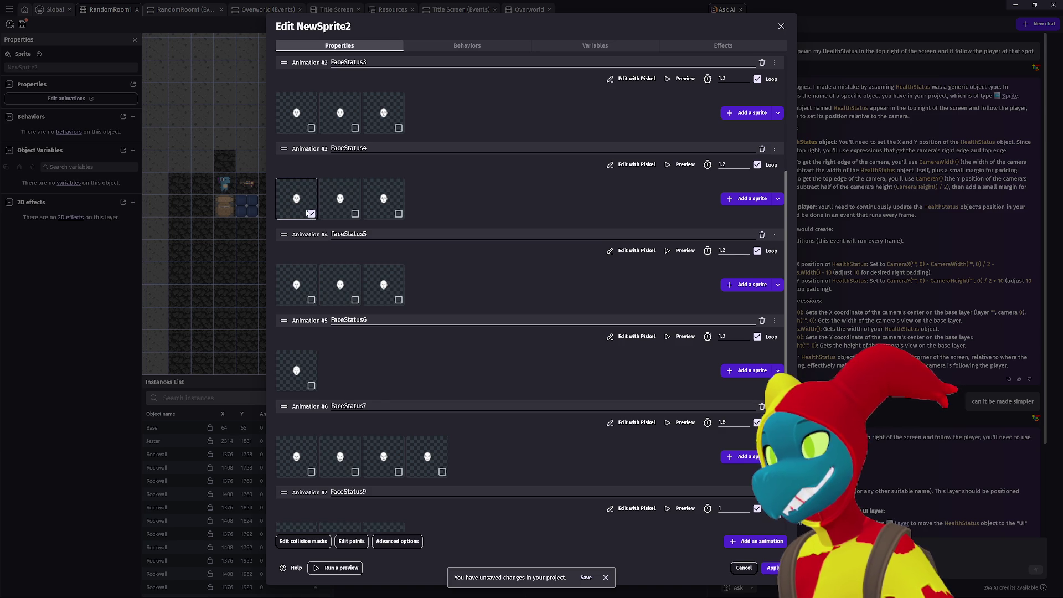
mouse_move(751, 378)
left_mouse_down()
mouse_move(764, 382)
mouse_move(308, 349)
mouse_move(325, 370)
mouse_move(282, 280)
left_mouse_up()
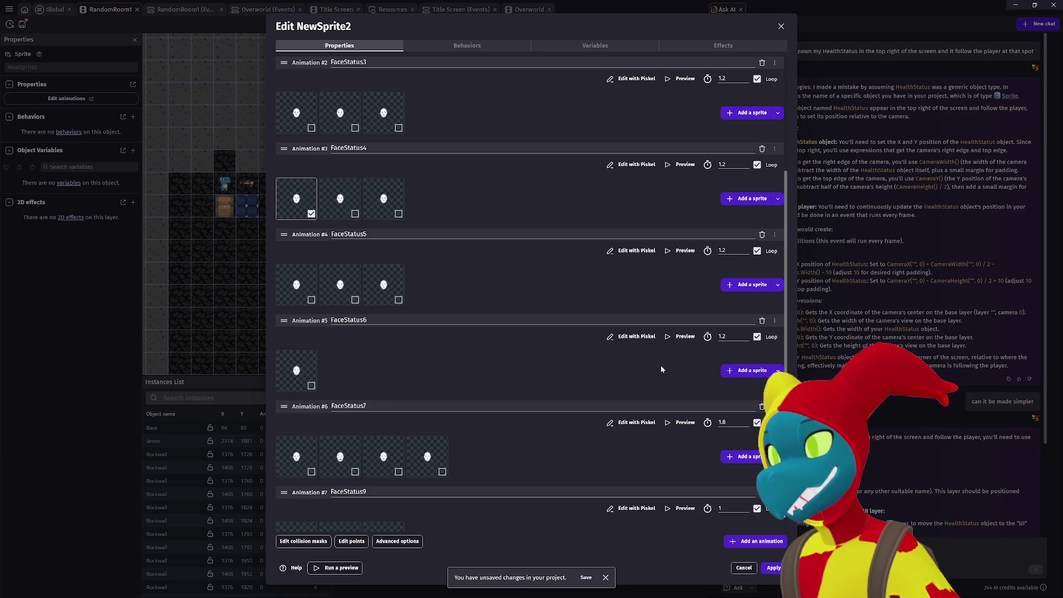
left_click(744, 371)
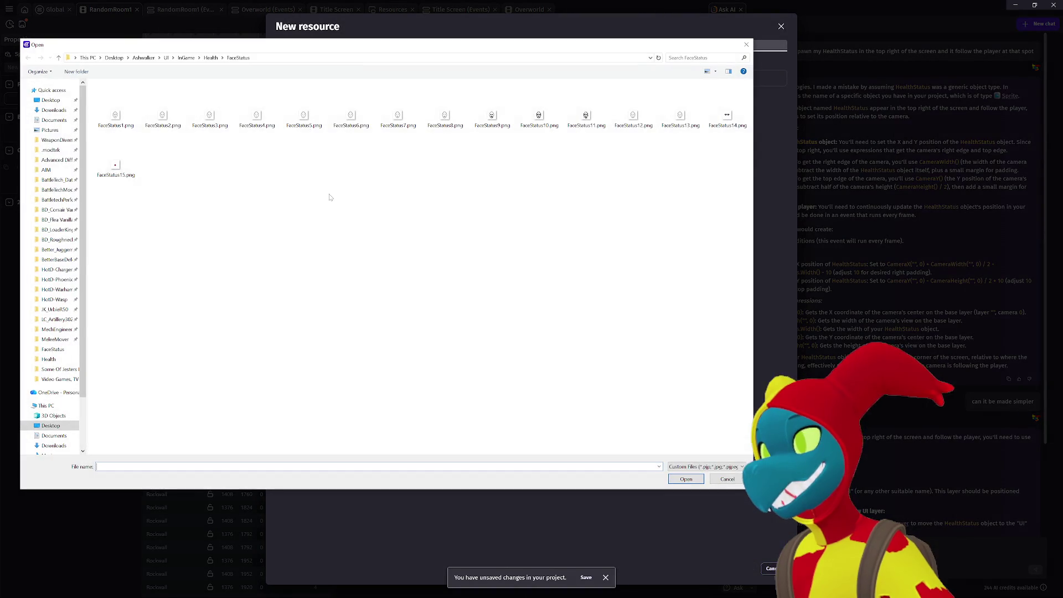
Add FaceStatus5.png to FaceStatus6 and compare it with the FaceStatus5 preview.
double_click(304, 118)
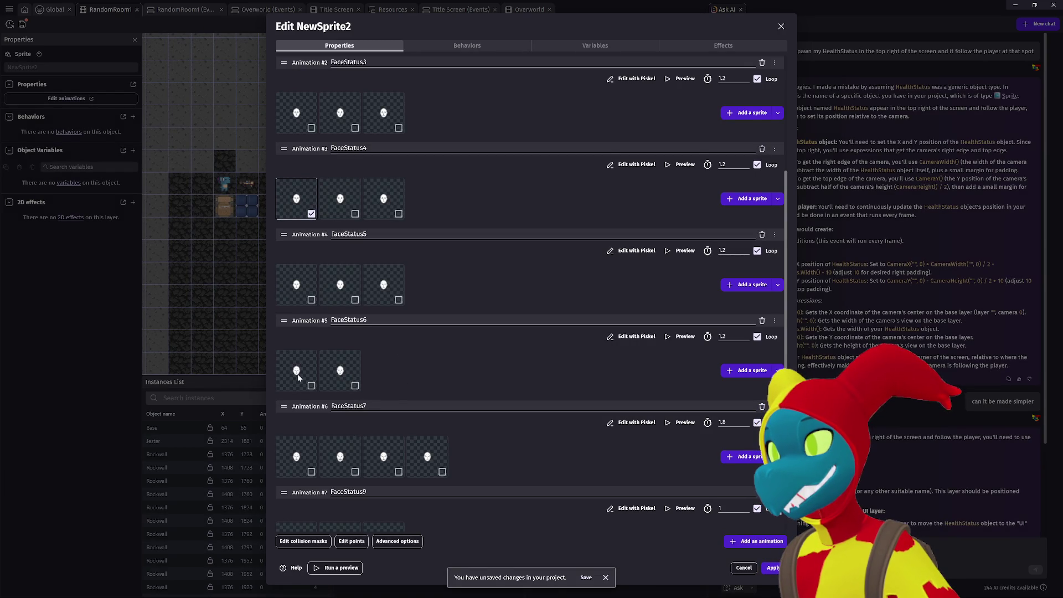
left_click(683, 338)
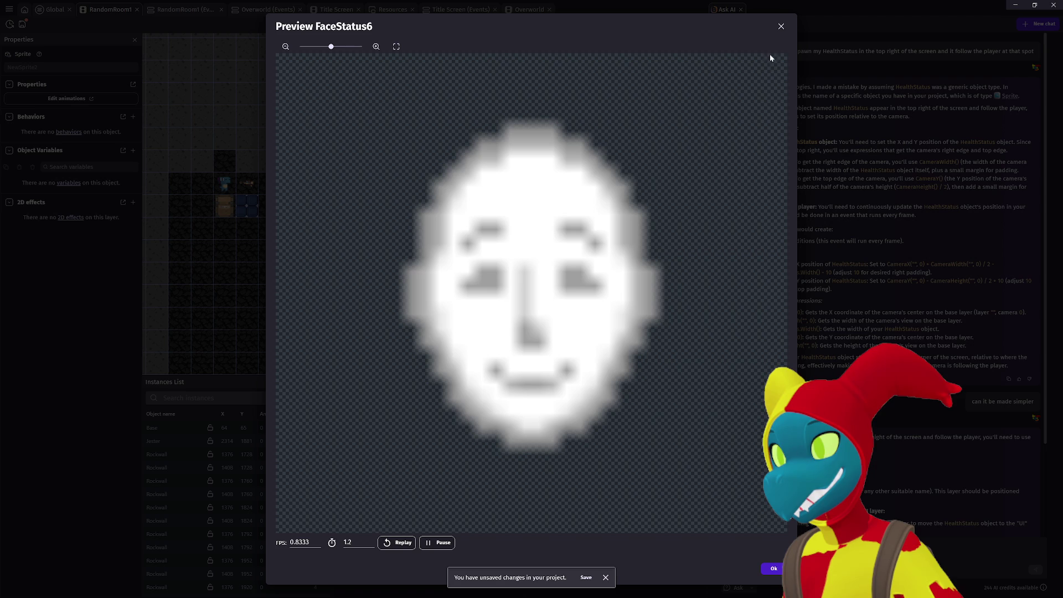
left_click(782, 27)
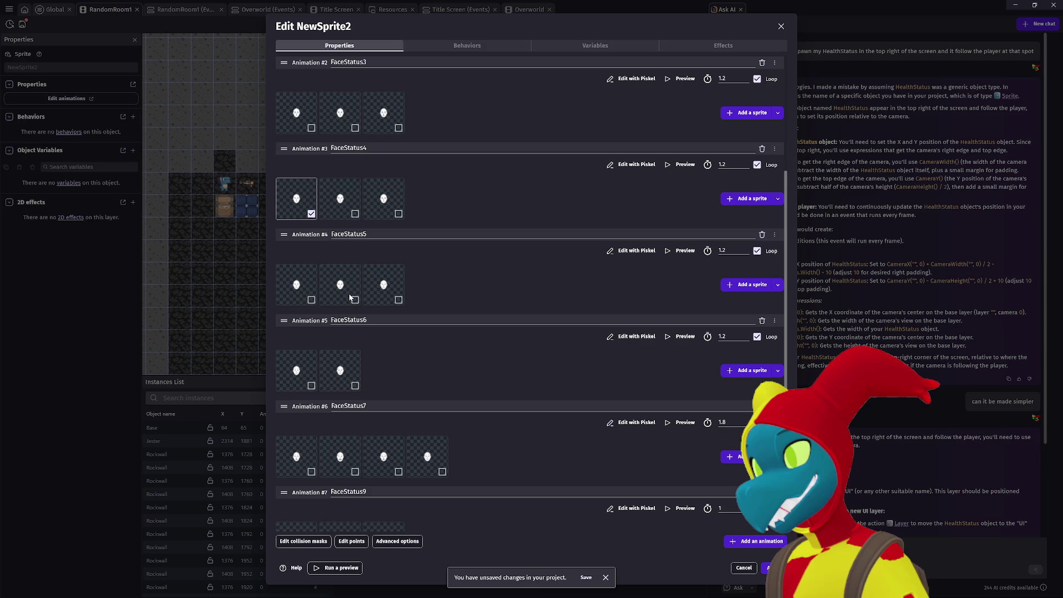
left_click(683, 251)
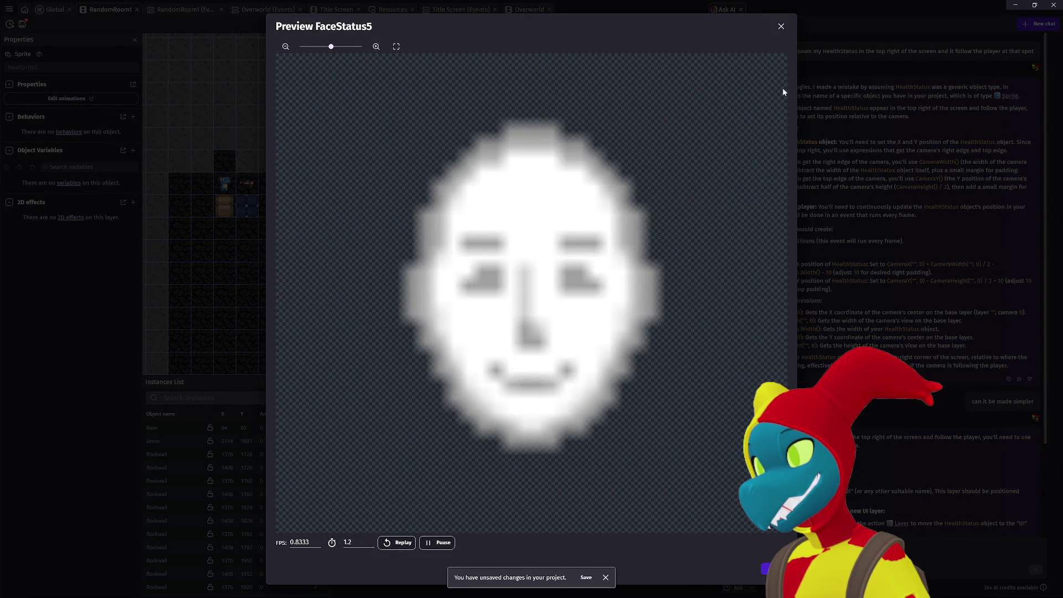
left_click(780, 26)
left_click(684, 336)
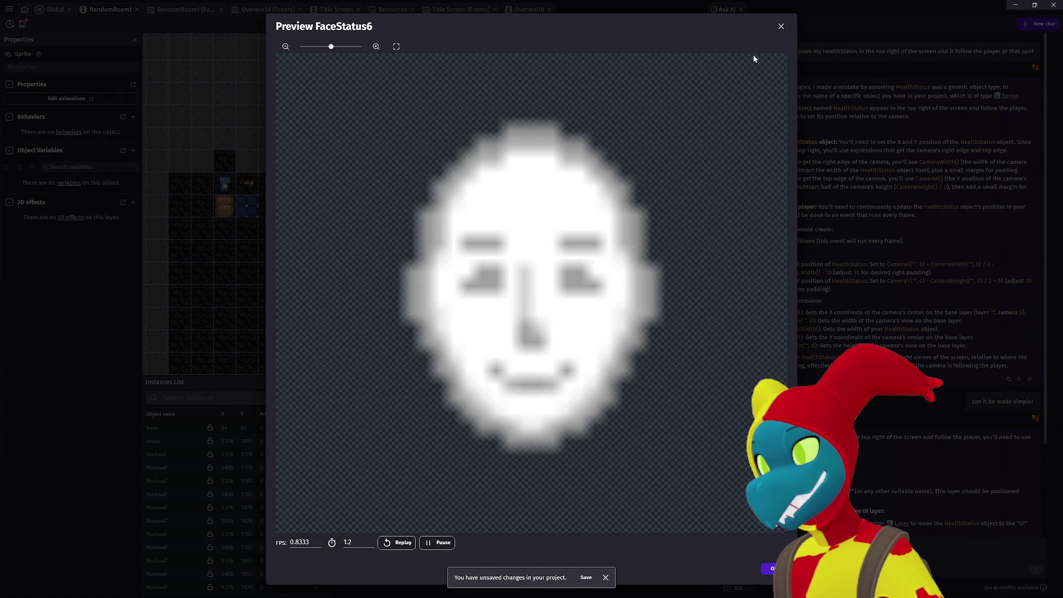
left_click(781, 26)
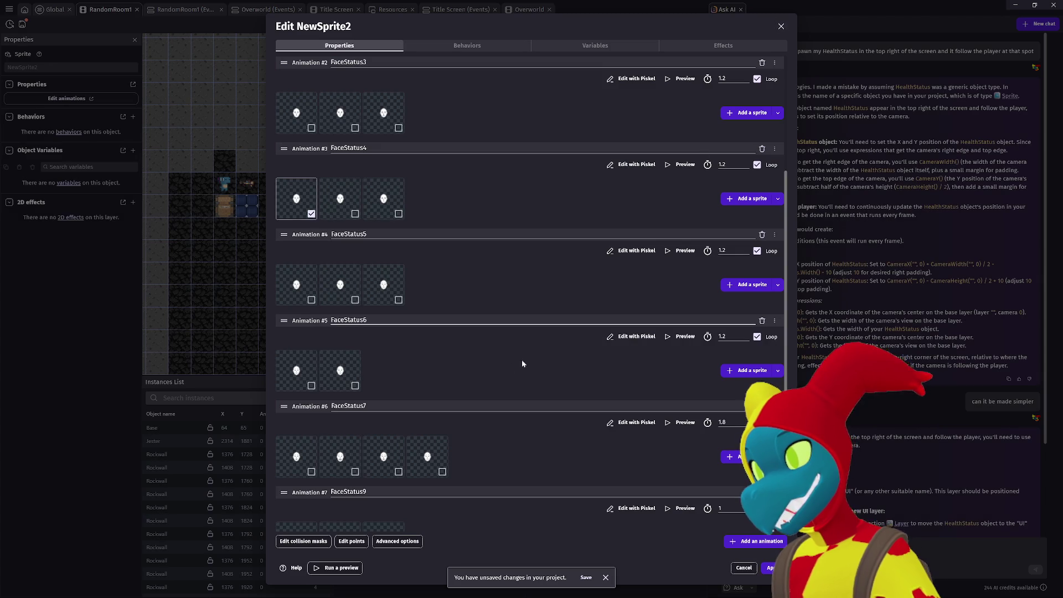
Remove the FaceStatus6 animation from NewSprite2.
left_click(763, 321)
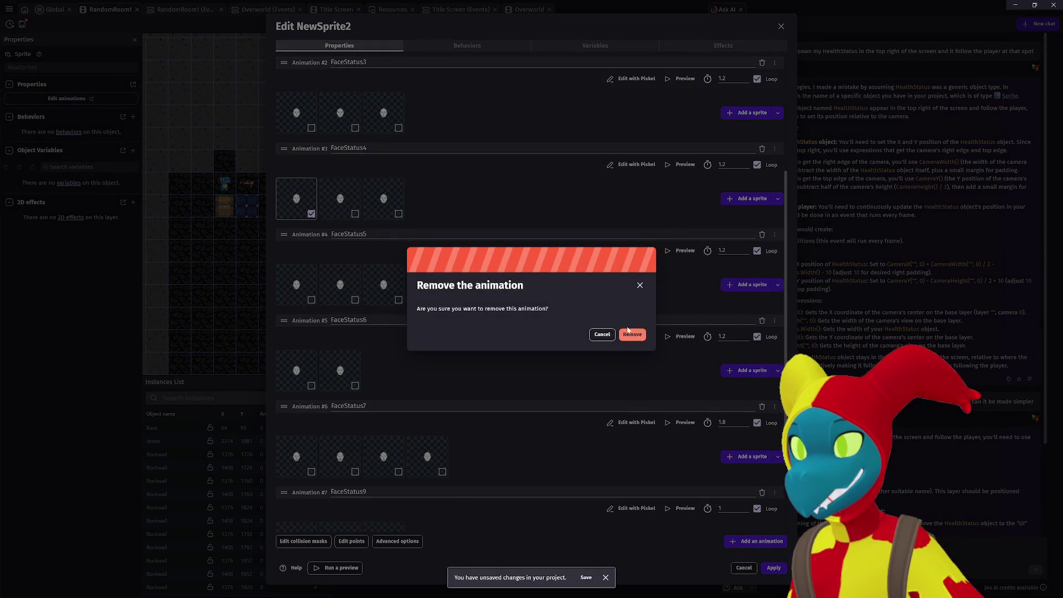
left_click(636, 332)
scroll(471, 365, "down", 1)
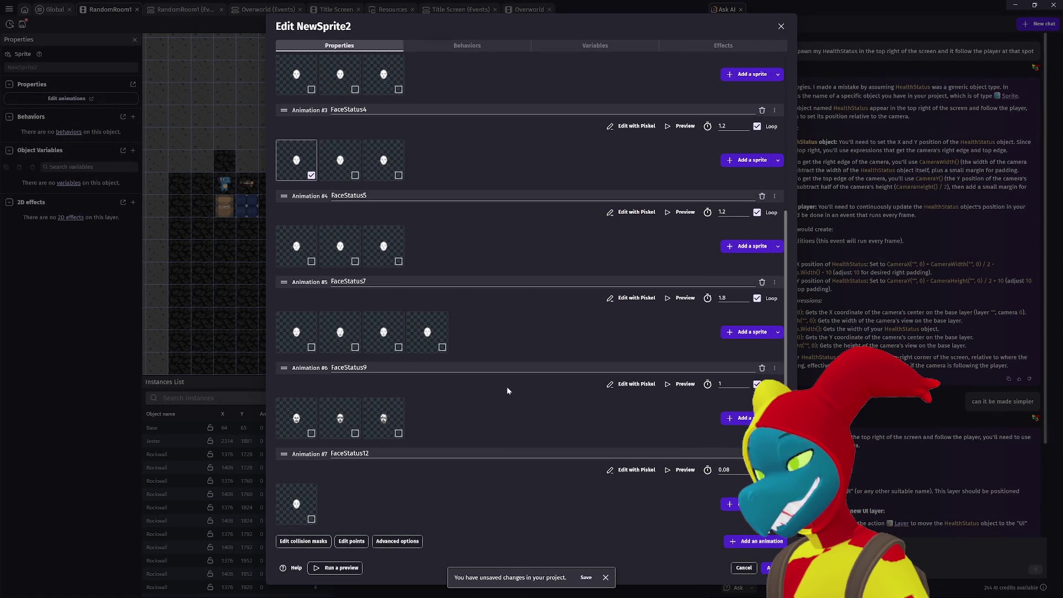
Preview the FaceStatus12 and FaceStatus9 animations.
left_click(682, 470)
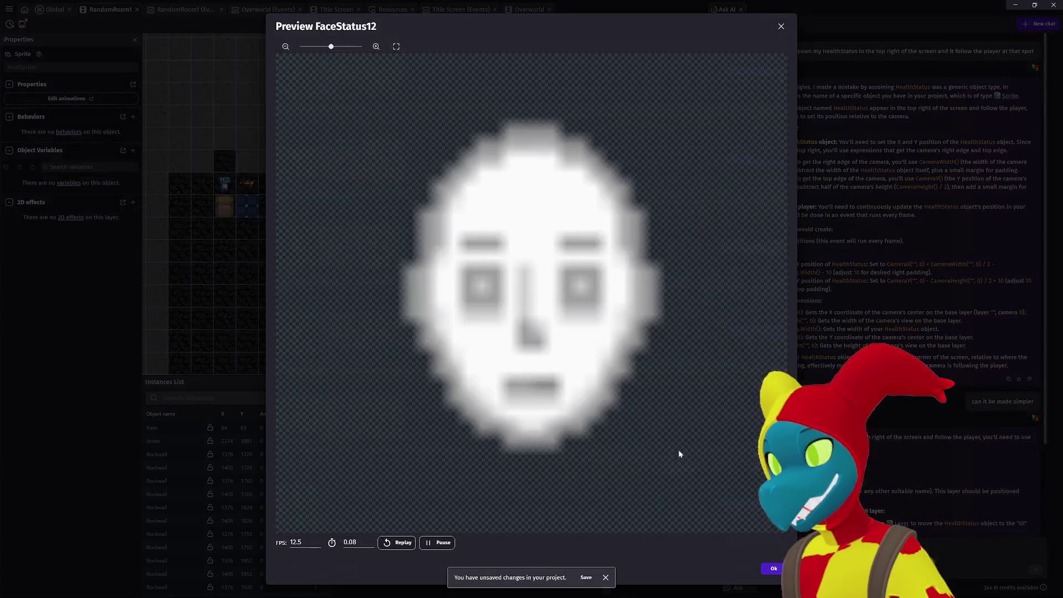
left_click(780, 26)
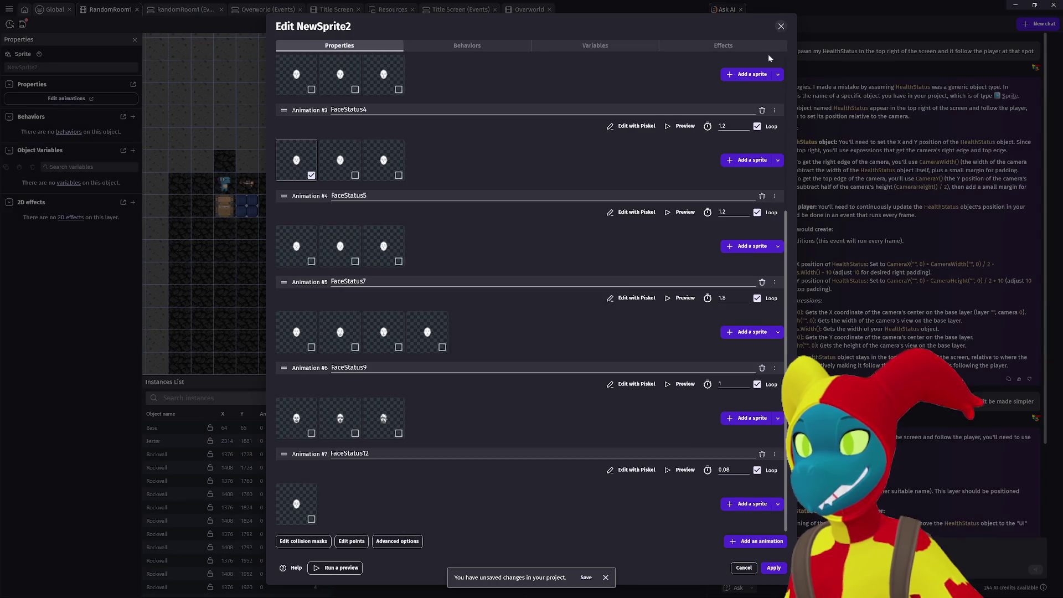
left_click(682, 384)
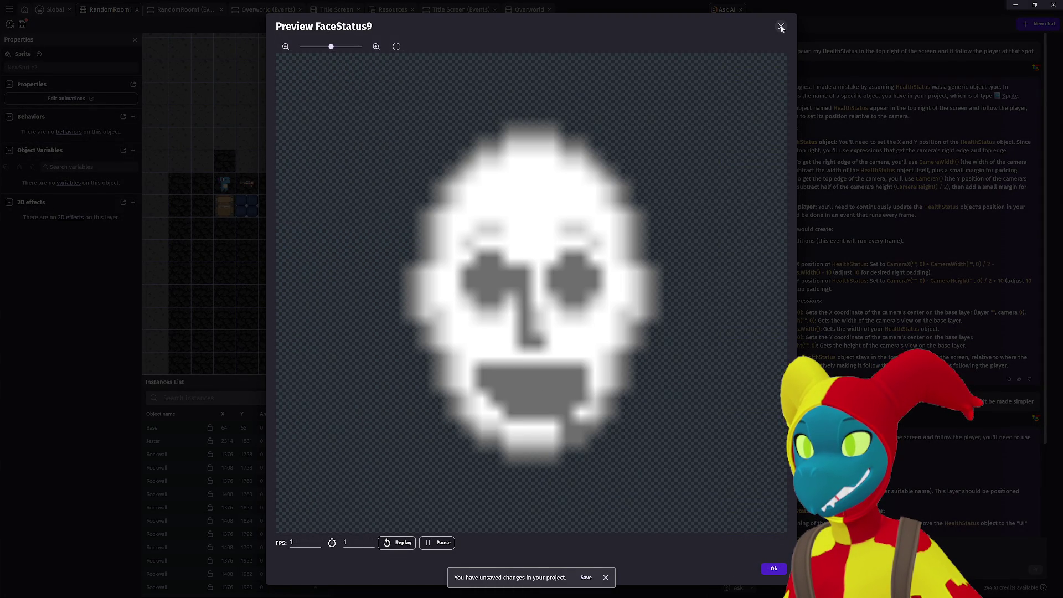
left_click(781, 28)
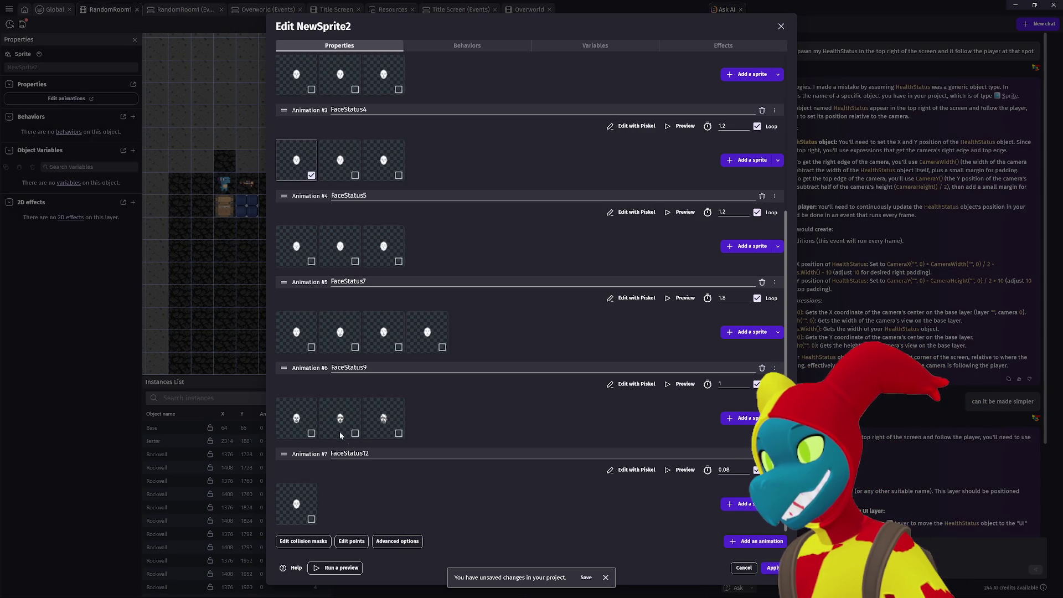
Delete FaceStatus9's first frame and preview the shortened animation.
right_click(308, 419)
right_click(300, 418)
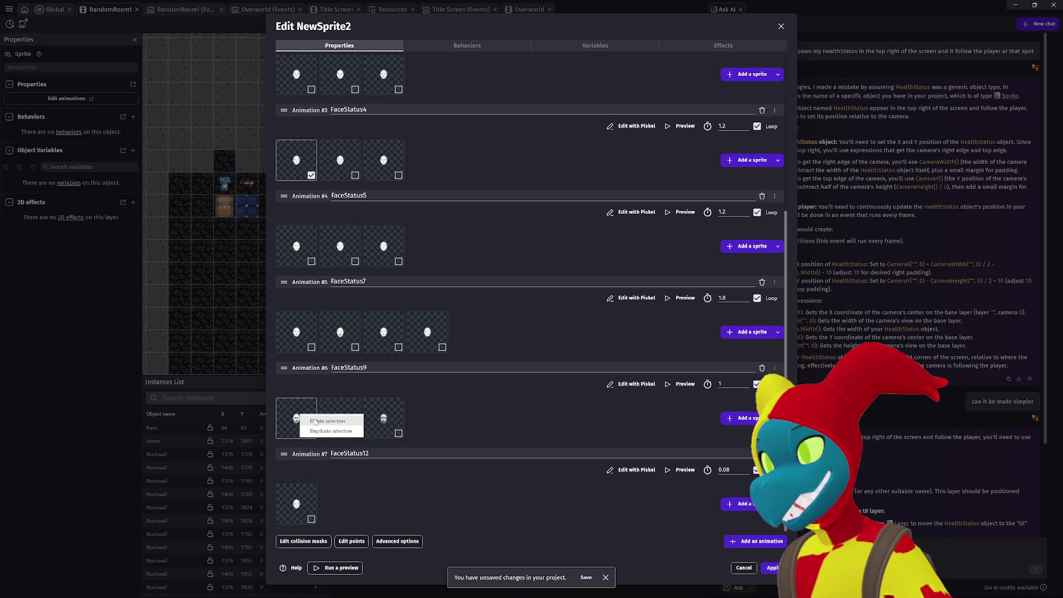
left_click(314, 422)
left_click(681, 383)
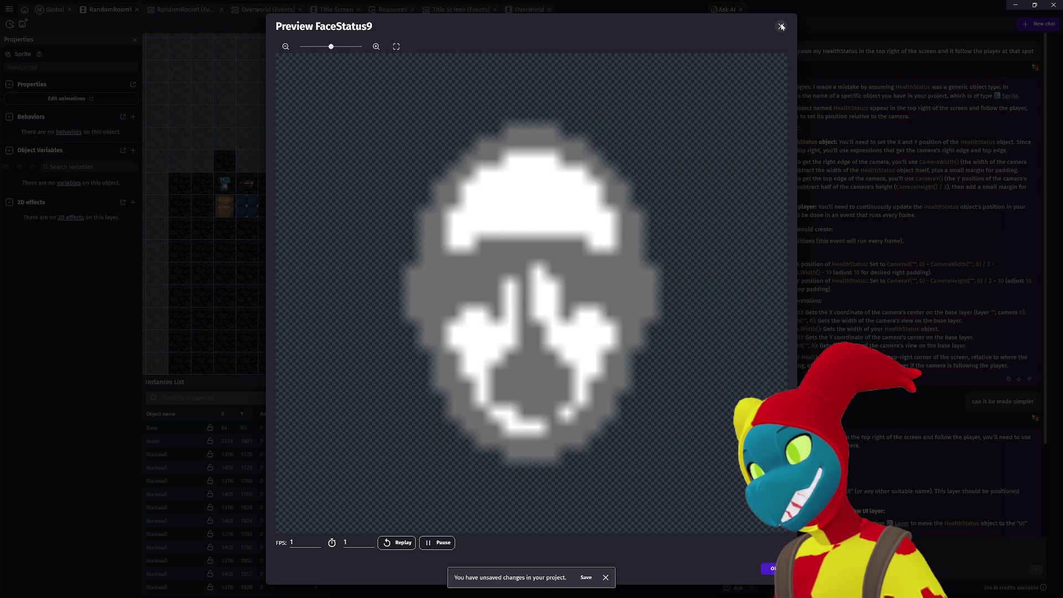
left_click(782, 26)
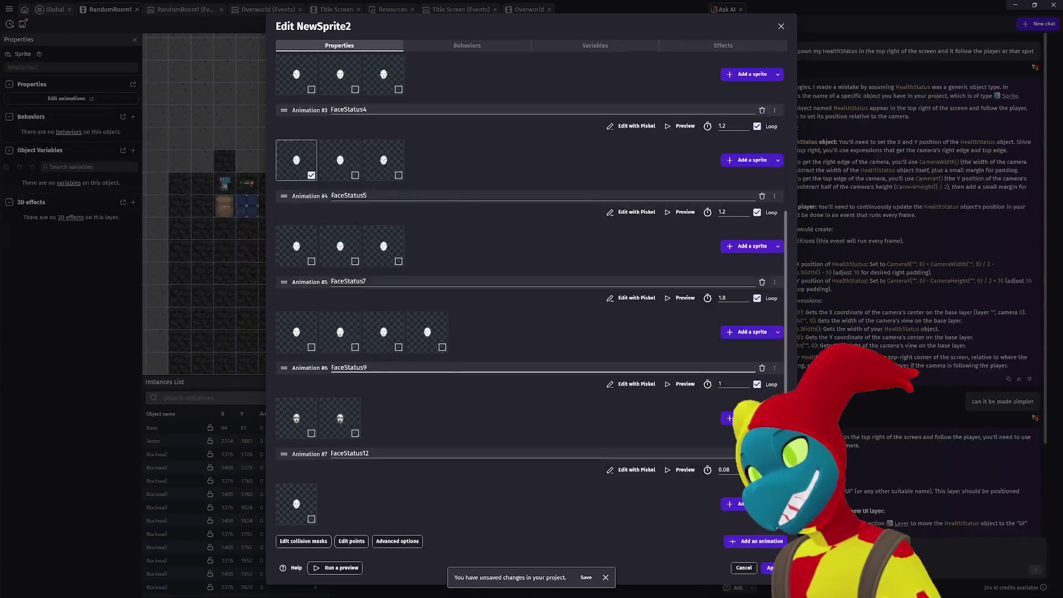
scroll(482, 425, "up", 2)
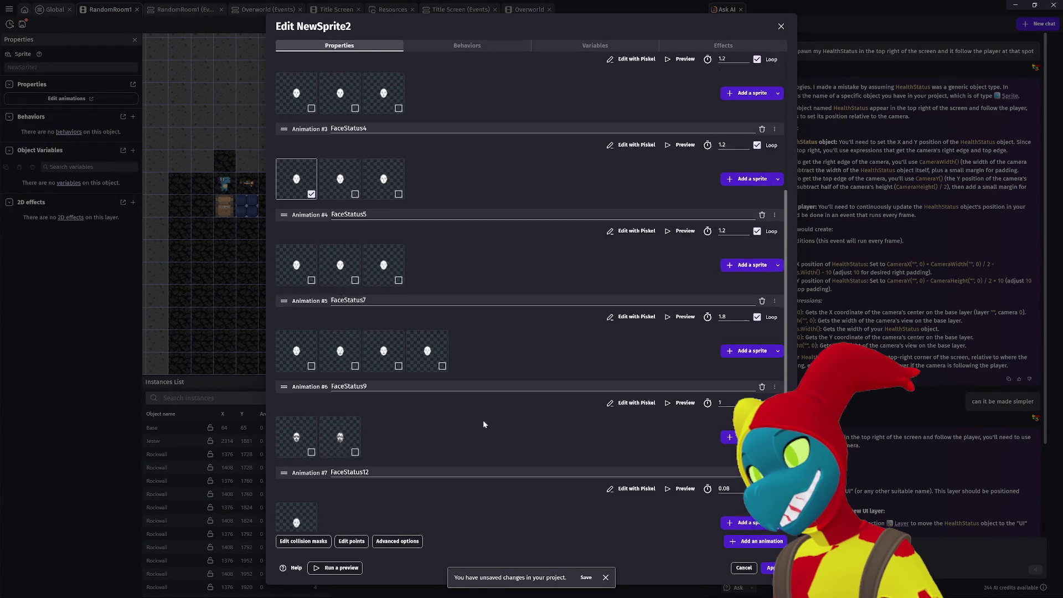
Rename Animation #6 (FaceStatus9) to Crit.
scroll(482, 425, "down", 2)
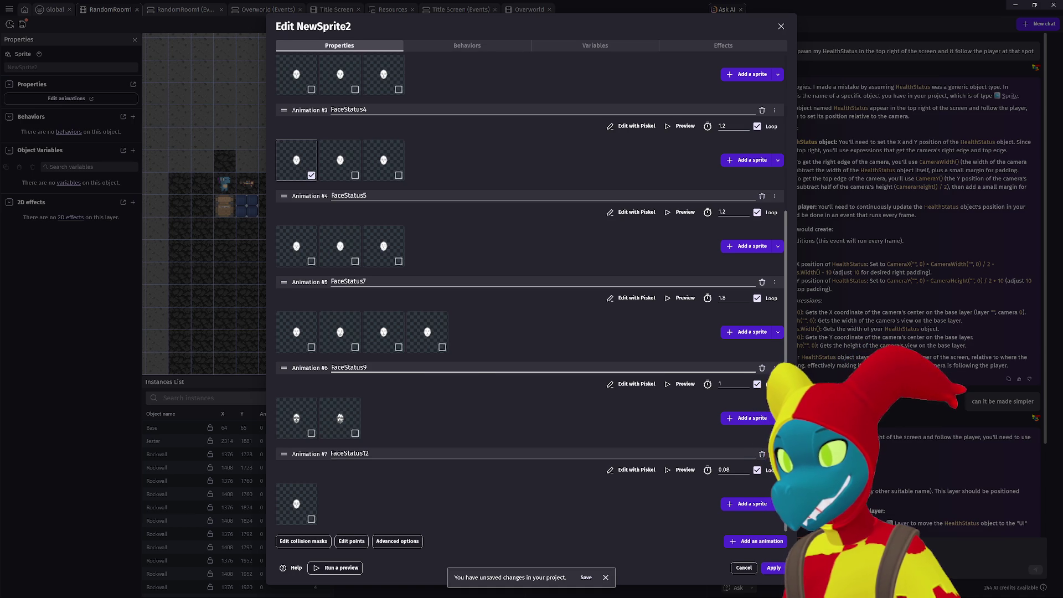
left_click_drag(366, 368, 271, 365)
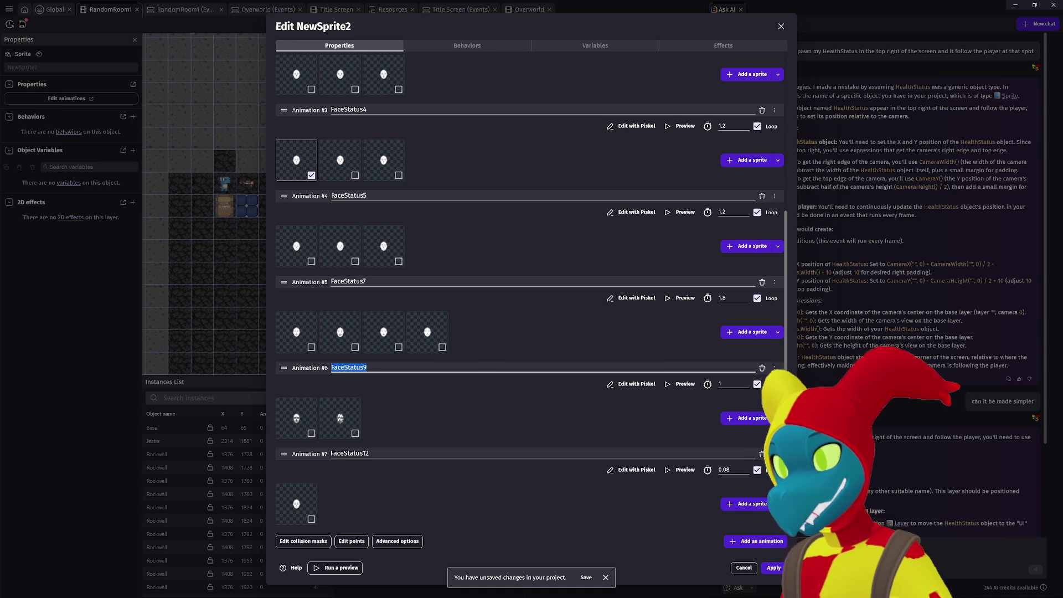
type("cRIT")
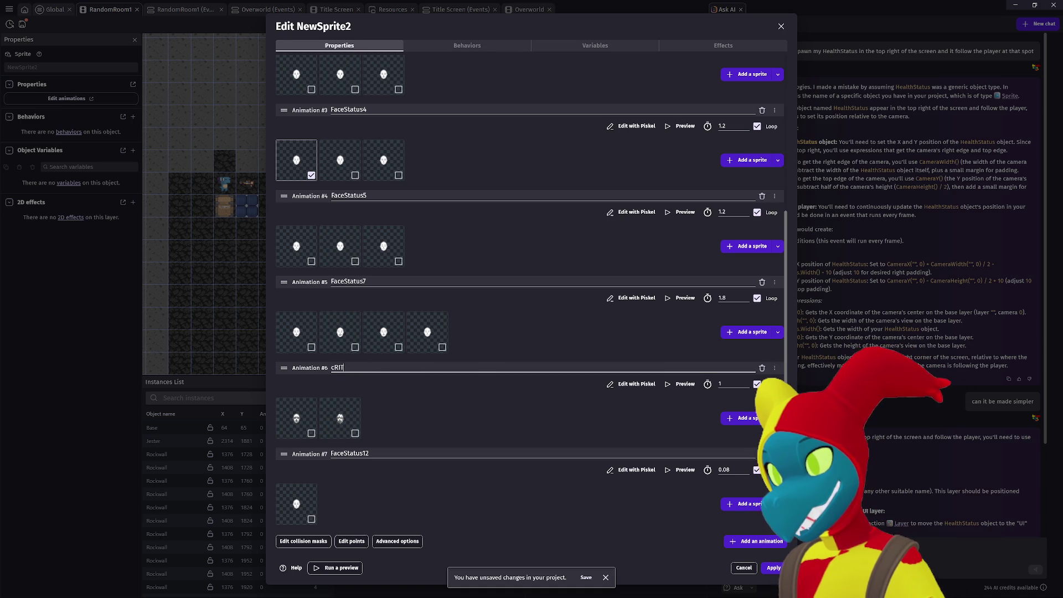
key("BackSpace")
key("BackSpace")
key("BackSpace")
type("r")
left_click(516, 407)
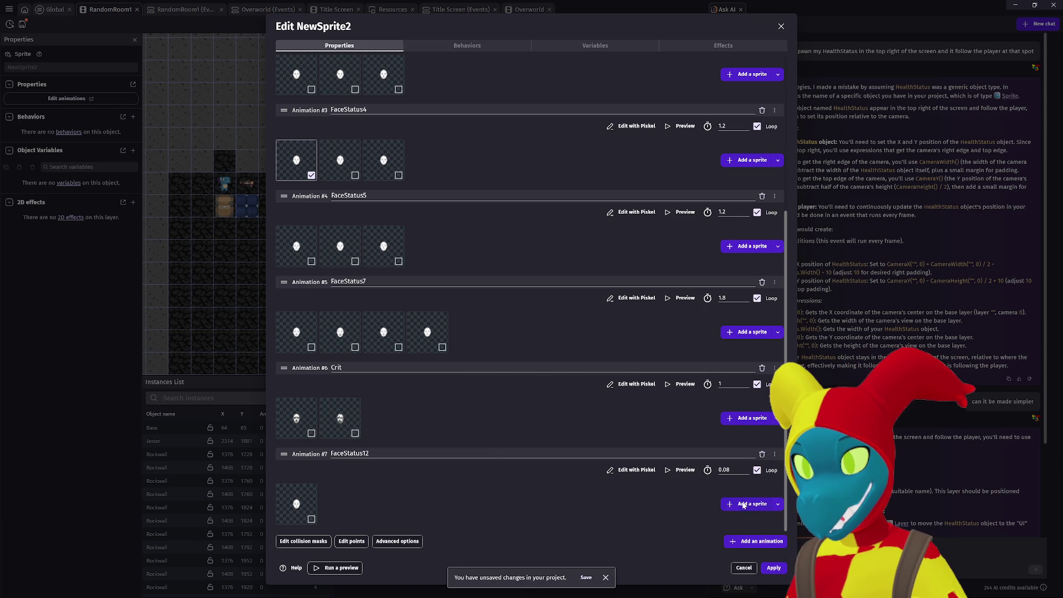
Add a new animation with the single frame FaceStatus11.png and name it Dead.
left_click(737, 542)
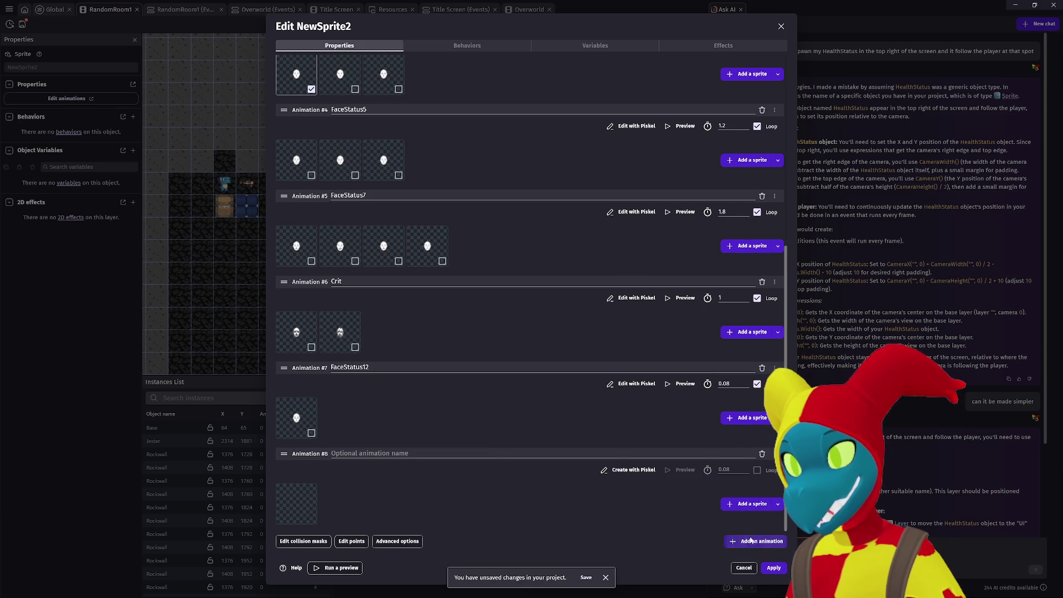
left_click(747, 504)
double_click(583, 111)
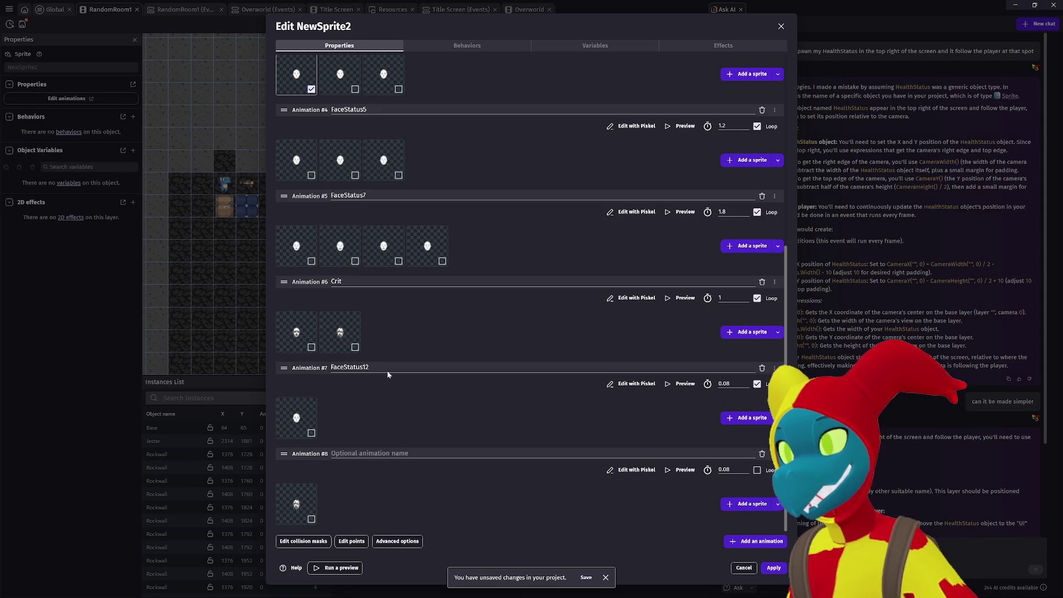
type("De")
left_click(396, 475)
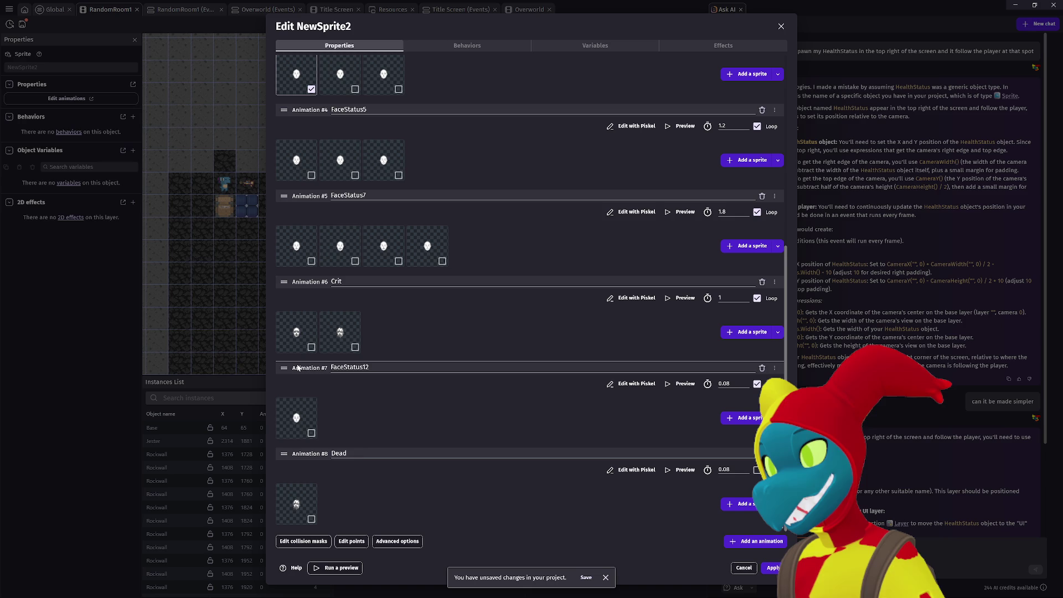
Move the FaceStatus12 animation below Dead and rename it Scared.
left_click_drag(297, 367, 310, 457)
double_click(357, 455)
type("Scared")
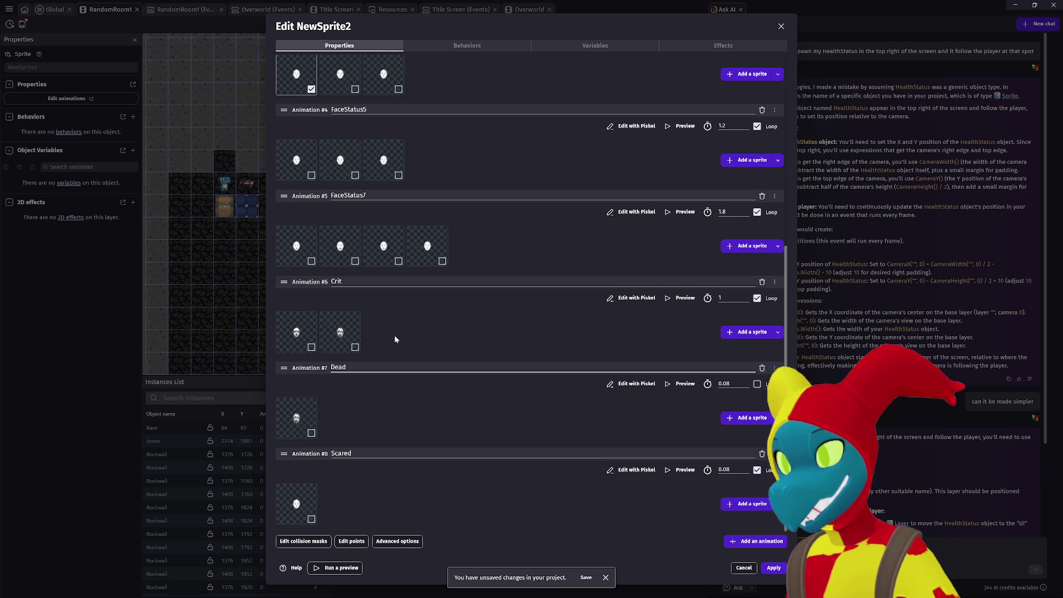
scroll(390, 347, "up", 3)
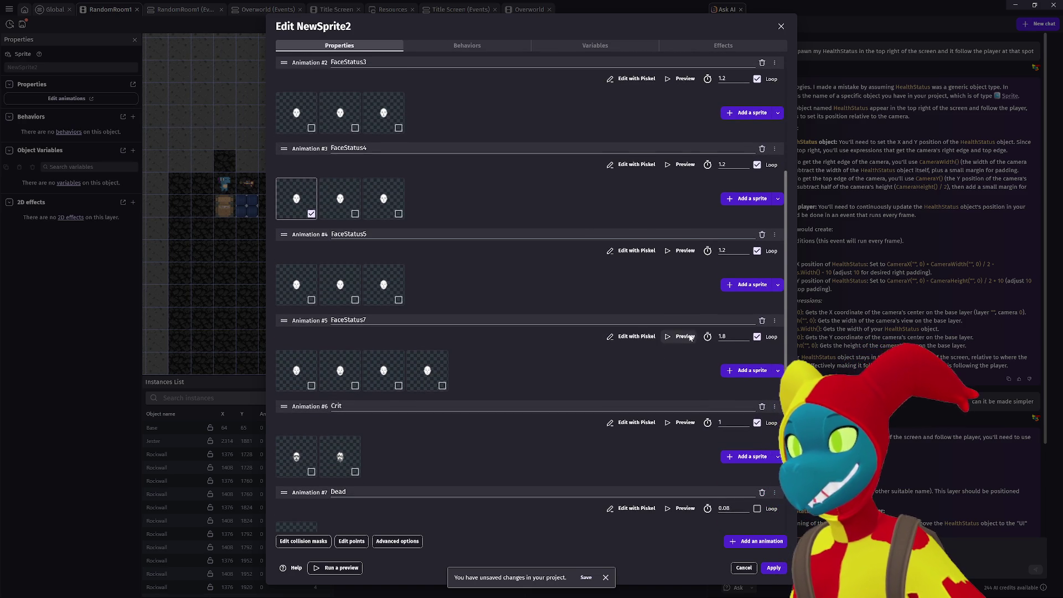
Change FaceStatus7's frame time from 1.8 to 1.2.
left_click(685, 337)
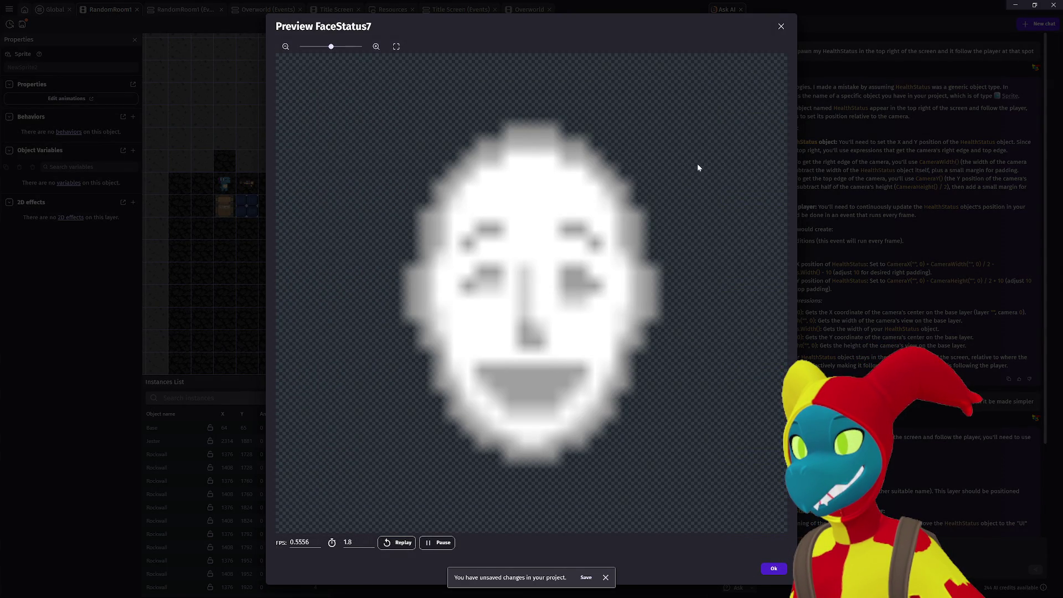
left_click(782, 27)
double_click(730, 336)
type("1.2")
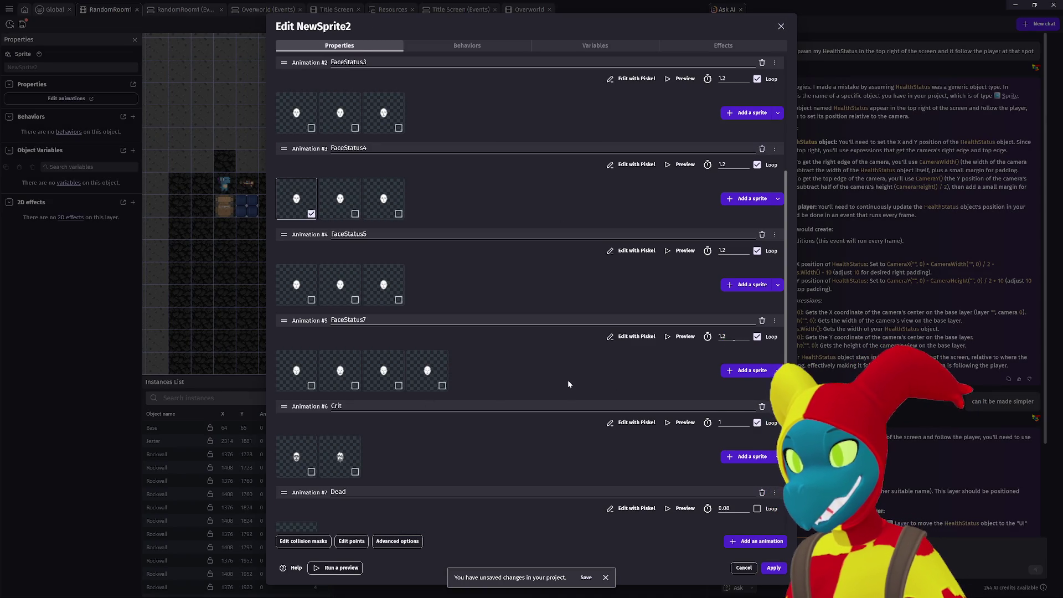
left_click(516, 389)
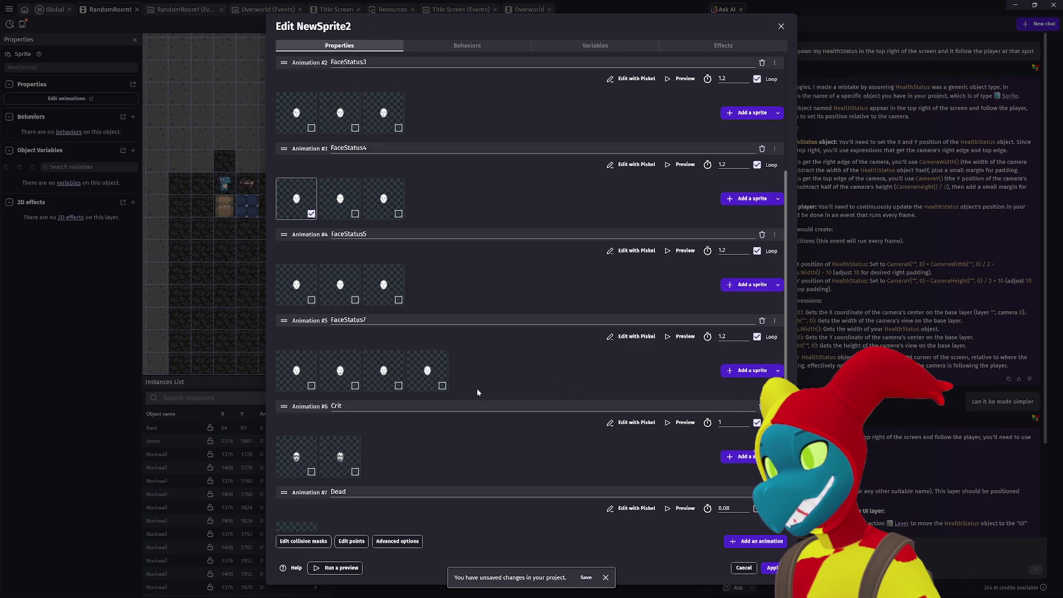
Reorder a frame within FaceStatus7 and preview the faster animation.
left_click(685, 337)
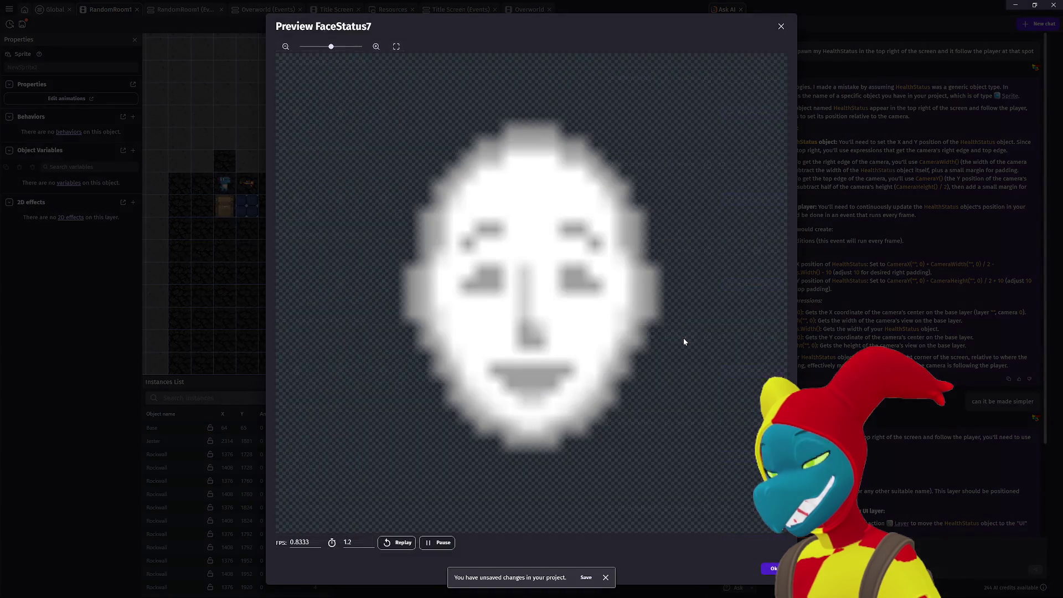
left_click(780, 26)
left_click_drag(446, 367, 450, 367)
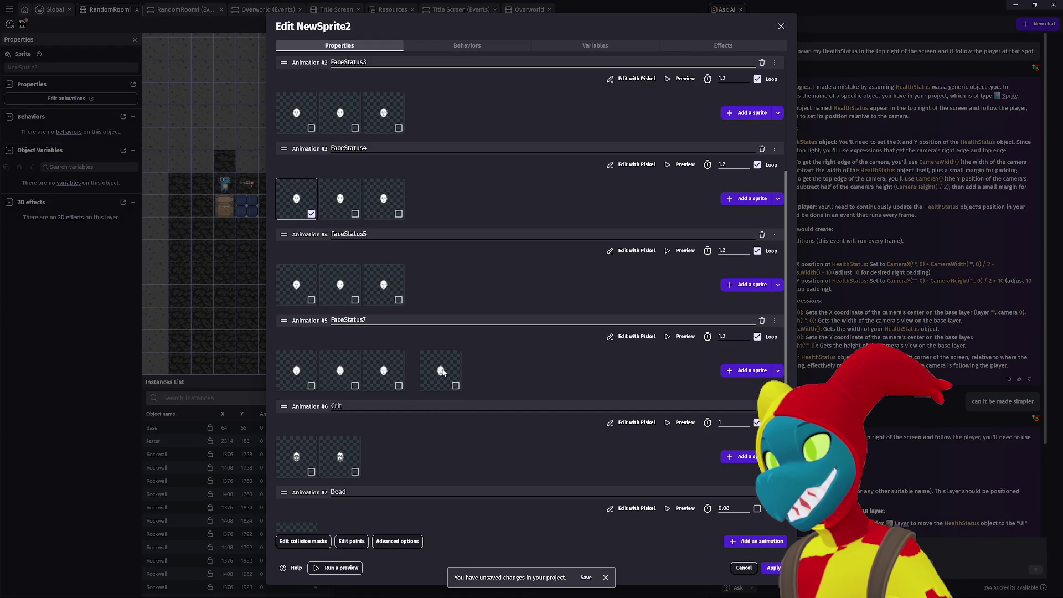
left_click(685, 337)
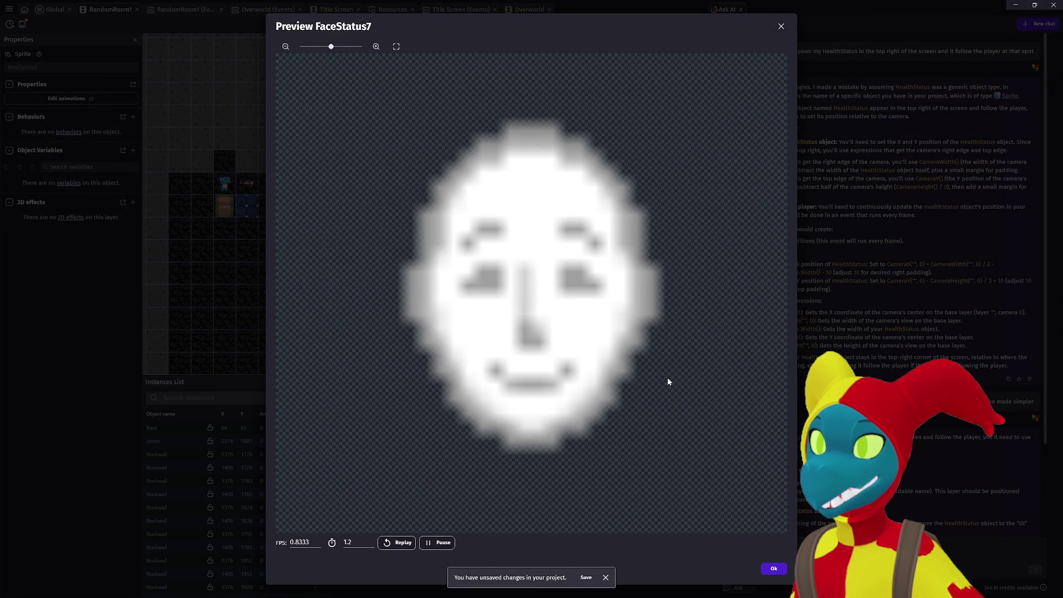
left_click(781, 26)
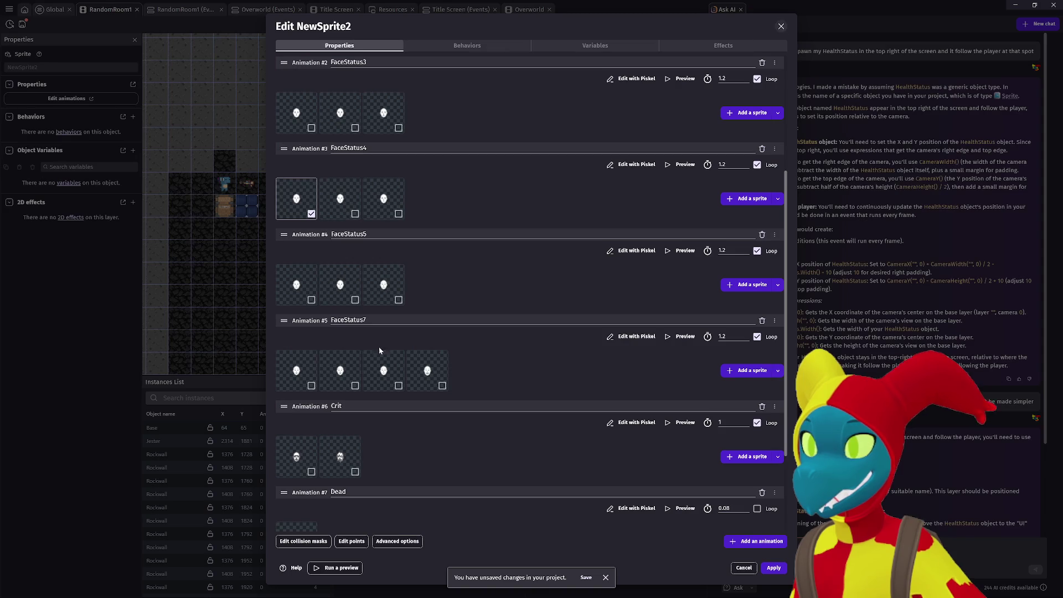
Duplicate the first FaceStatus7 frame, move the copy near the end, and preview.
right_click(315, 372)
left_click(346, 387)
left_click_drag(344, 374, 463, 383)
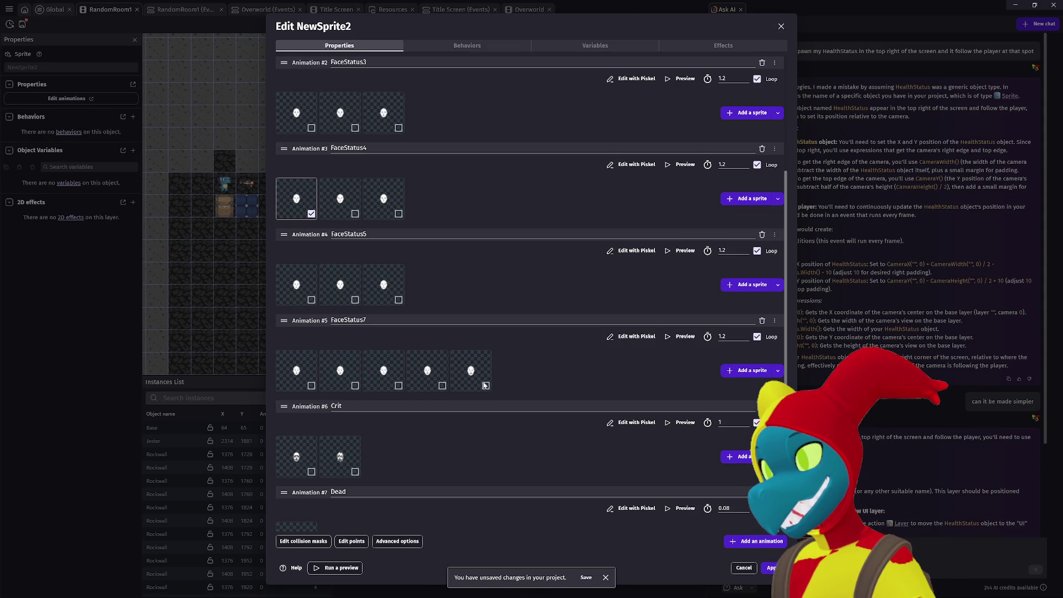
left_click(684, 336)
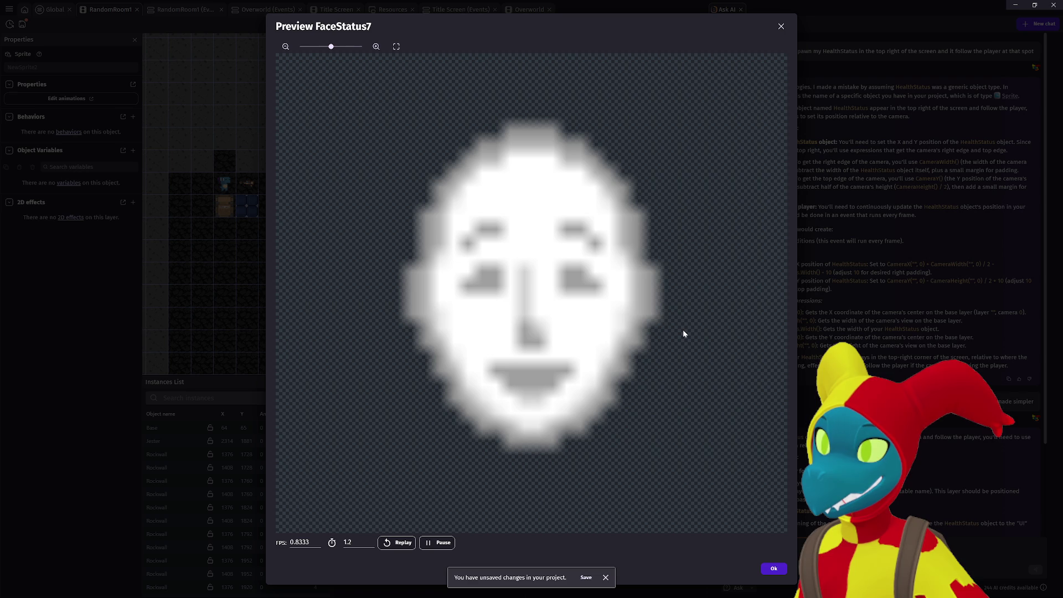
left_click(775, 569)
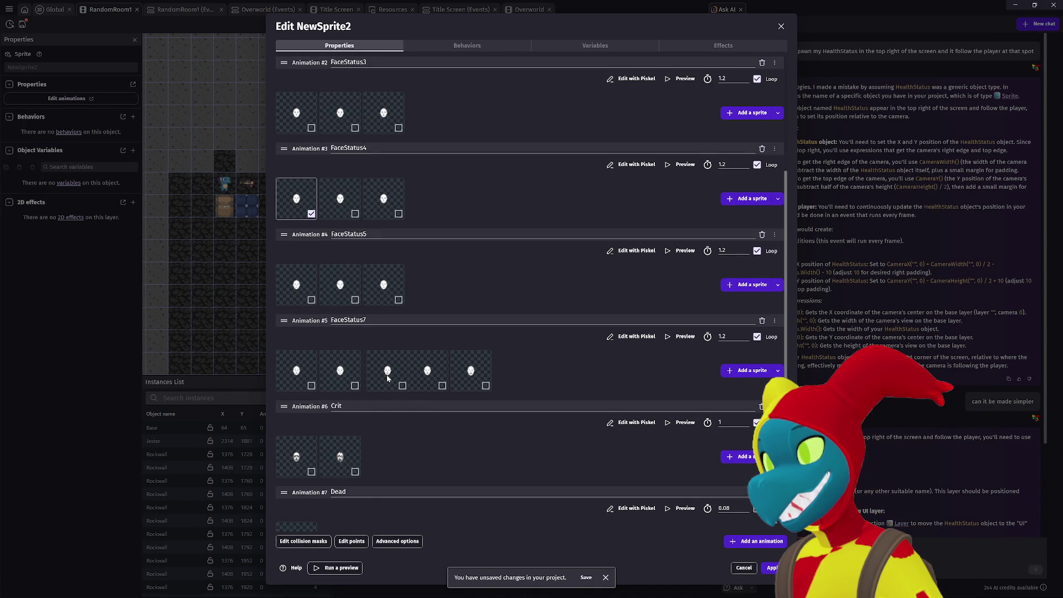
Duplicate the second FaceStatus7 frame, place it in the fourth slot, shift it right, and preview.
right_click(340, 377)
left_click(360, 391)
left_click_drag(514, 371, 433, 385)
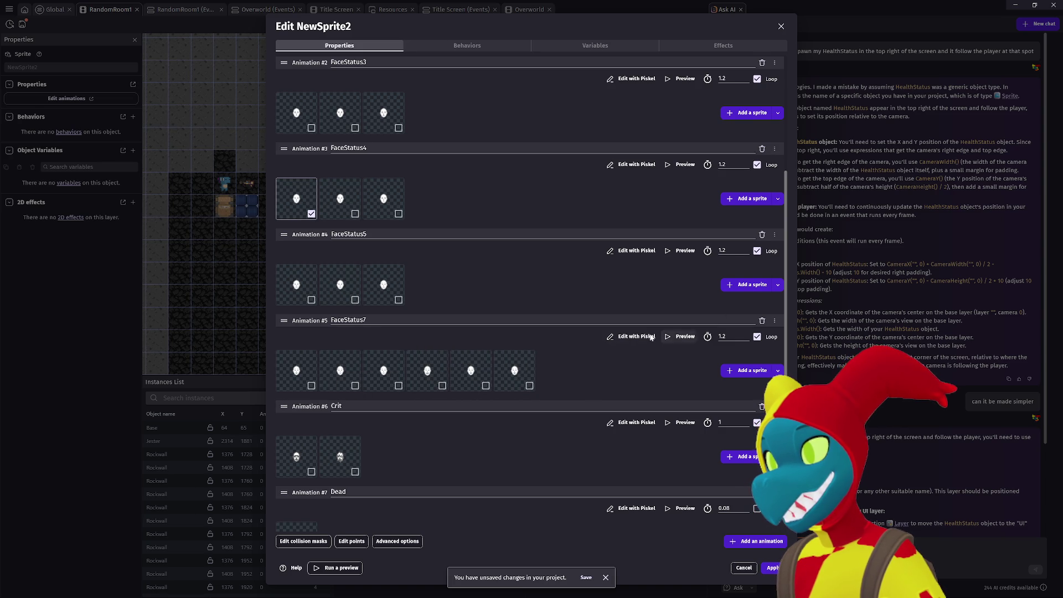
left_click(679, 336)
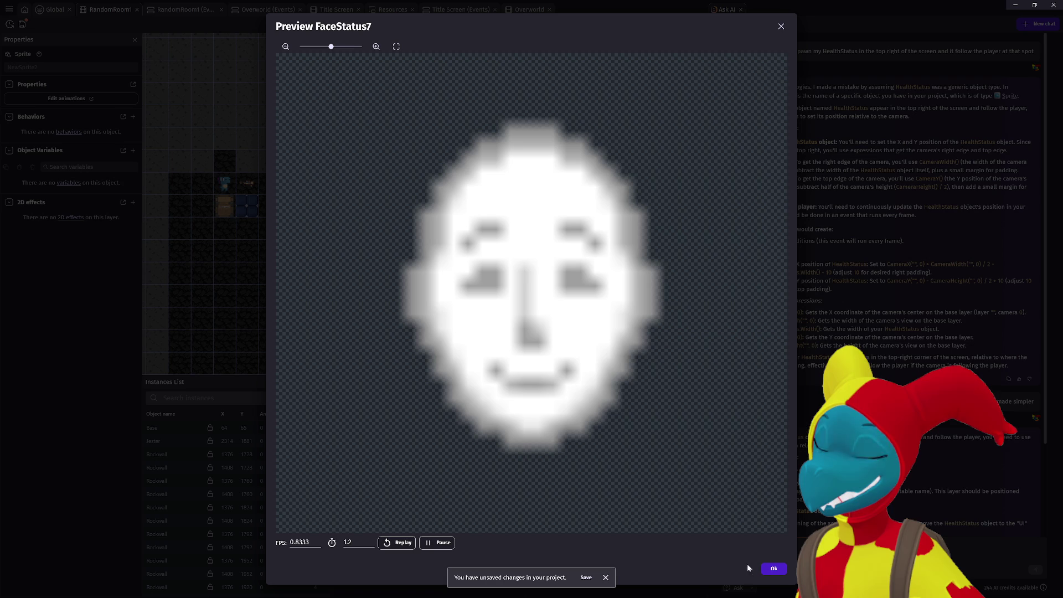
left_click(776, 570)
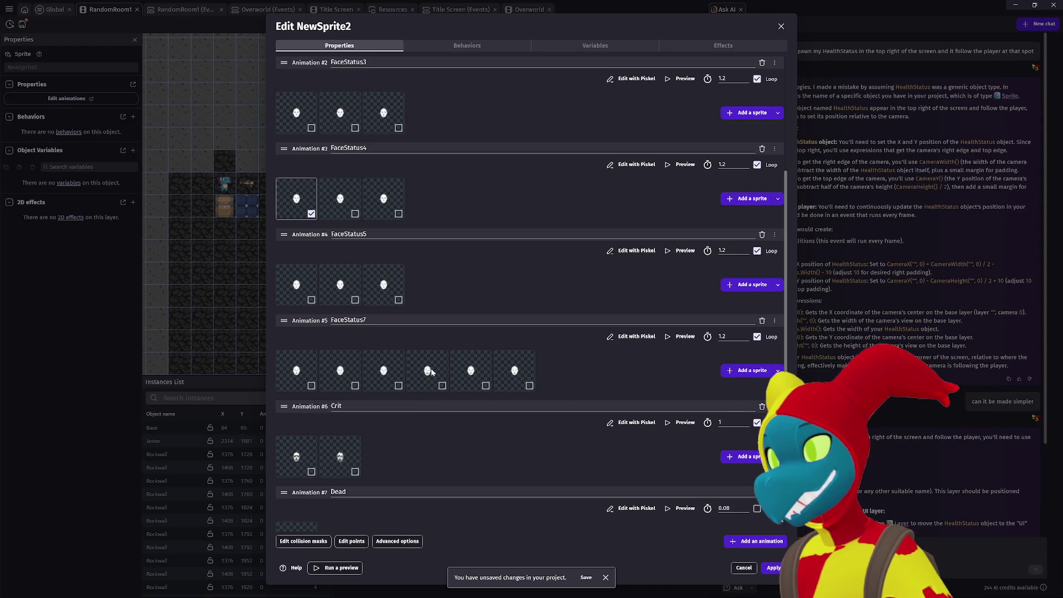
left_click_drag(431, 366, 465, 369)
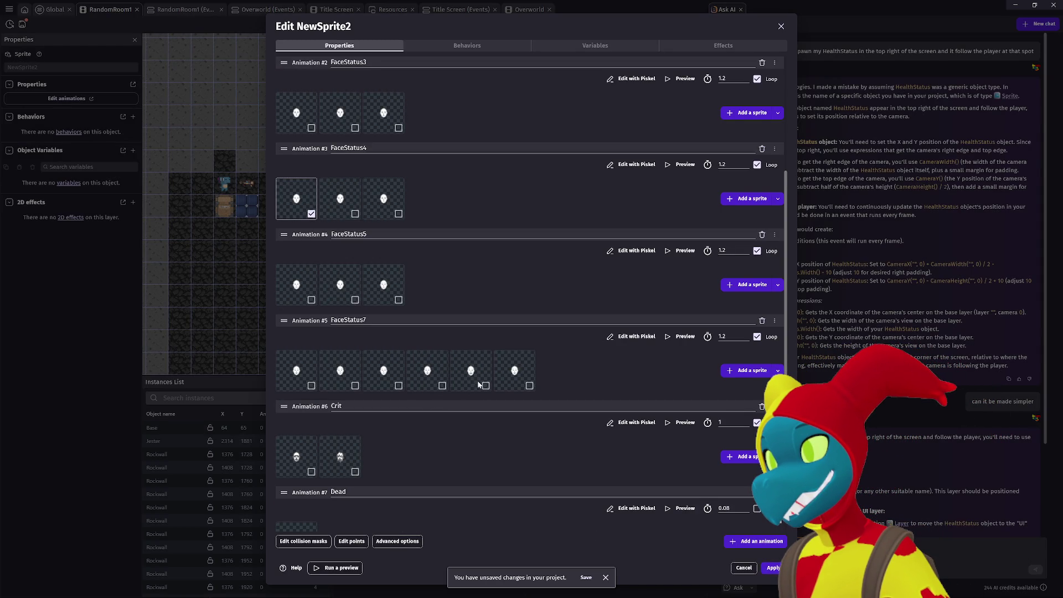
left_click(686, 338)
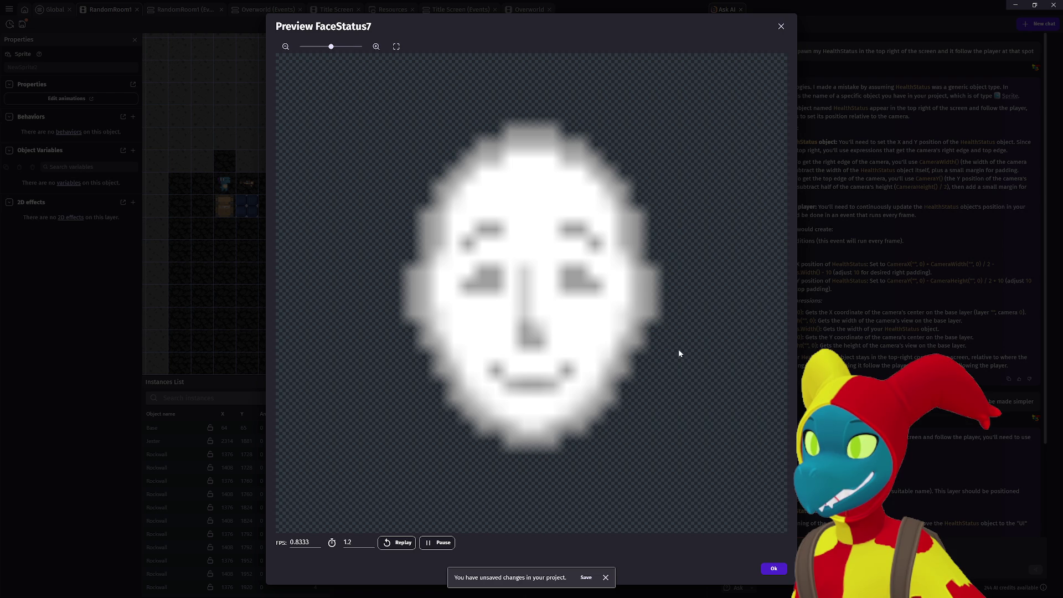
Set FaceStatus7's time between frames to 2 and preview it at that speed.
left_click(774, 569)
double_click(719, 337)
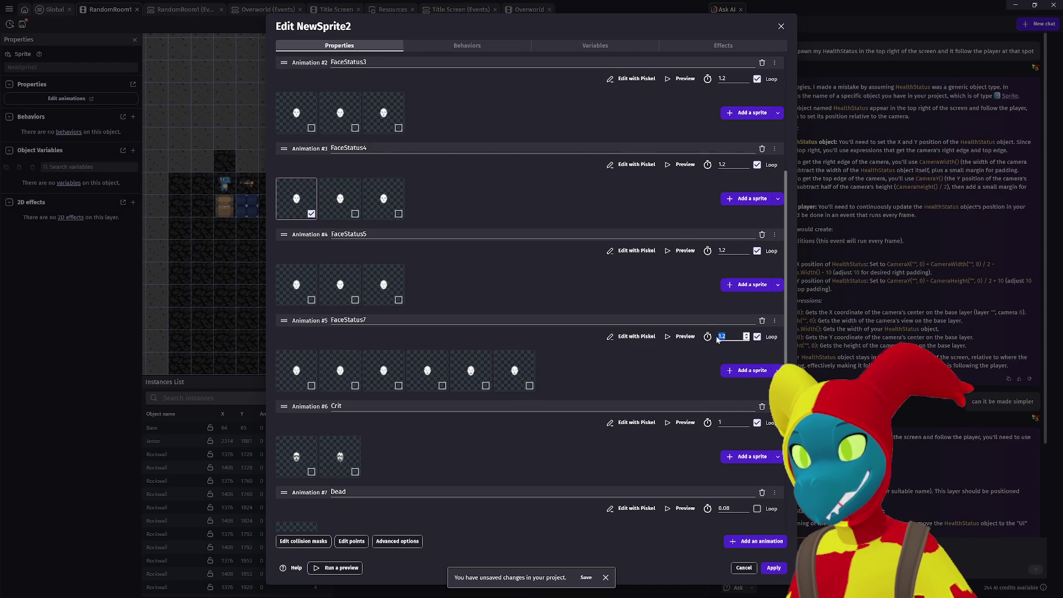
type("2")
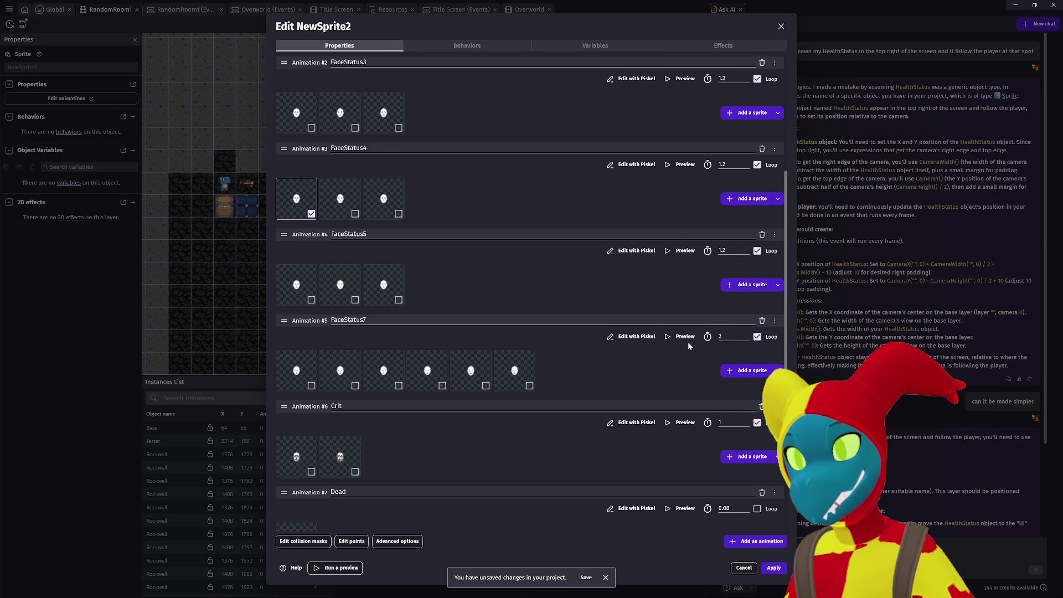
left_click(685, 337)
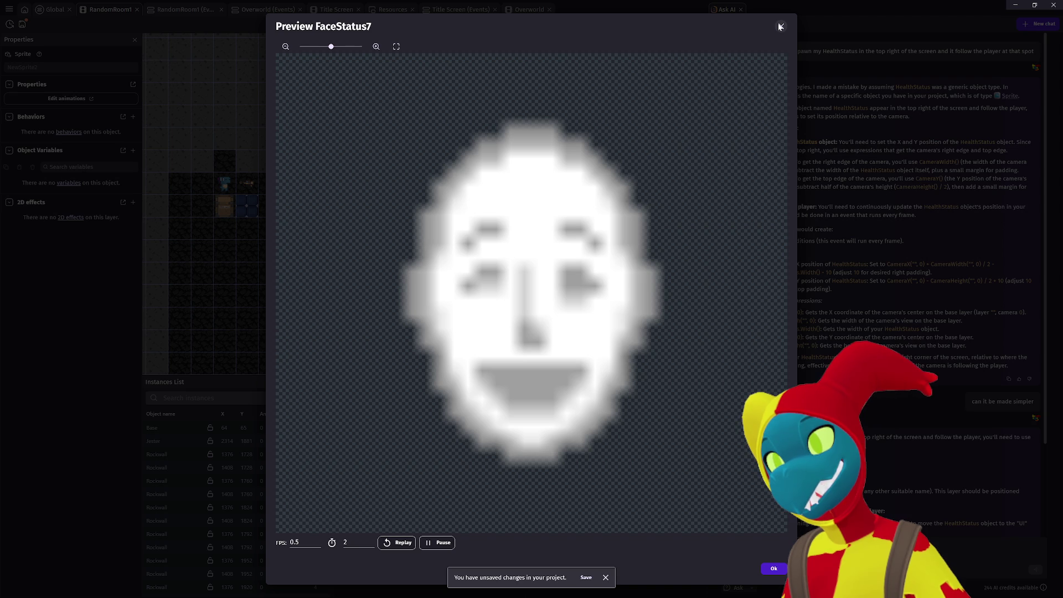
left_click(781, 27)
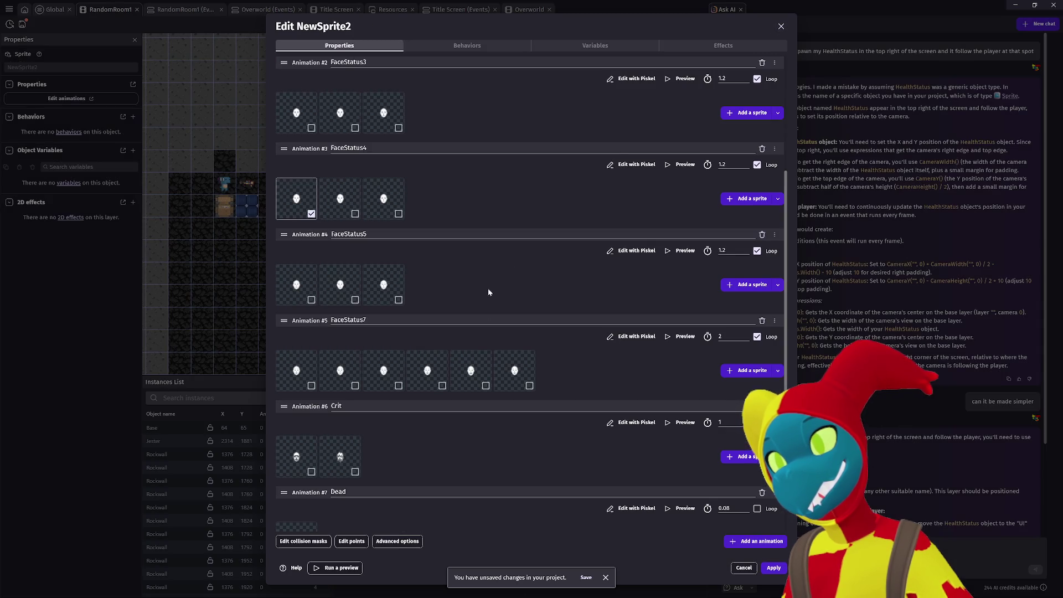
left_click(685, 251)
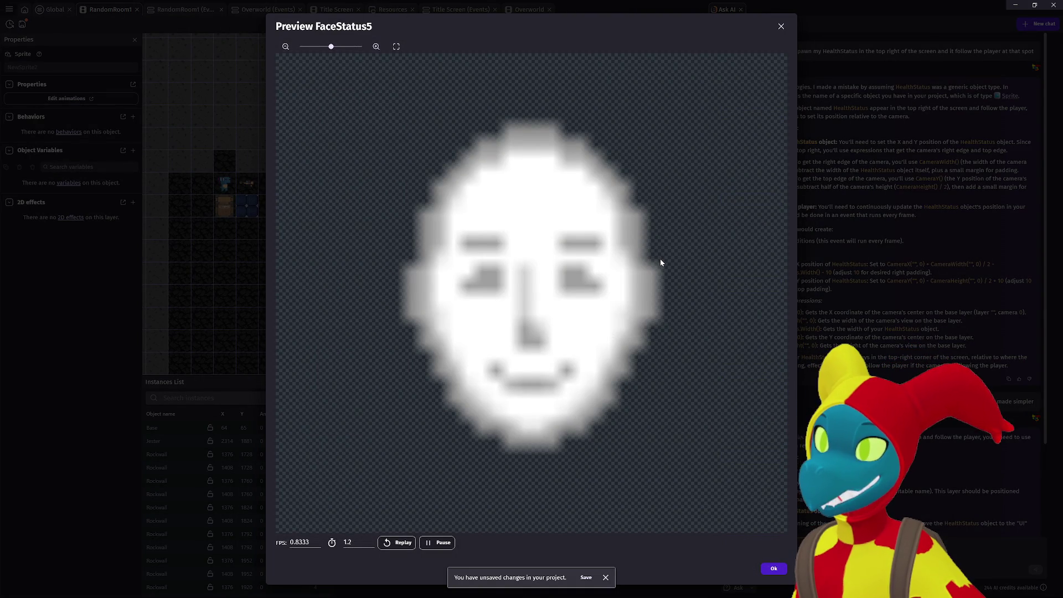
left_click(782, 26)
scroll(520, 261, "down", 3)
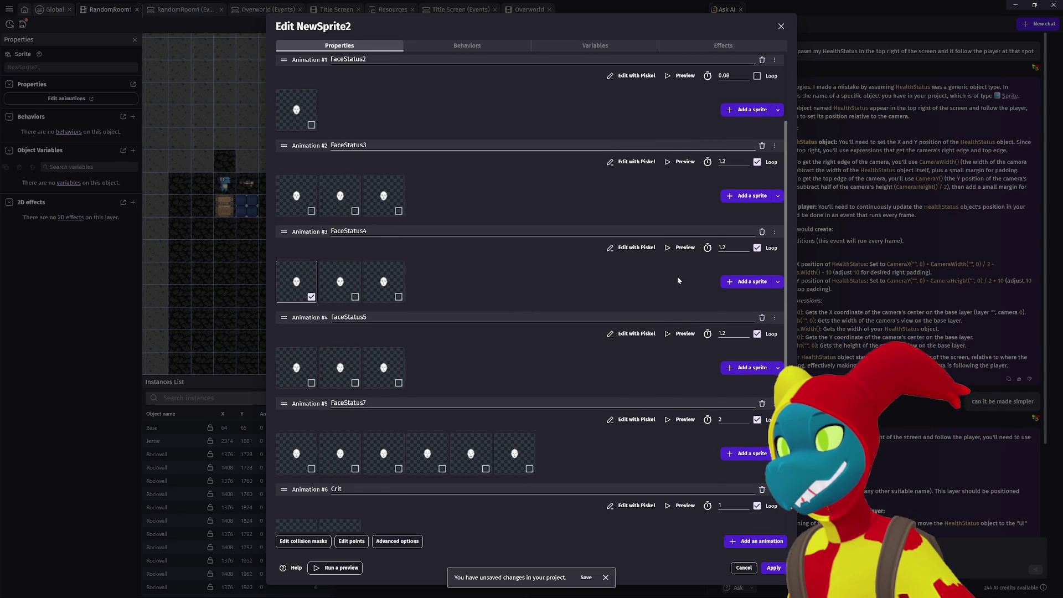
left_click(685, 248)
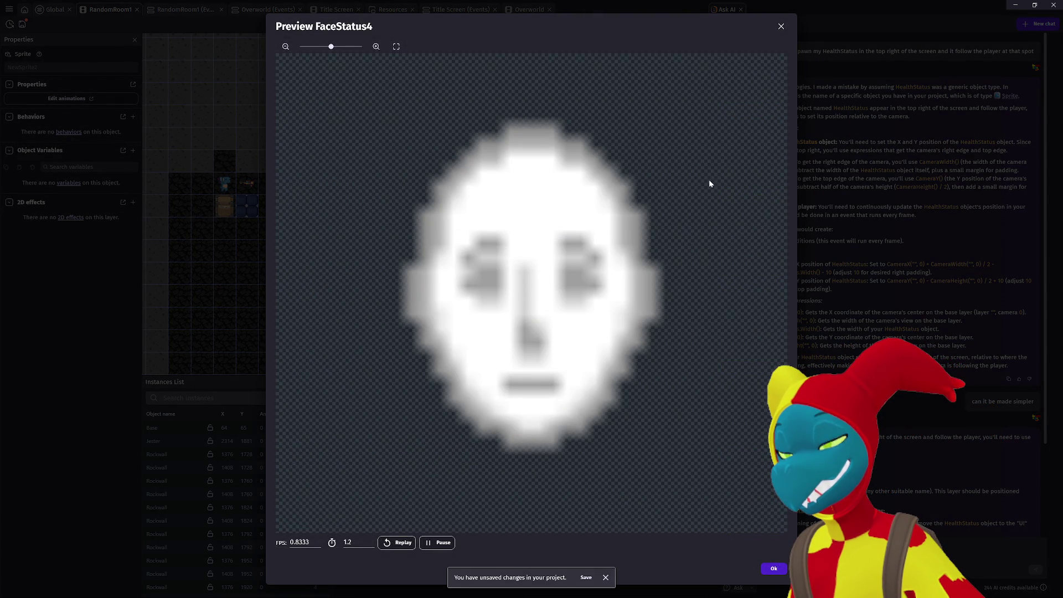
left_click(781, 26)
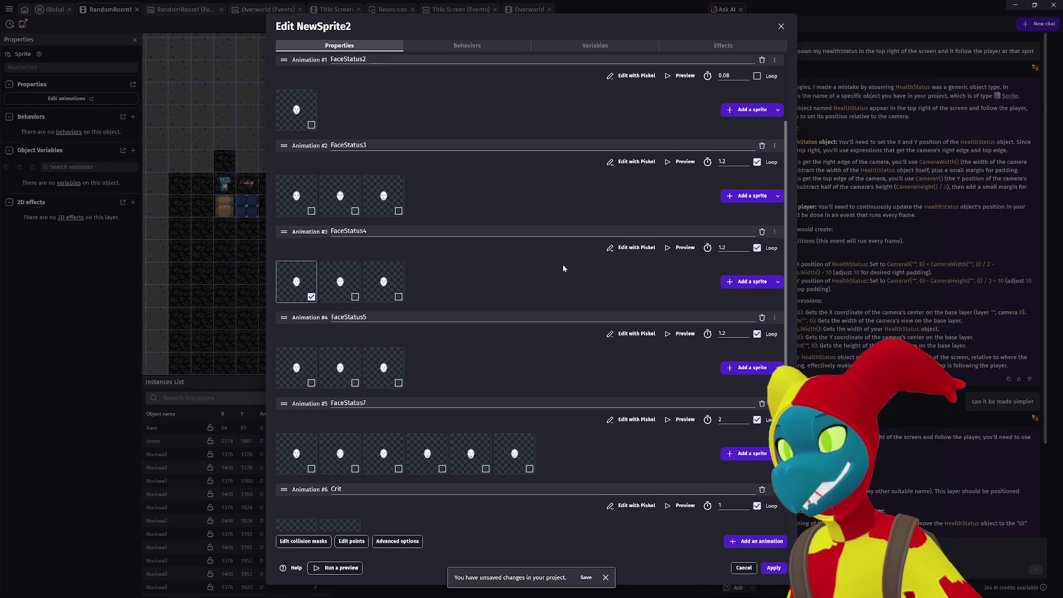
scroll(551, 271, "up", 1)
left_click(686, 203)
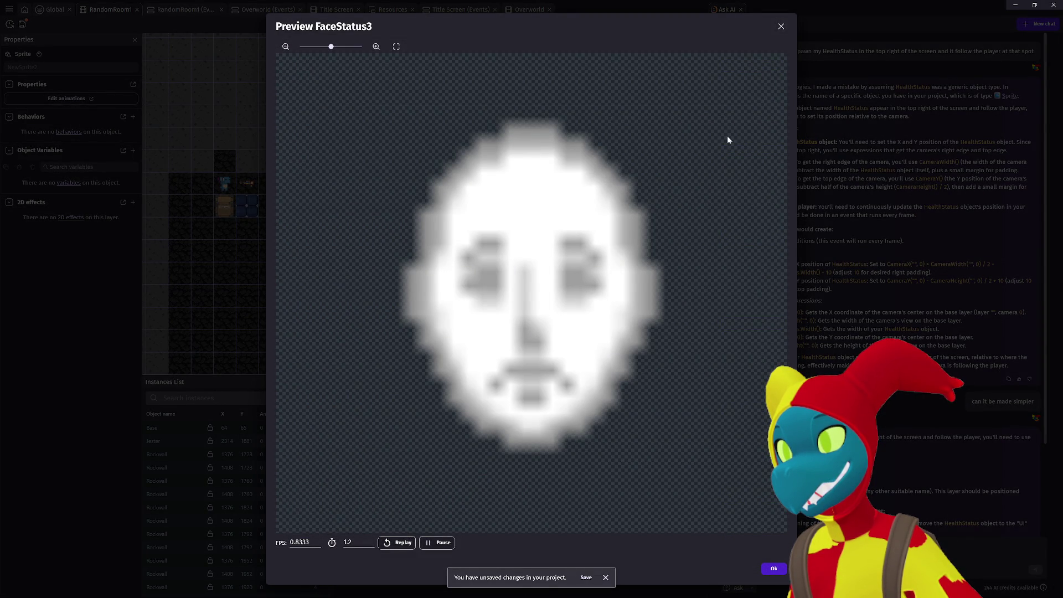
left_click(782, 27)
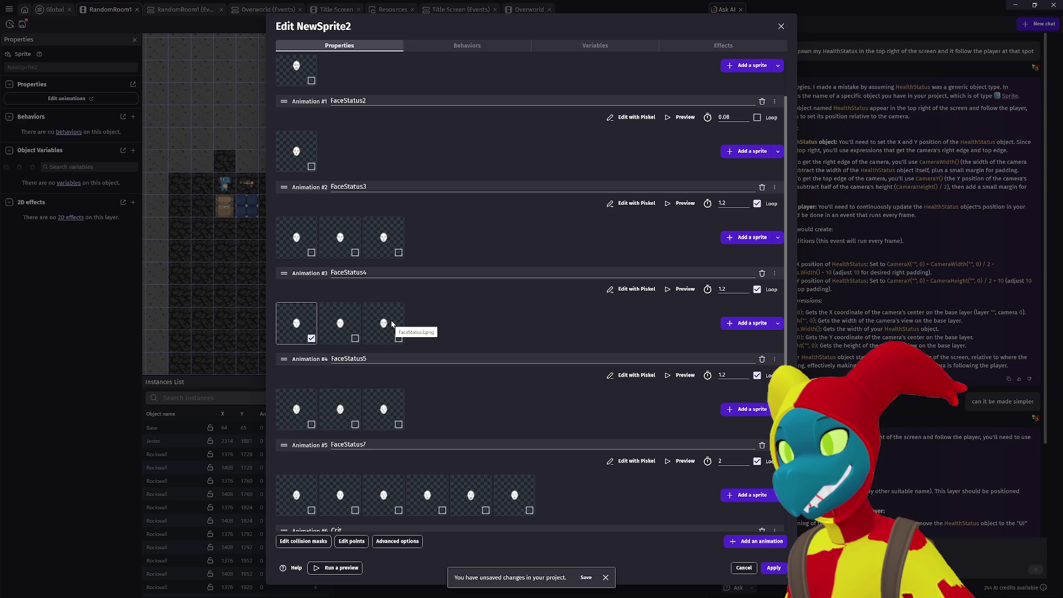
left_click(681, 203)
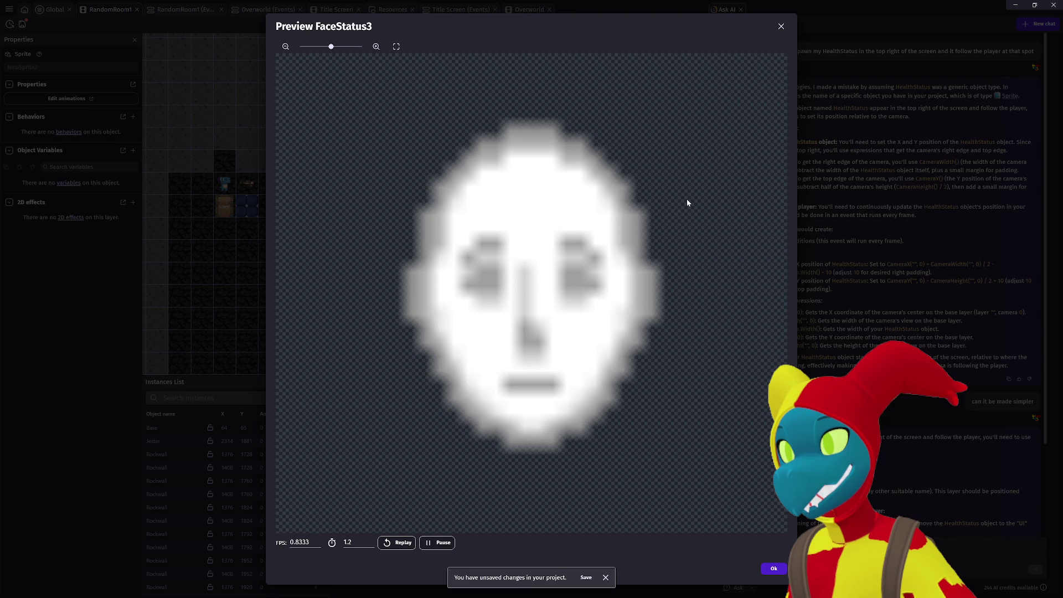
left_click(782, 27)
left_click(675, 290)
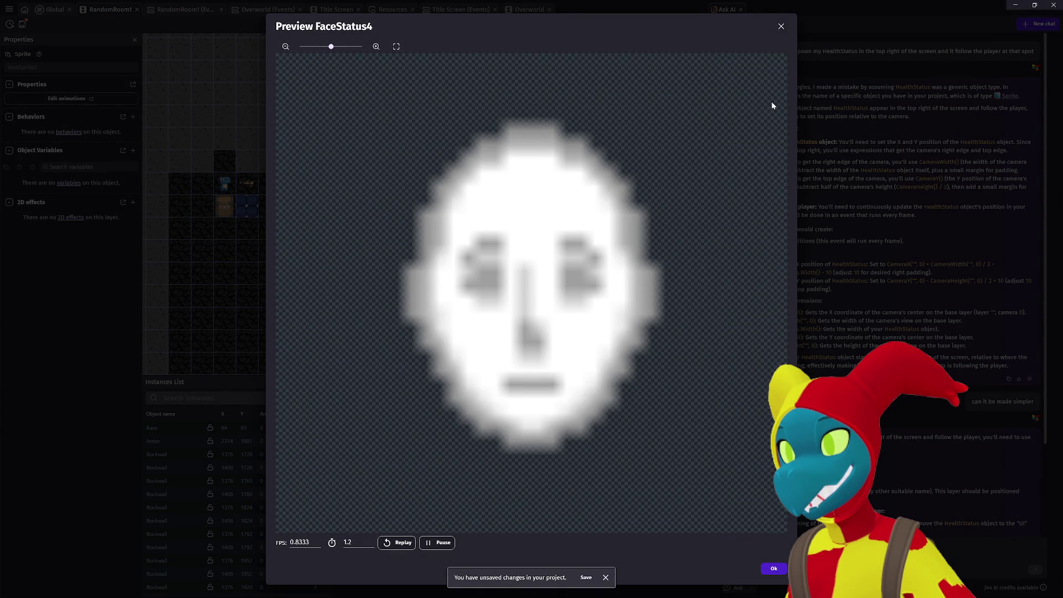
left_click(781, 27)
left_click(685, 204)
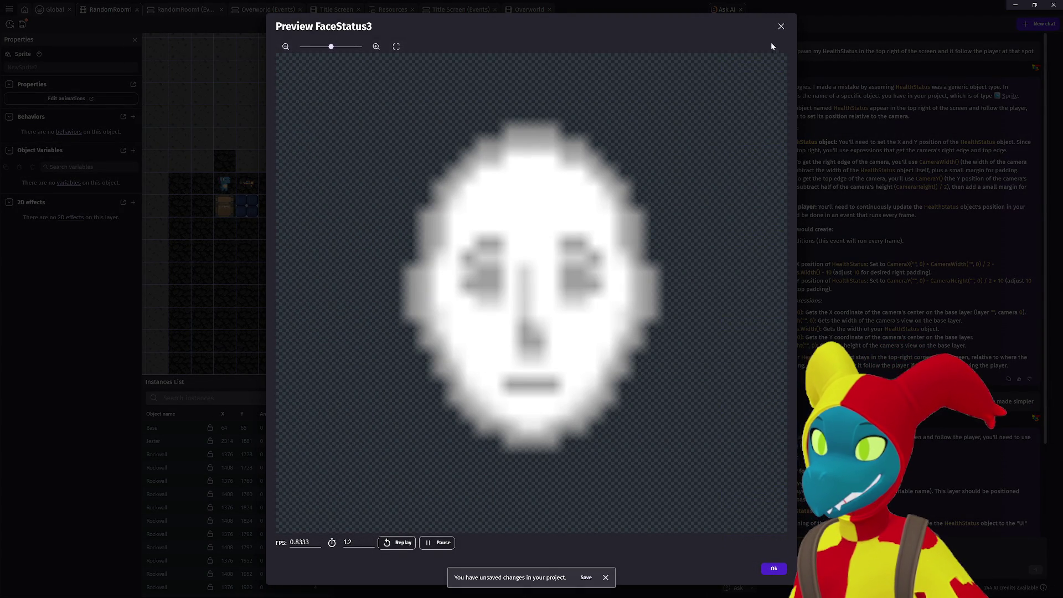
left_click(781, 27)
left_click(682, 185)
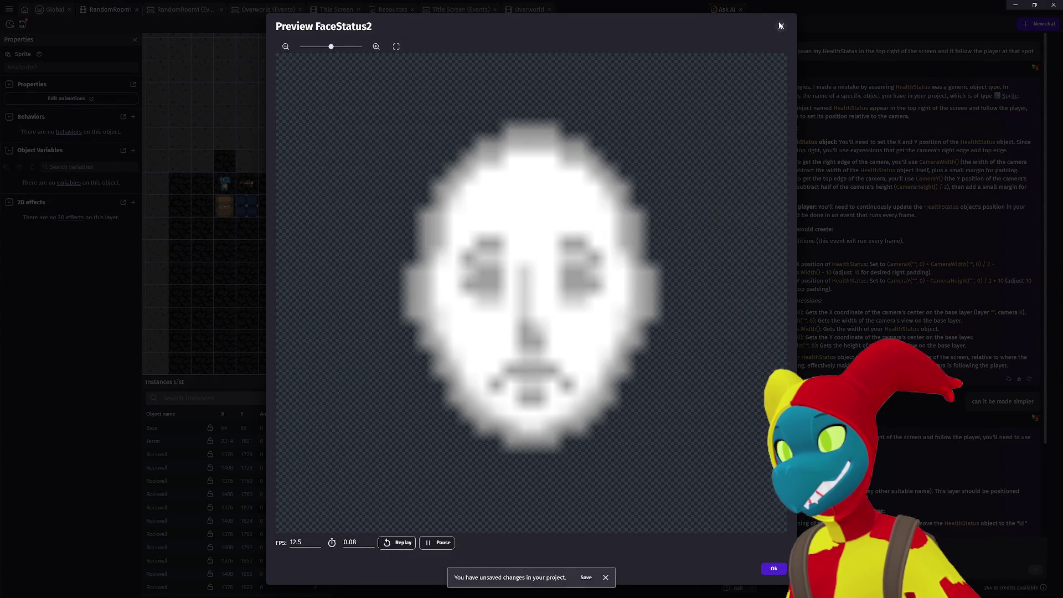
left_click(781, 26)
left_click(684, 99)
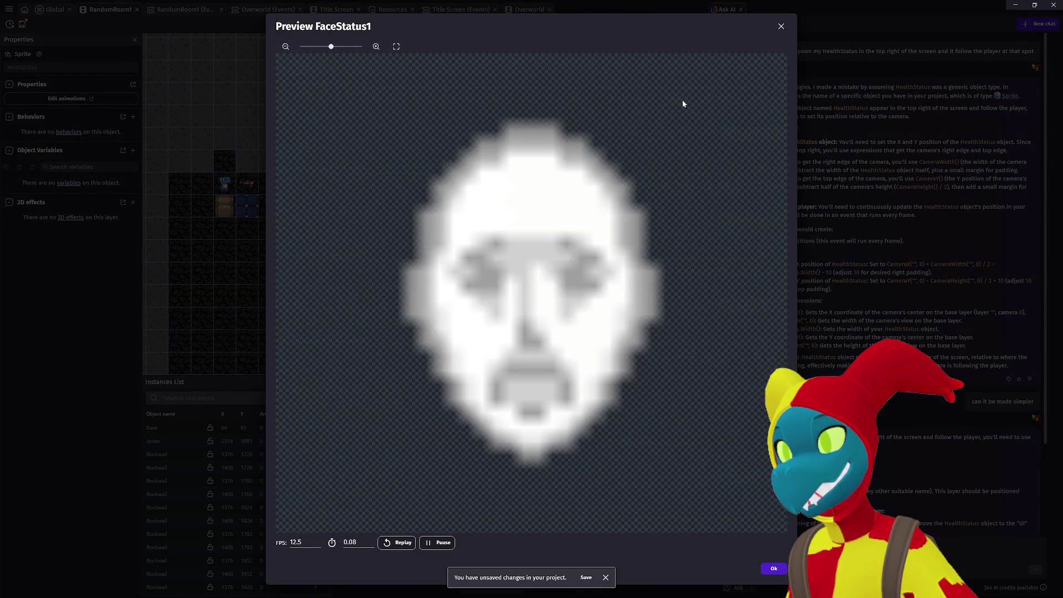
left_click(780, 26)
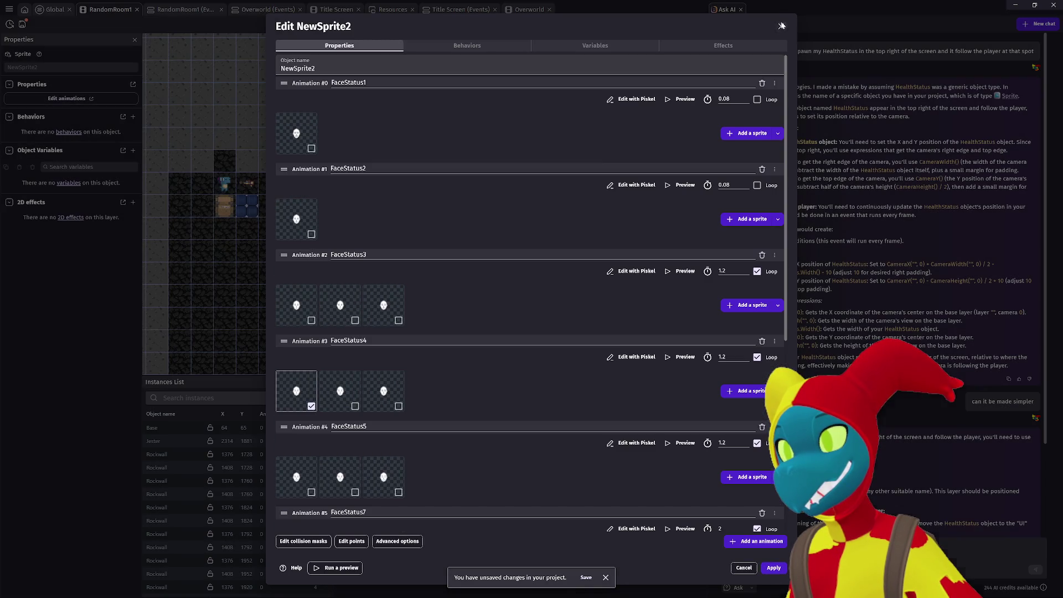
right_click(303, 217)
Give FaceStatus2 three frames by duplicating its frame and adding another face image.
left_click(321, 220)
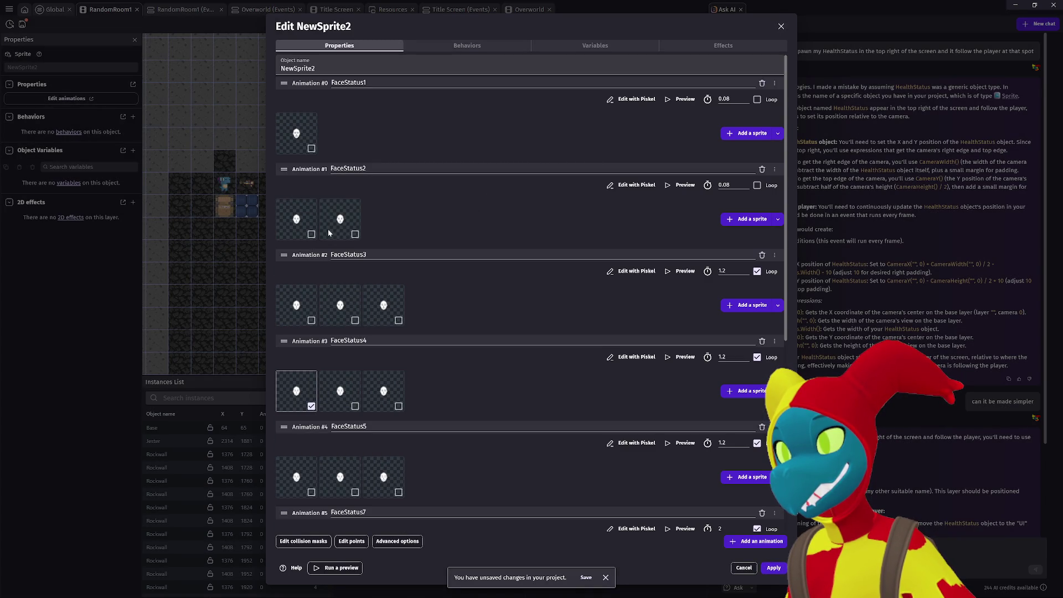
left_click(684, 185)
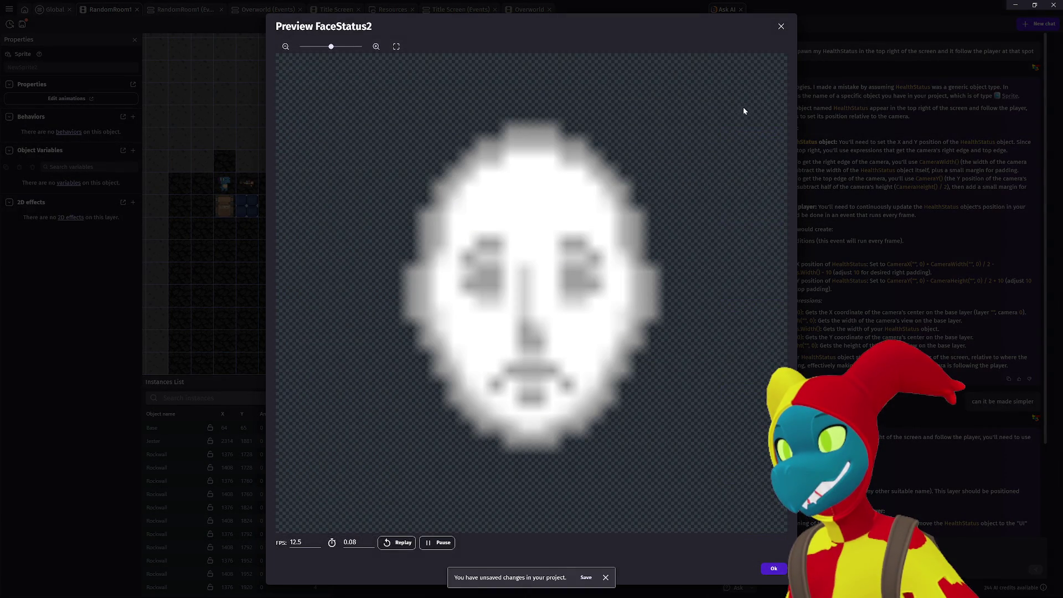
left_click(781, 26)
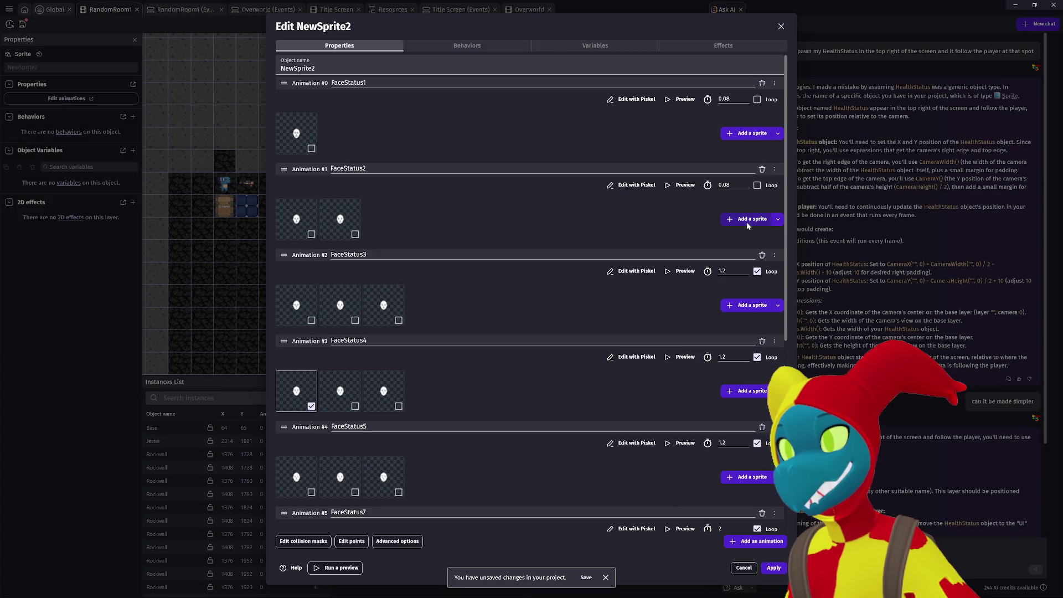
left_click(747, 221)
double_click(118, 118)
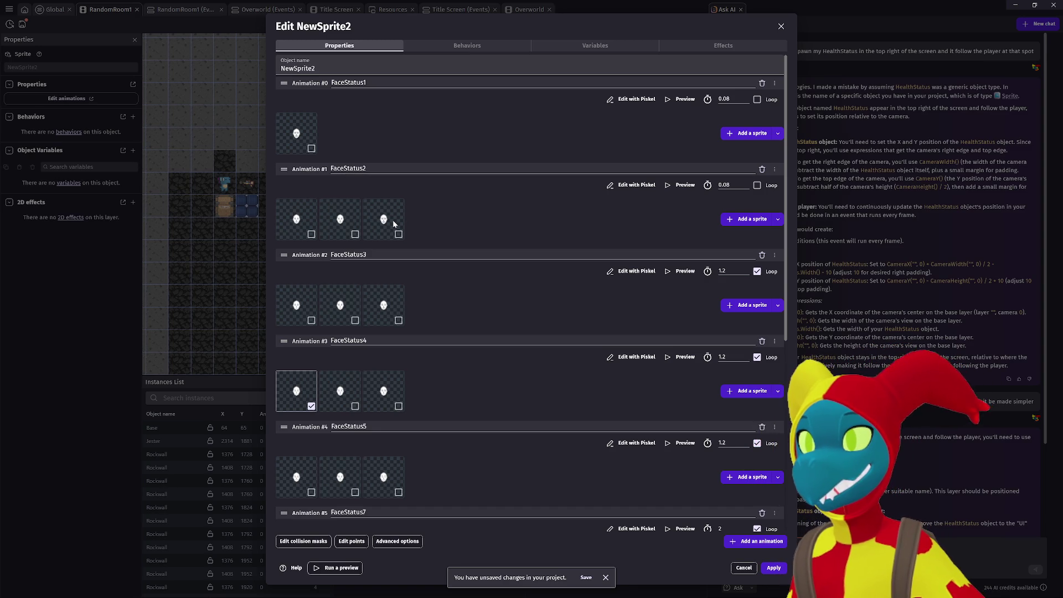
Set FaceStatus2 to 1.2 seconds between frames with looping on, and preview it.
left_click_drag(732, 185, 706, 185)
type("1.2")
left_click(757, 185)
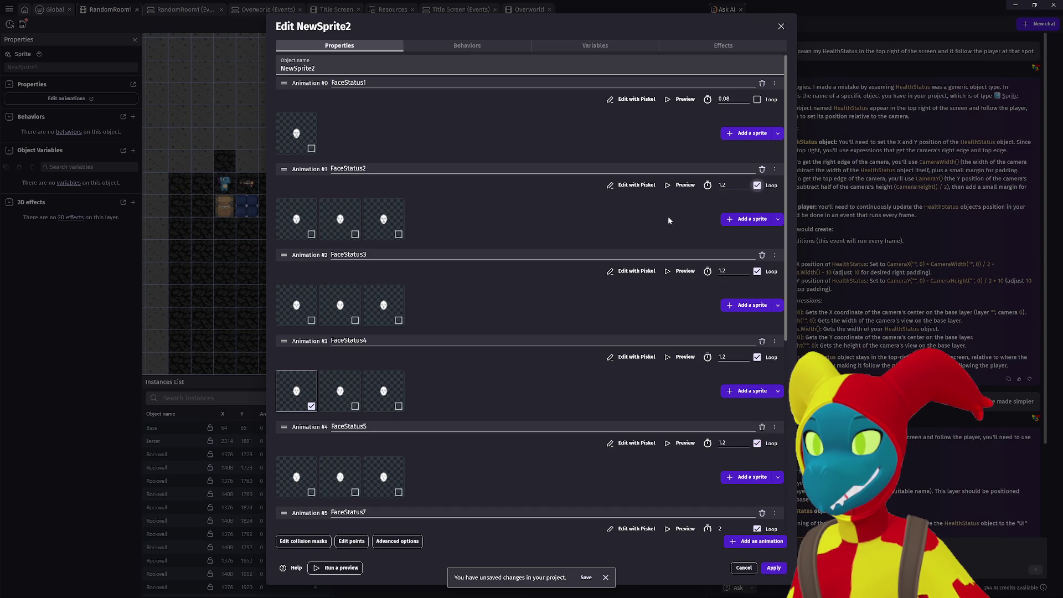
left_click(674, 187)
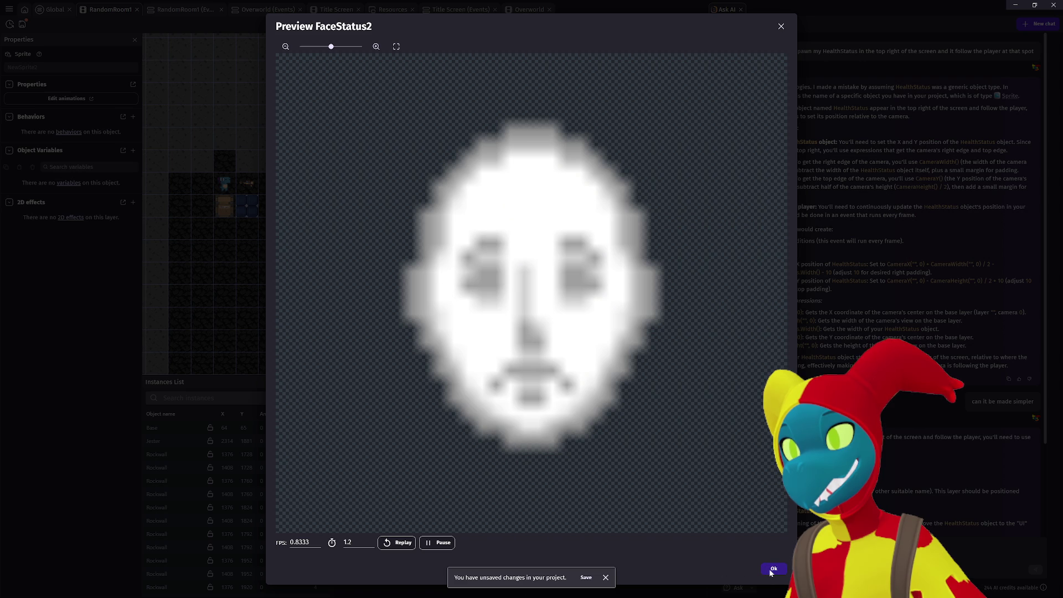
left_click_drag(331, 47, 298, 47)
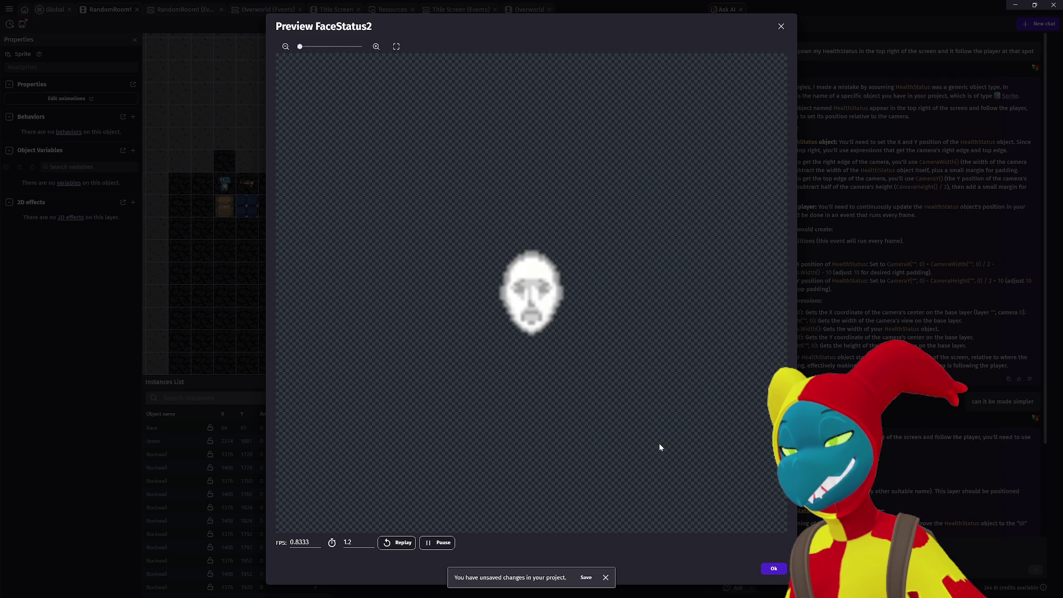
left_click(774, 568)
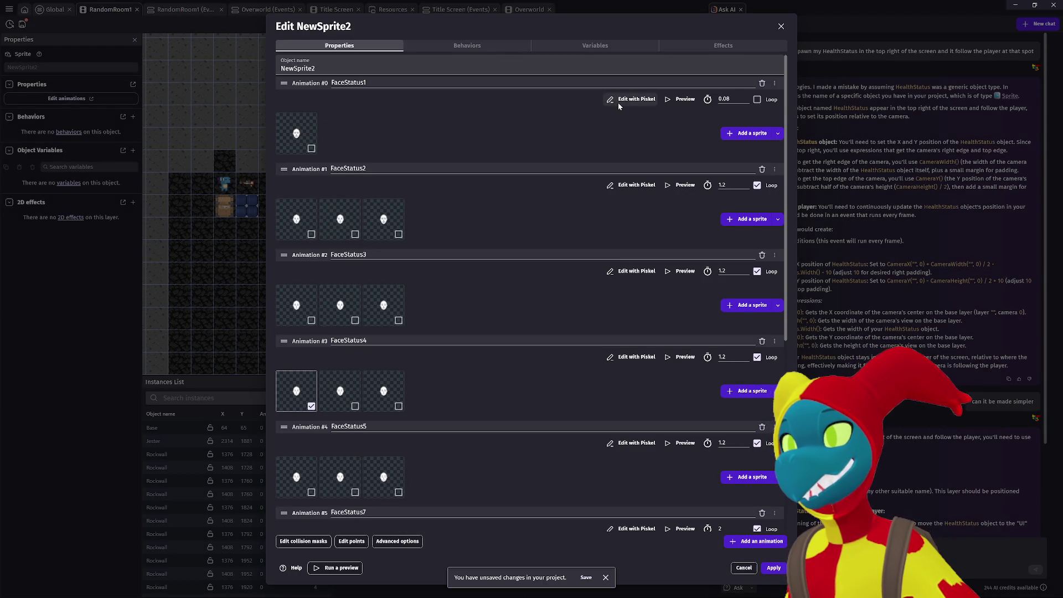
Preview the Scared animation.
scroll(440, 334, "down", 3)
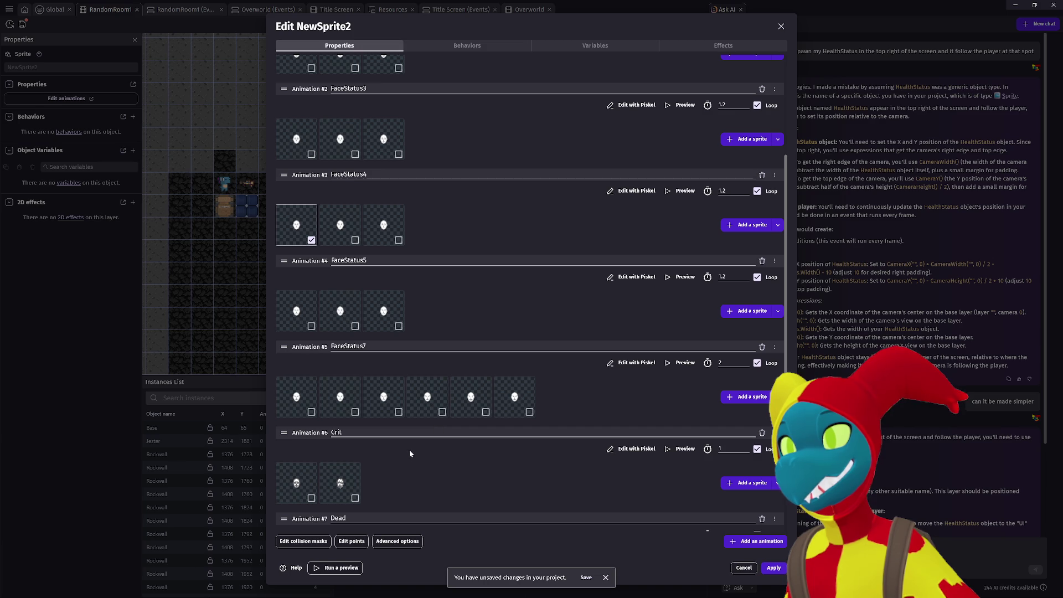
scroll(407, 454, "down", 3)
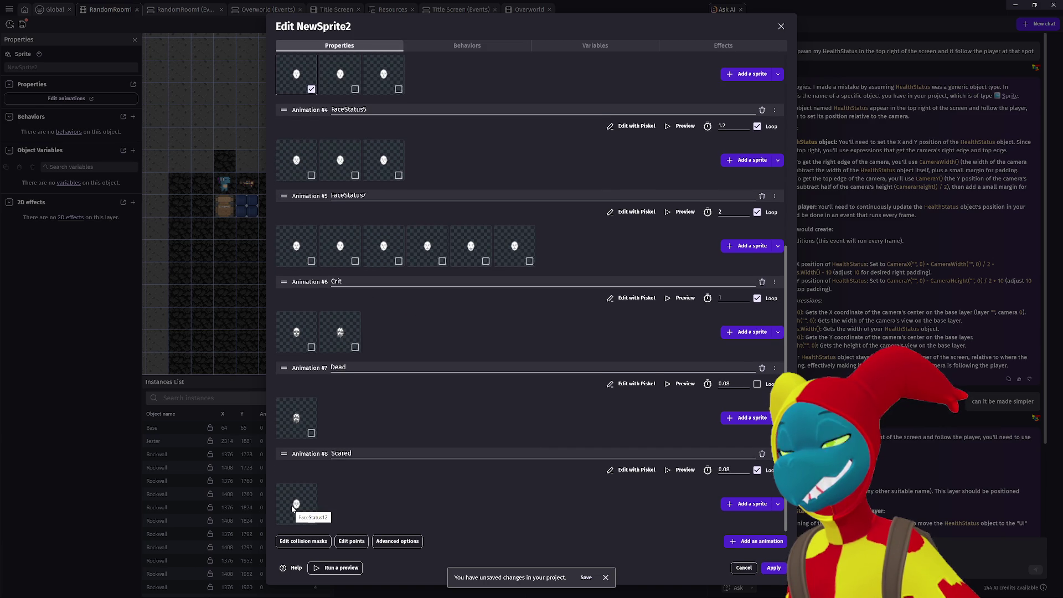
left_click(682, 470)
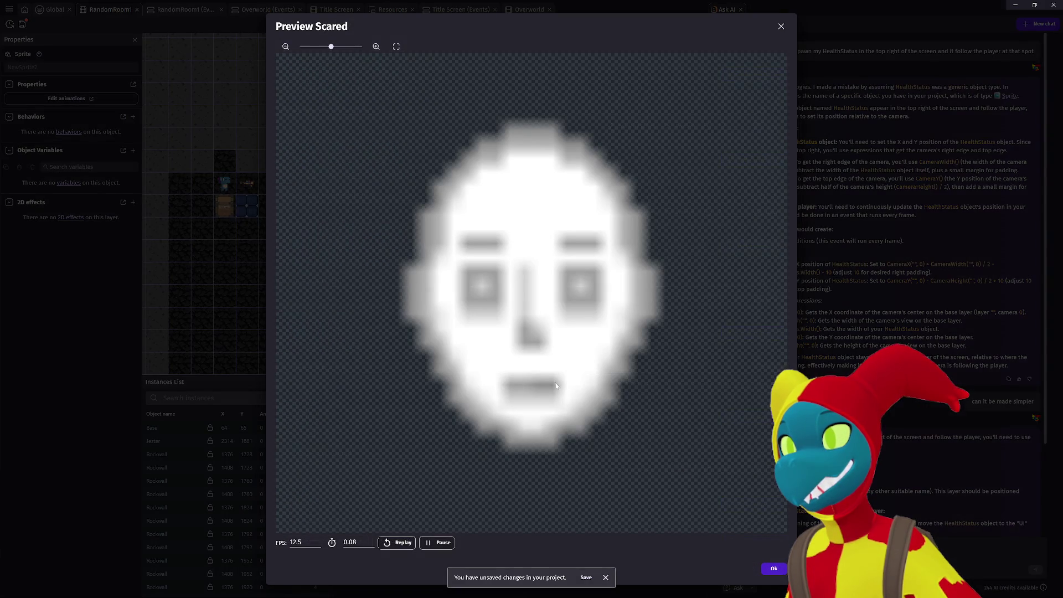
left_click(781, 27)
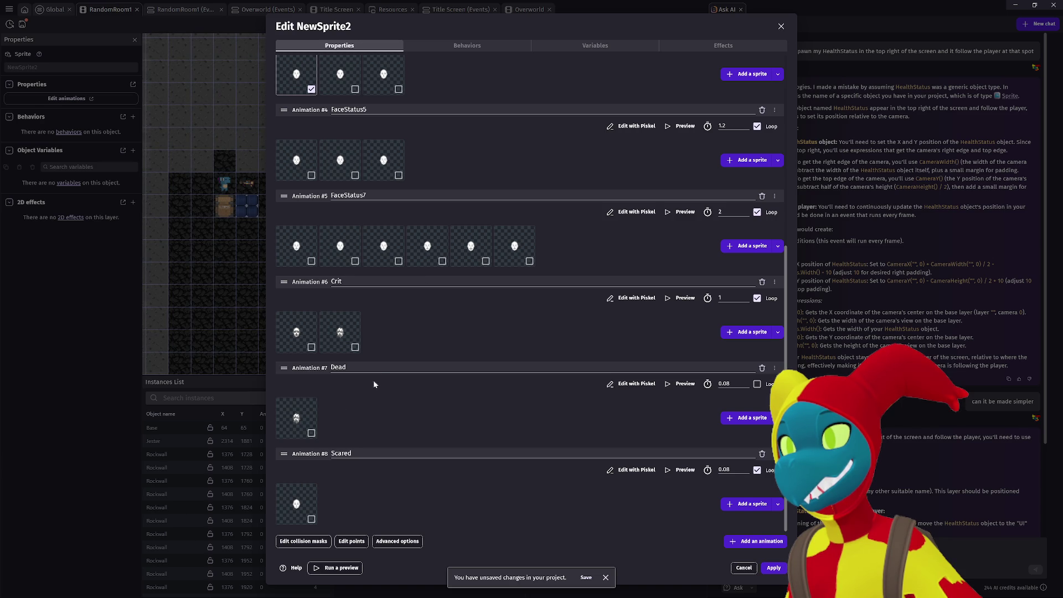
Delete Crit's second frame, preview the one-frame Crit, and return to the list top.
right_click(347, 333)
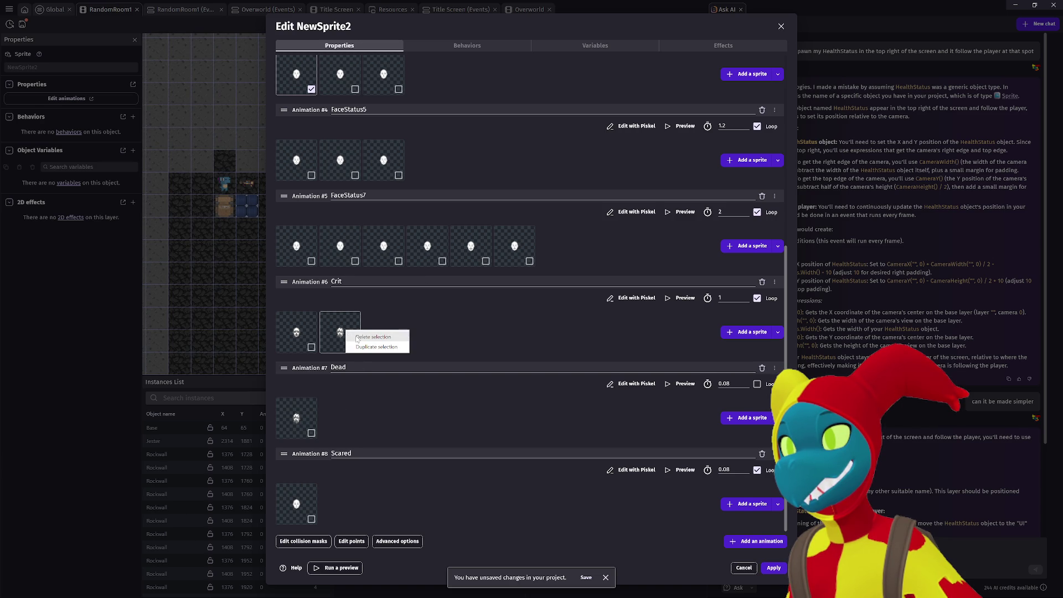
left_click(364, 339)
left_click(682, 299)
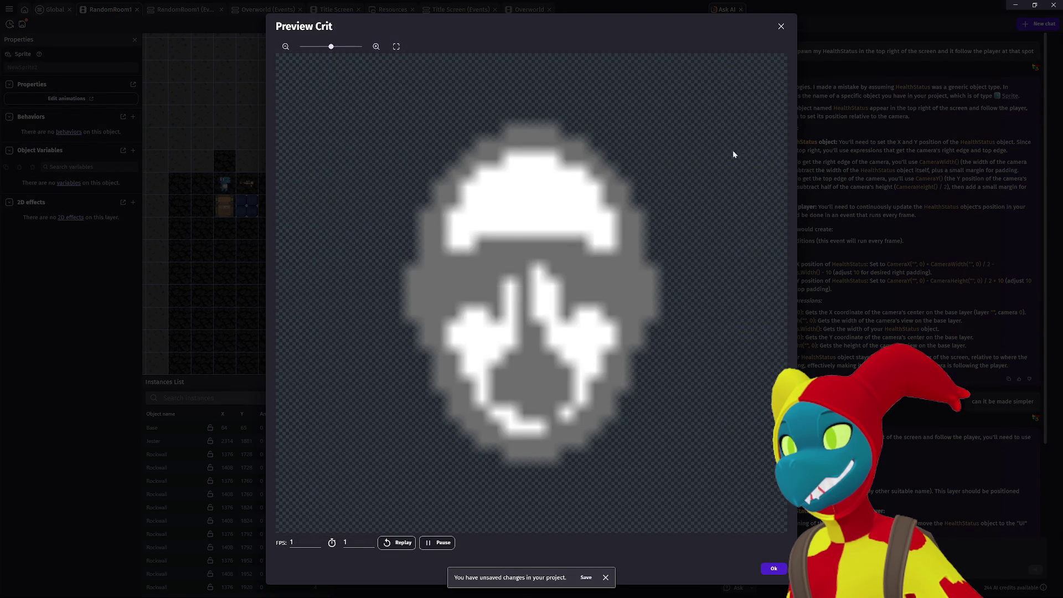
left_click(781, 26)
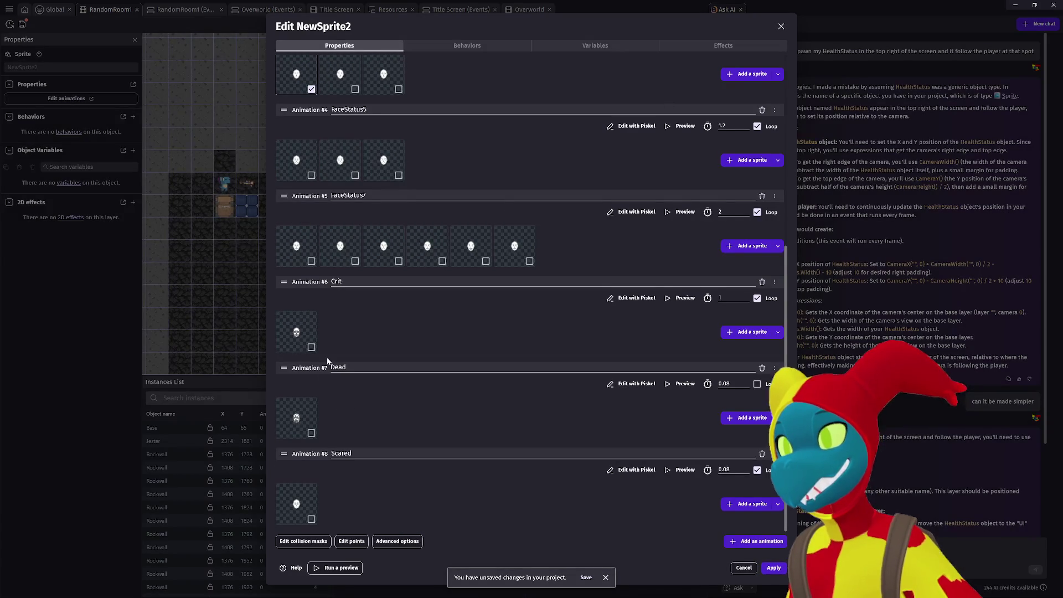
scroll(337, 346, "up", 2)
scroll(336, 346, "up", 3)
scroll(464, 345, "down", 5)
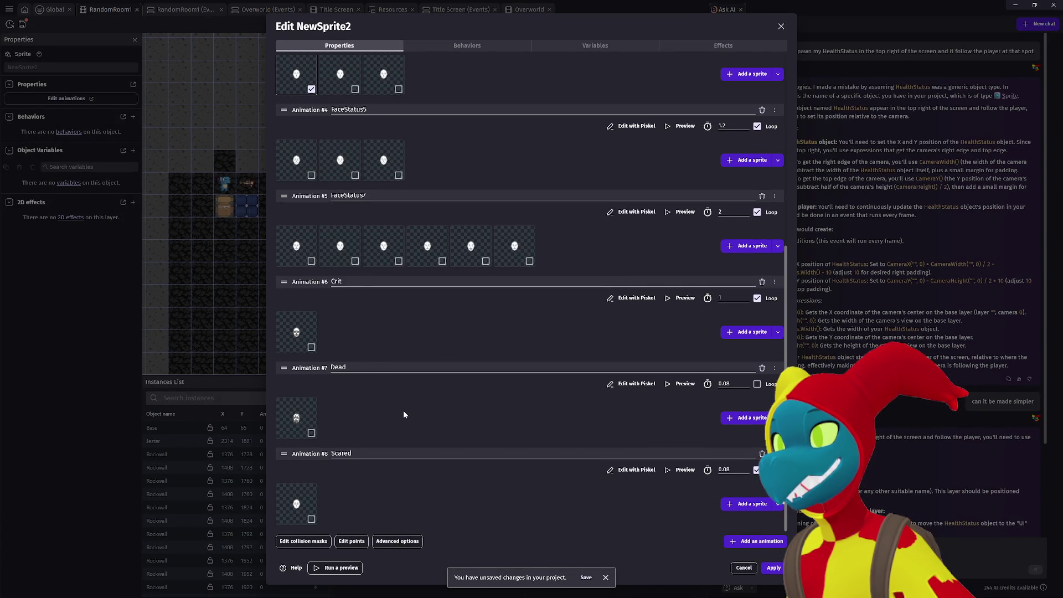
scroll(403, 407, "up", 6)
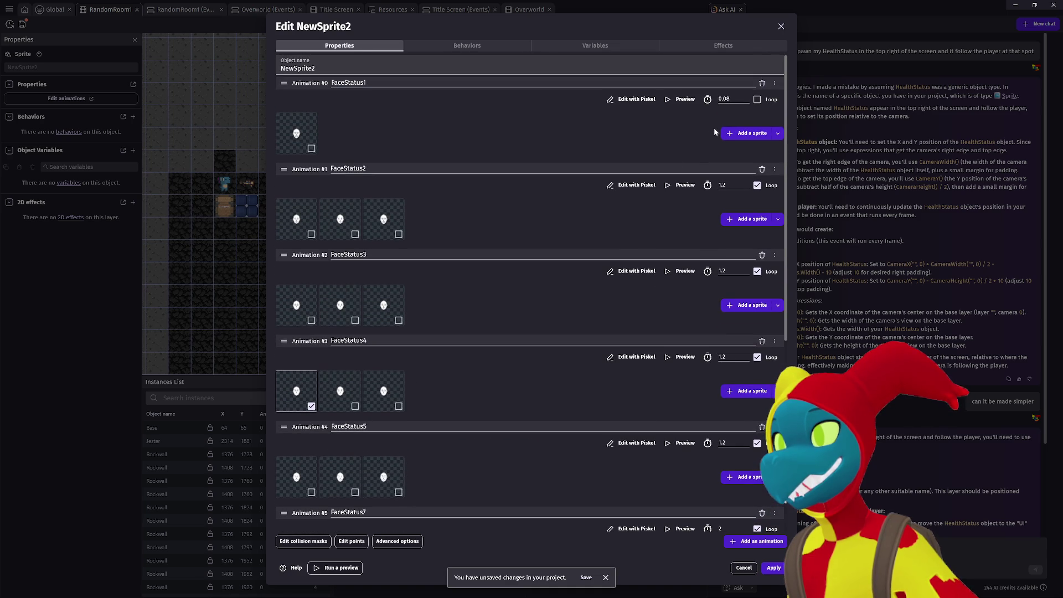
Preview FaceStatus1 and duplicate its frame.
left_click(675, 99)
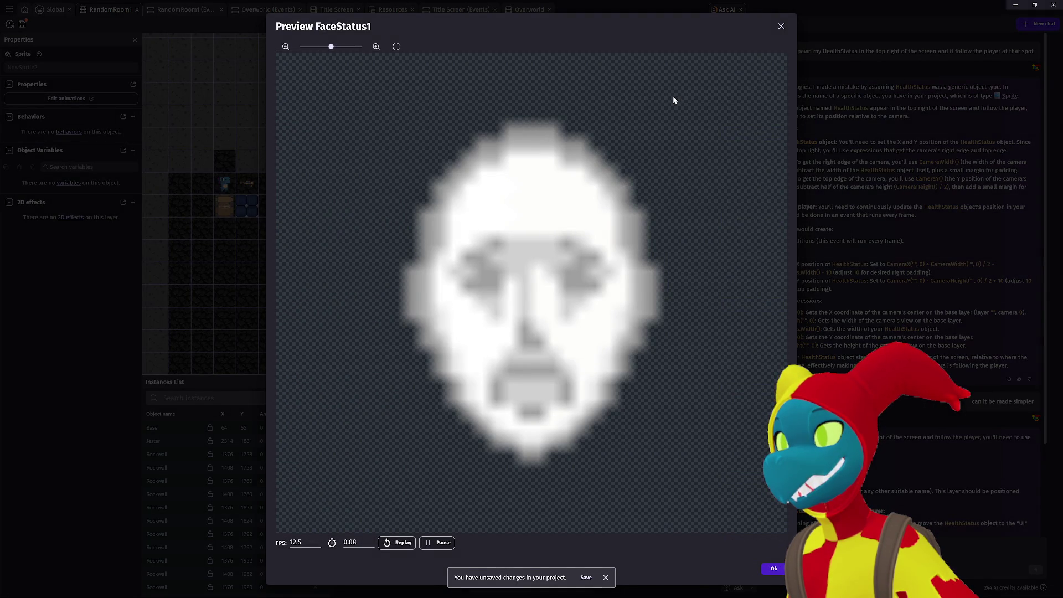
left_click(781, 26)
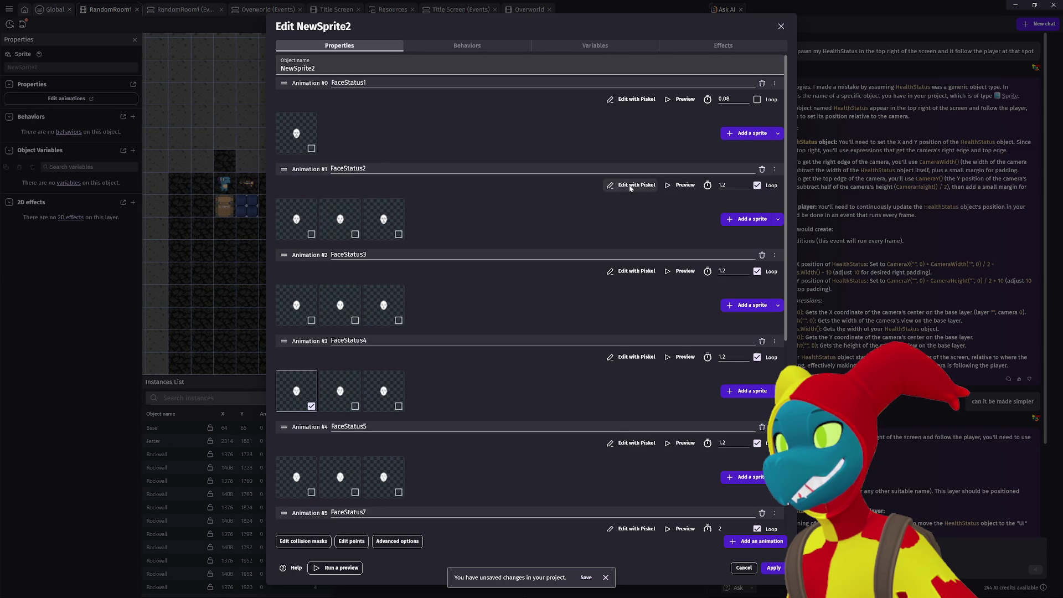
right_click(307, 133)
left_click(330, 144)
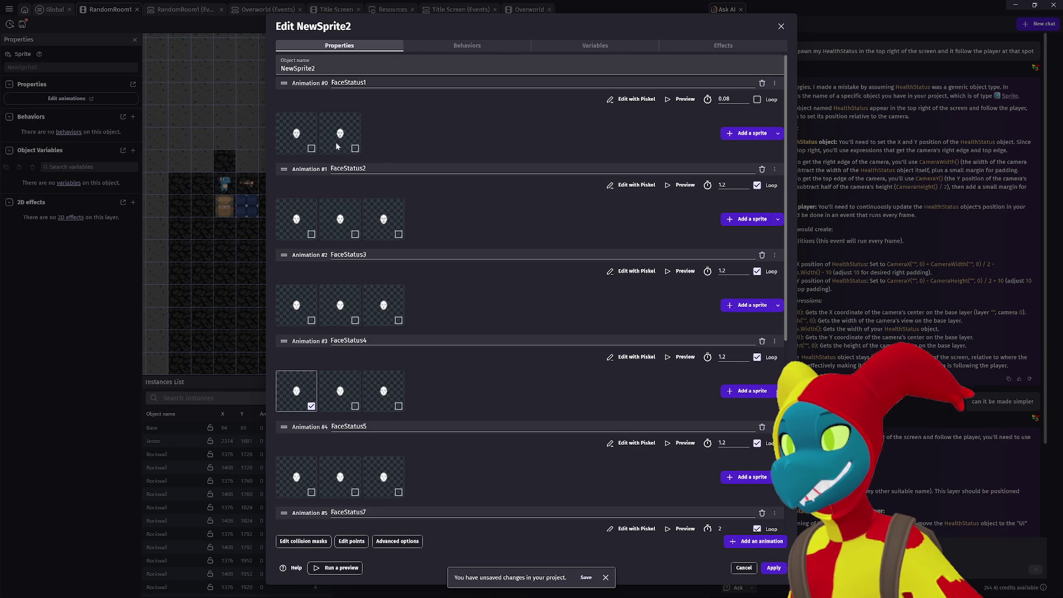
left_click(633, 185)
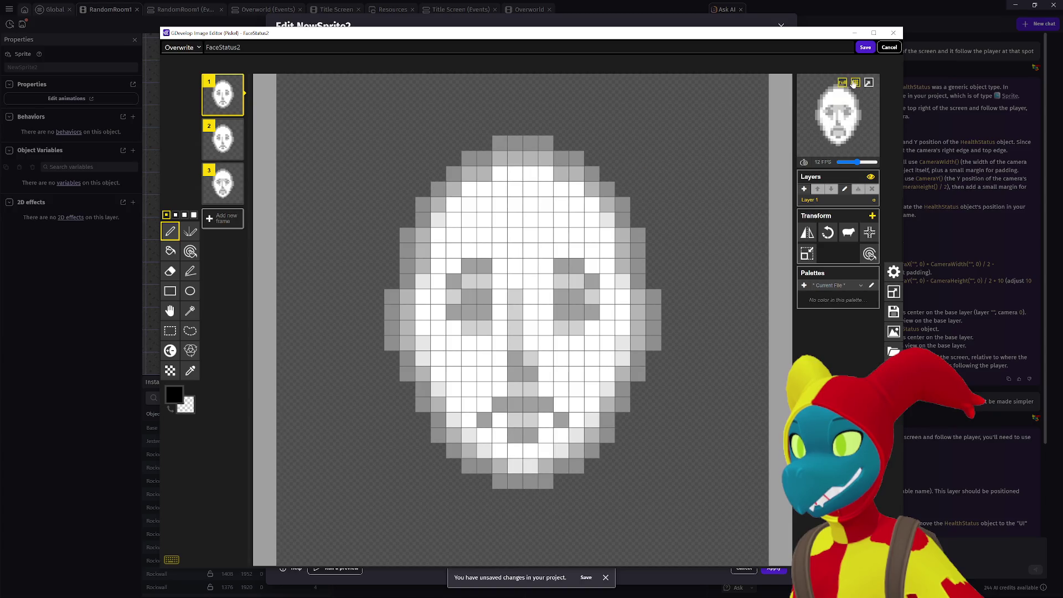
left_click(889, 48)
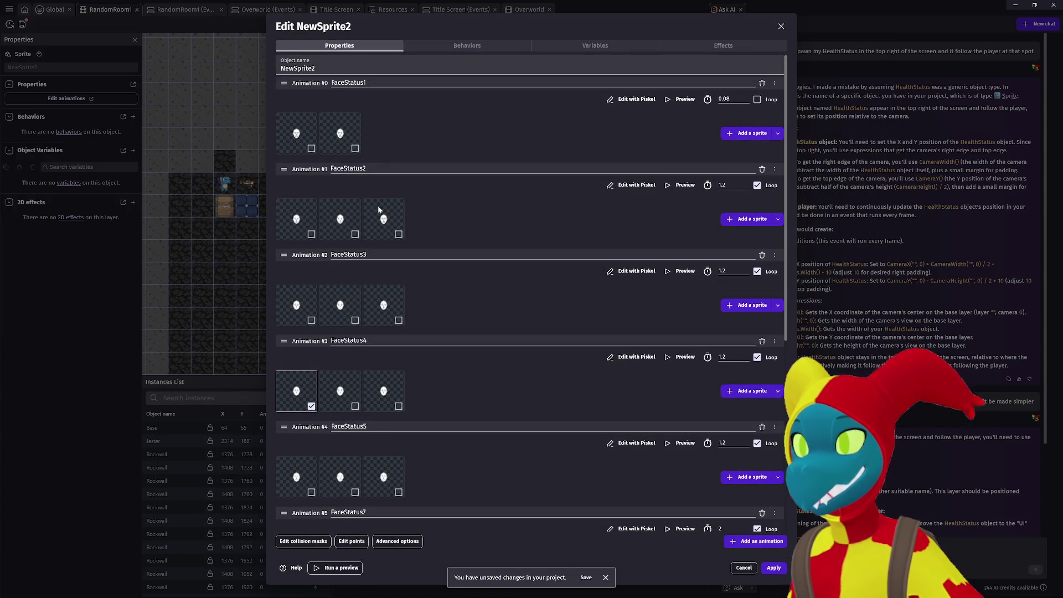
Add FaceStatus2.png as FaceStatus1's third frame, enable looping, and preview it.
left_click(767, 133)
double_click(161, 108)
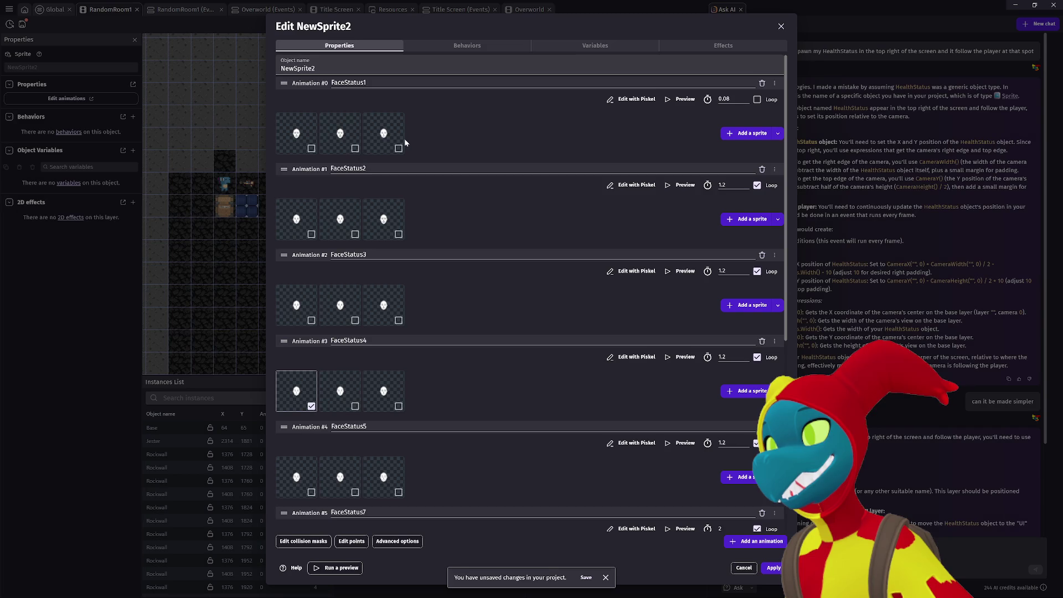
left_click(757, 99)
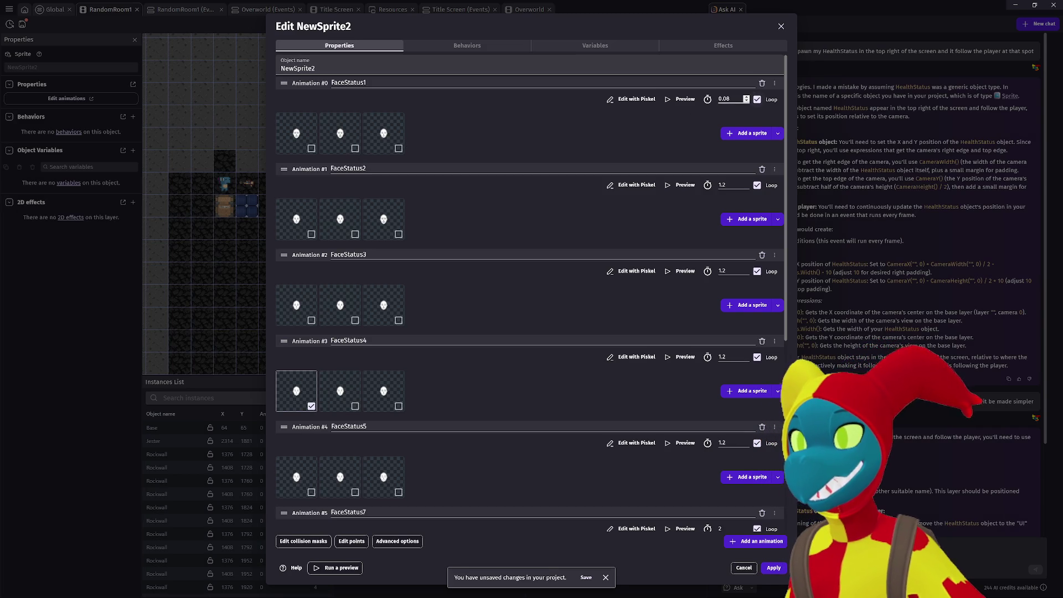
left_click(686, 99)
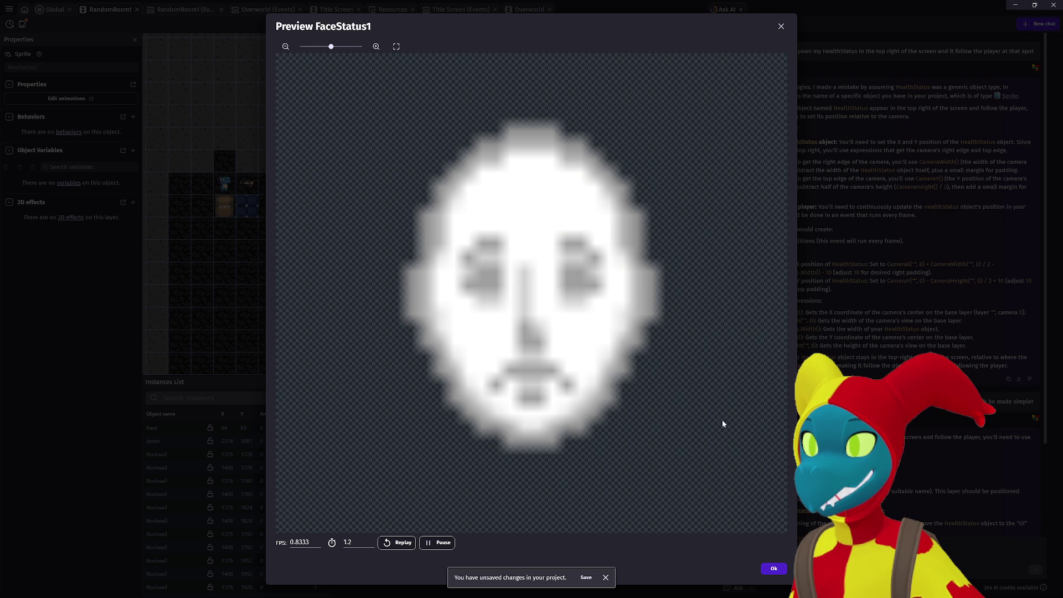
left_click(774, 567)
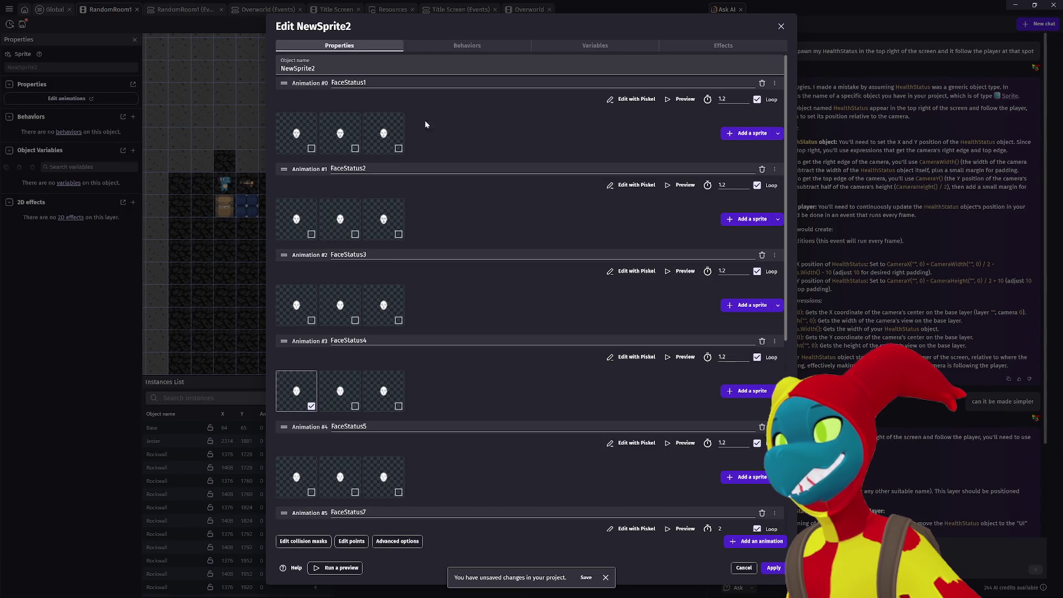
scroll(477, 286, "down", 3)
scroll(474, 282, "up", 3)
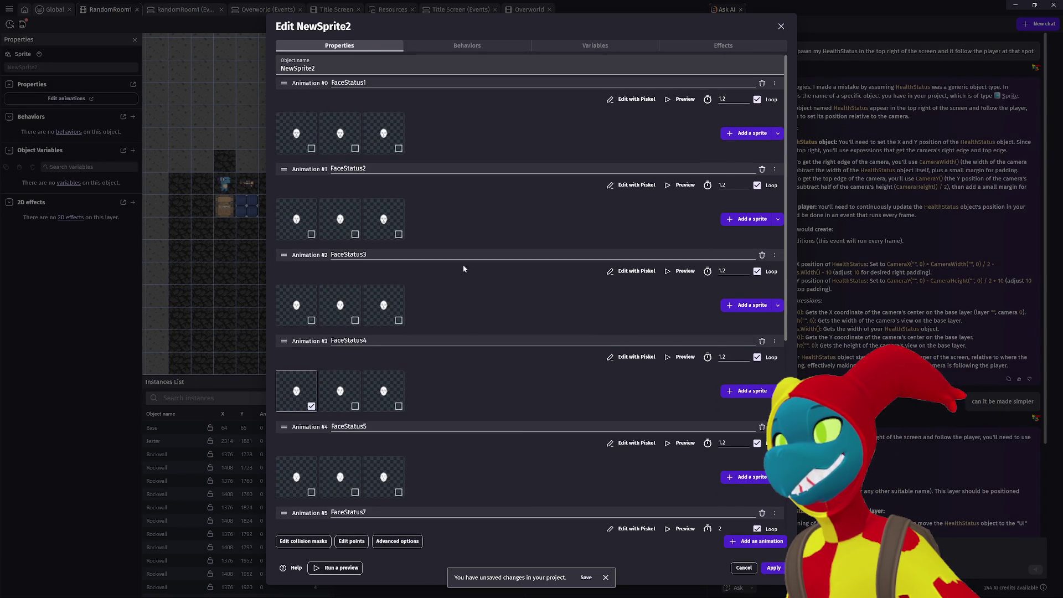
scroll(457, 248, "down", 4)
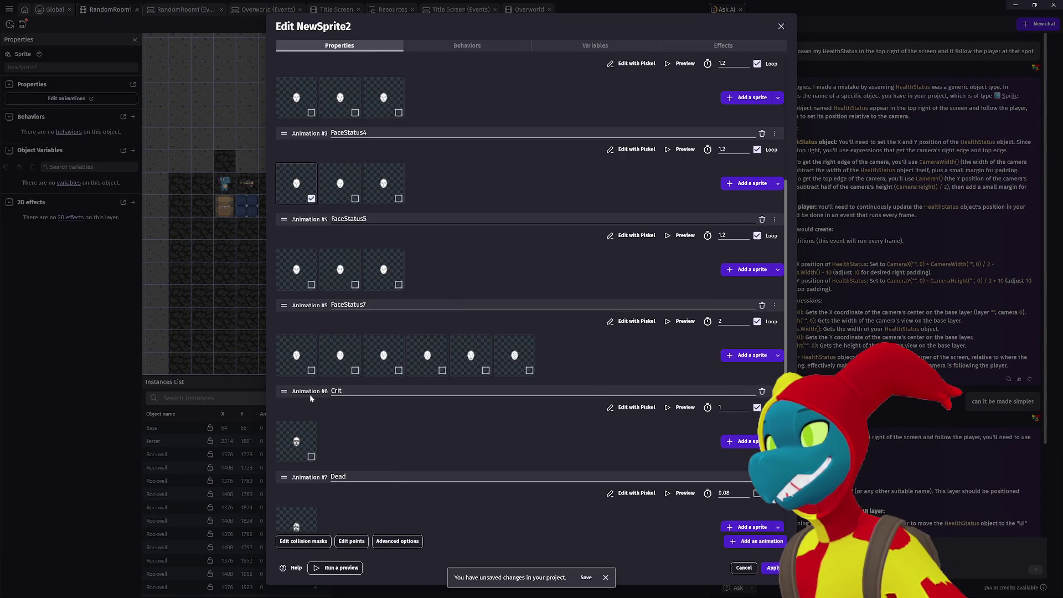
Rename the six-frame FaceStatus7 animation to FullHealth and move it to the top as Animation #0.
left_click(343, 306)
key("ctrl+a")
type("Full")
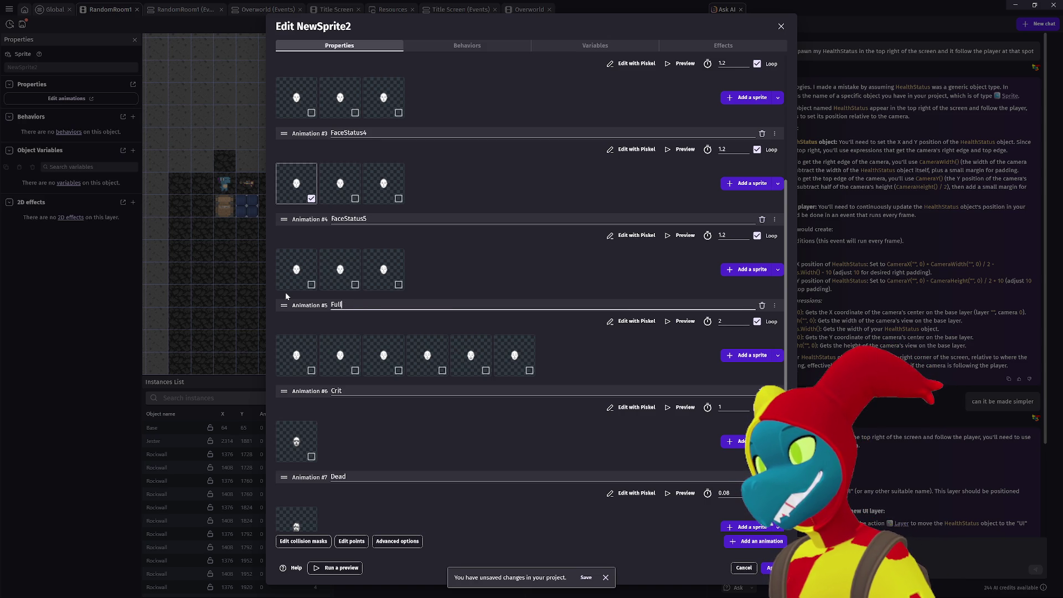
left_click(300, 310)
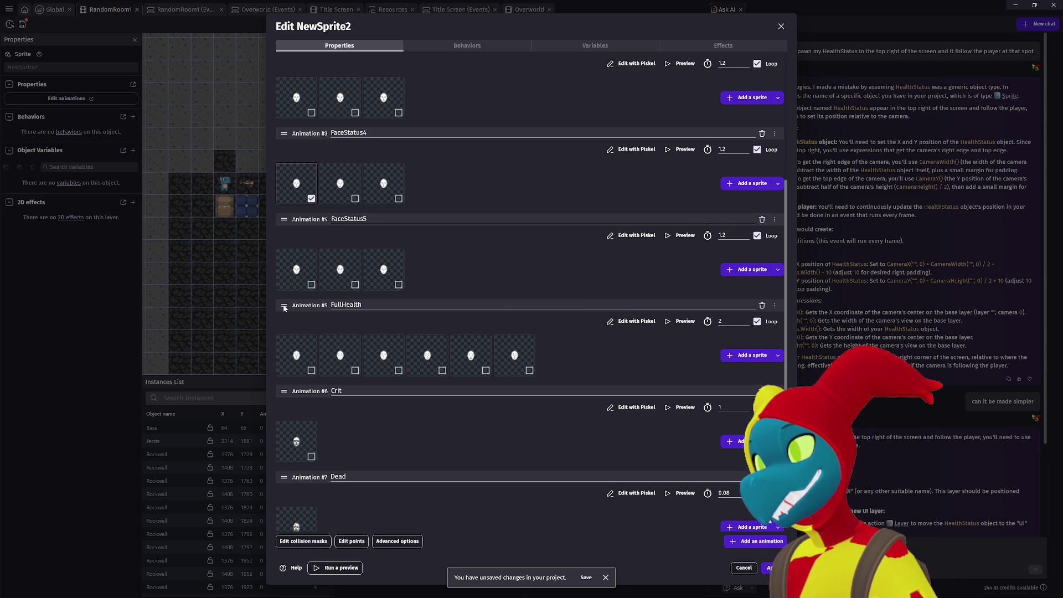
scroll(293, 221, "up", 5)
left_click_drag(298, 116, 309, 87)
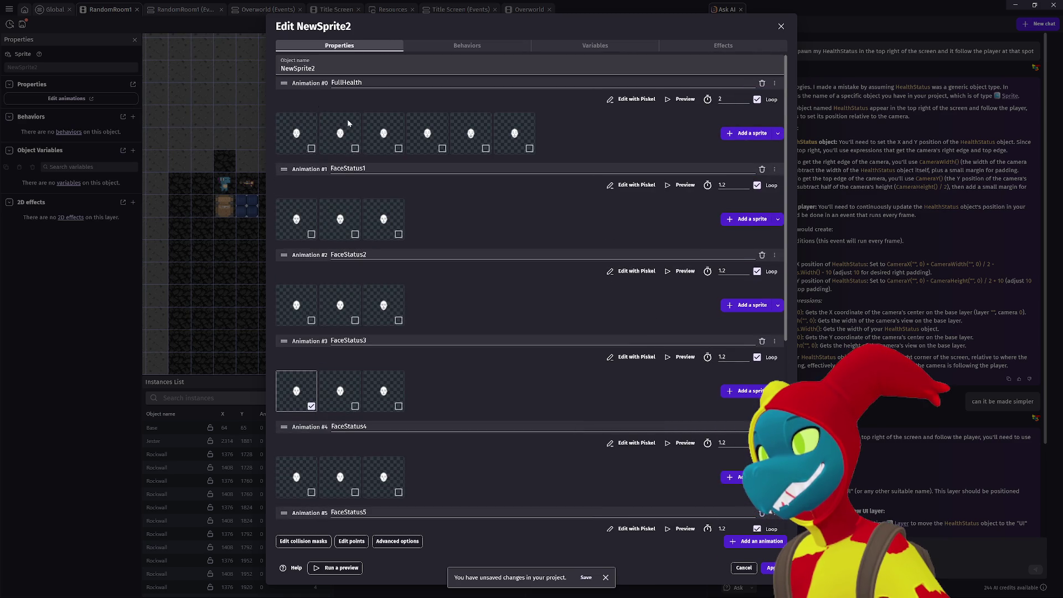
scroll(412, 233, "down", 2)
scroll(360, 397, "down", 2)
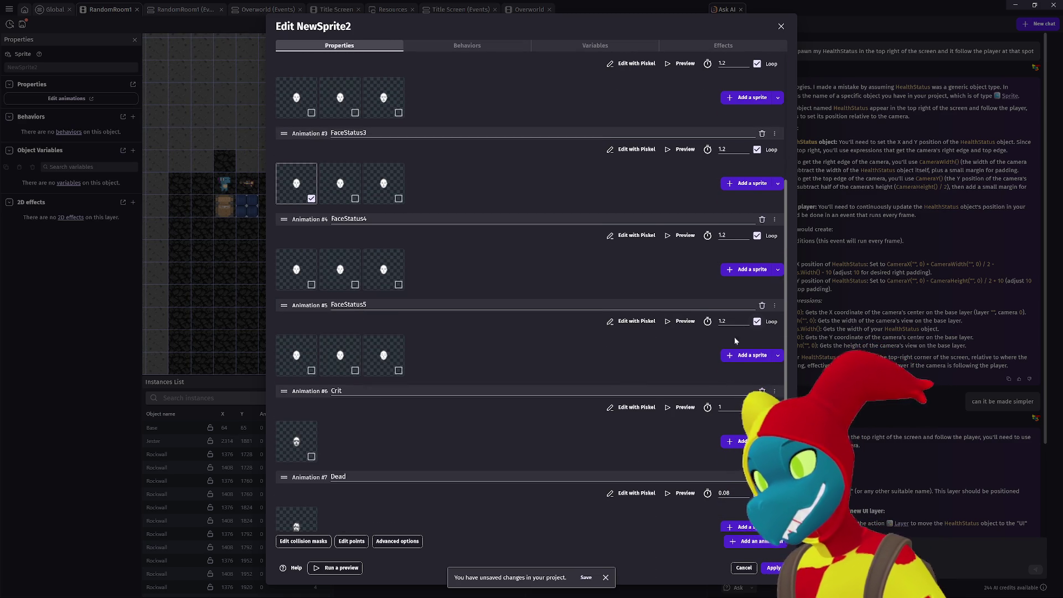
left_click(685, 321)
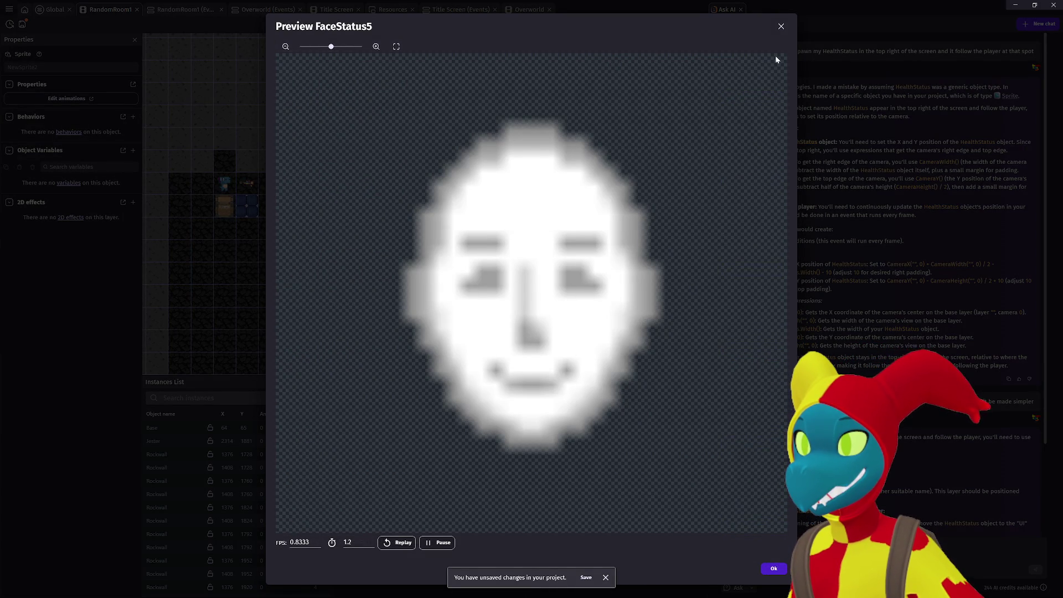
Rename FaceStatus5 to SlightlyHurt and move it up to slot #1.
left_click(781, 27)
left_click_drag(367, 305, 347, 304)
key("ctrl+a")
type("S")
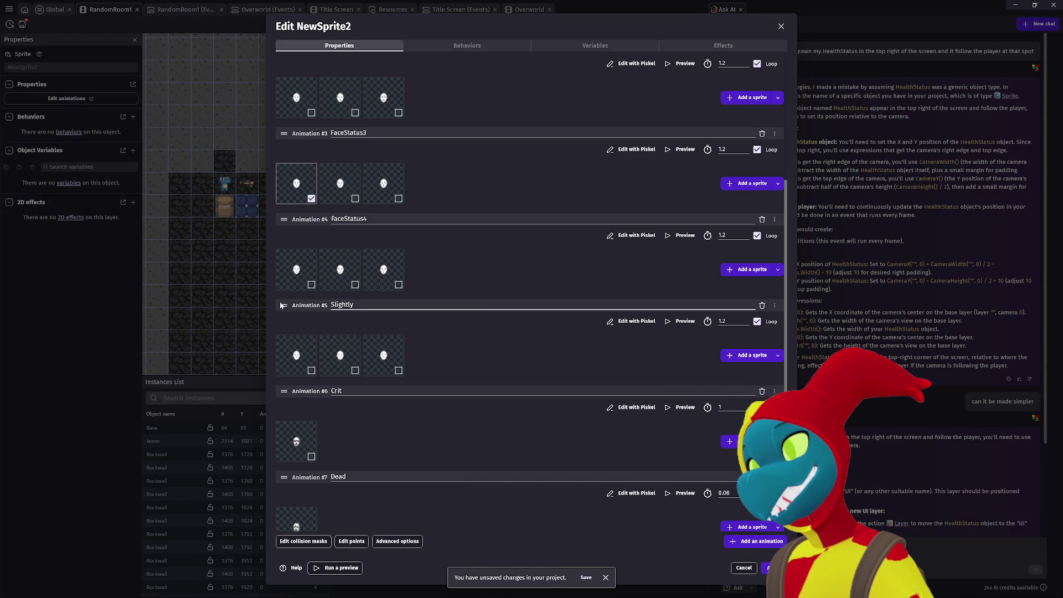
type("t")
left_click(541, 347)
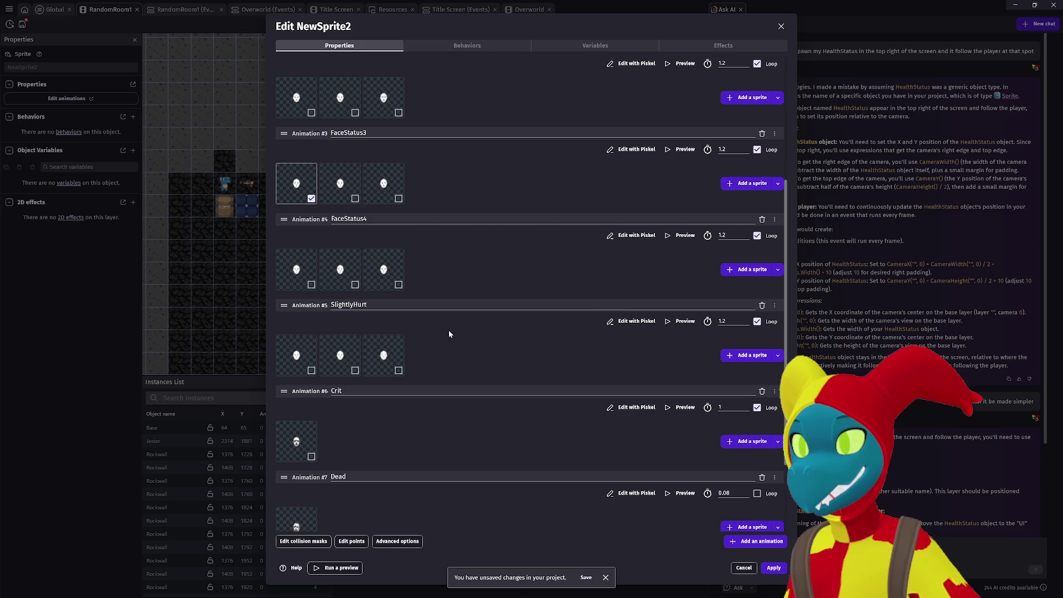
mouse_move(286, 305)
left_mouse_down()
mouse_move(301, 130)
mouse_move(304, 172)
mouse_move(327, 179)
left_mouse_up()
Rename FaceStatus4 to Injured and move it up to slot #2.
scroll(435, 189, "down", 2)
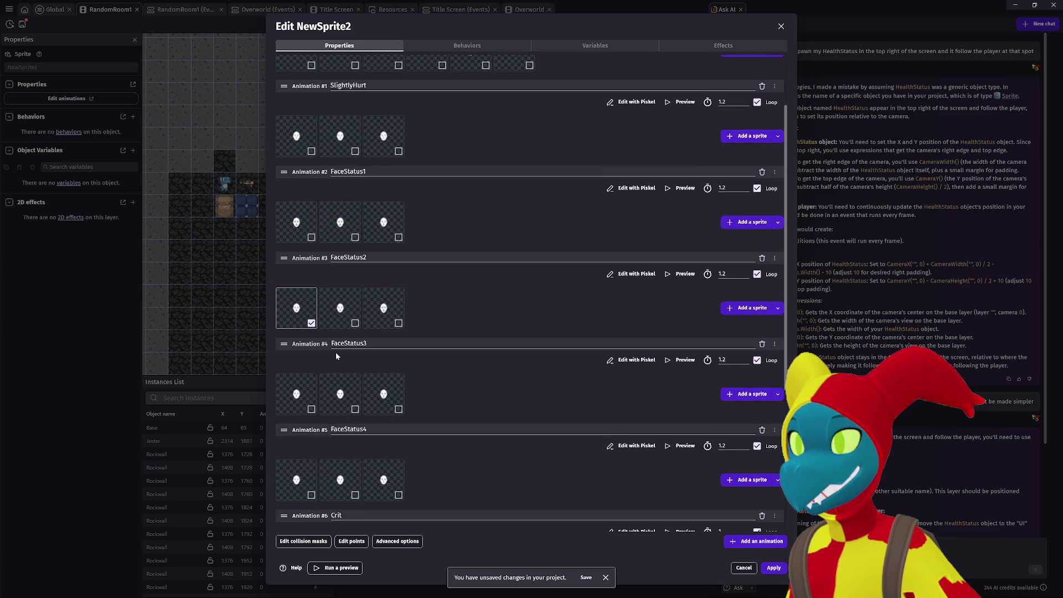
scroll(640, 361, "down", 2)
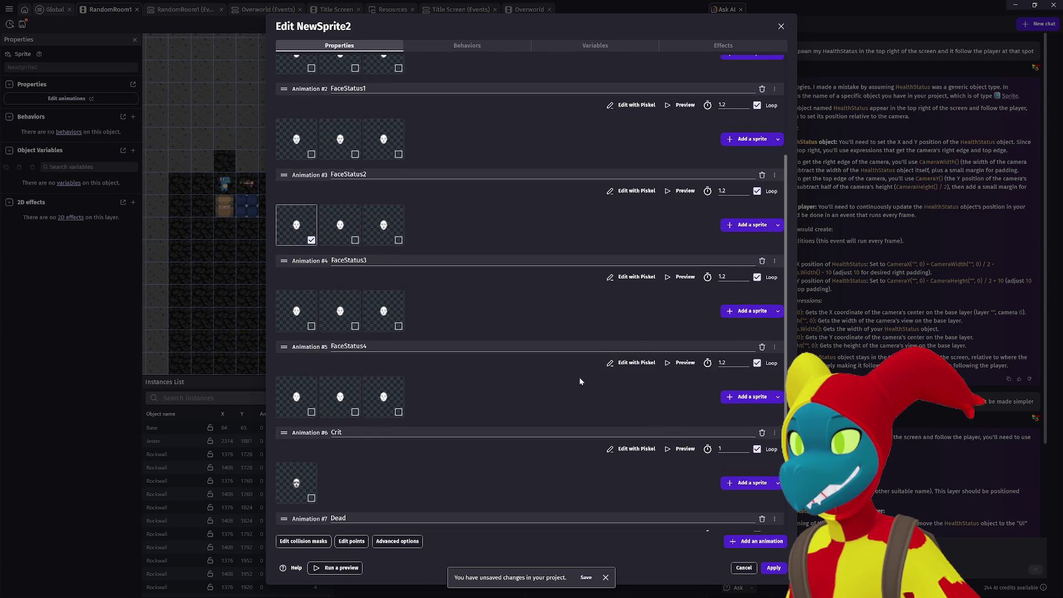
scroll(607, 377, "up", 4)
scroll(443, 287, "down", 4)
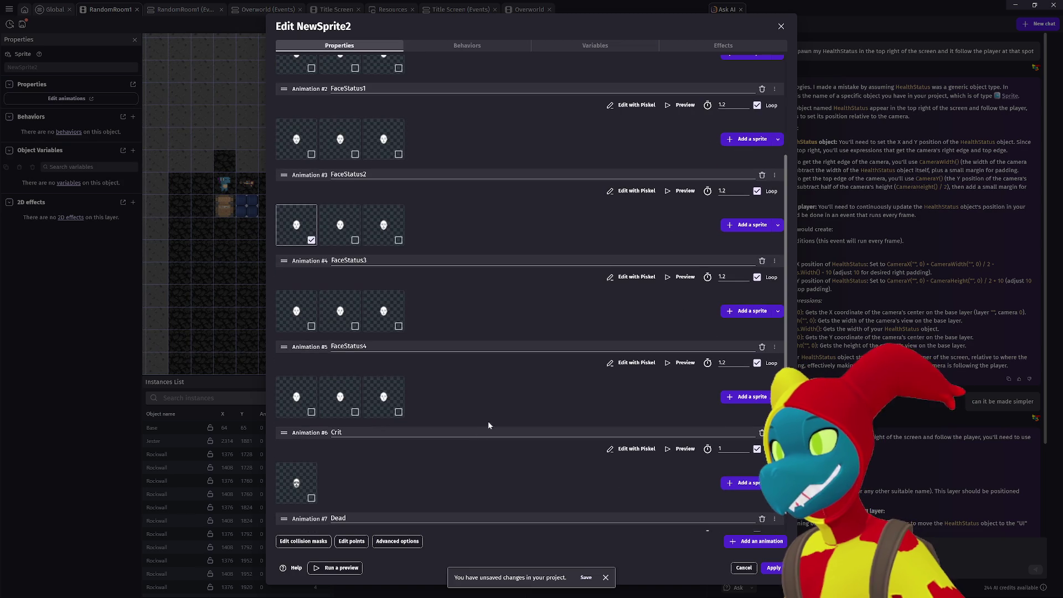
left_click(681, 363)
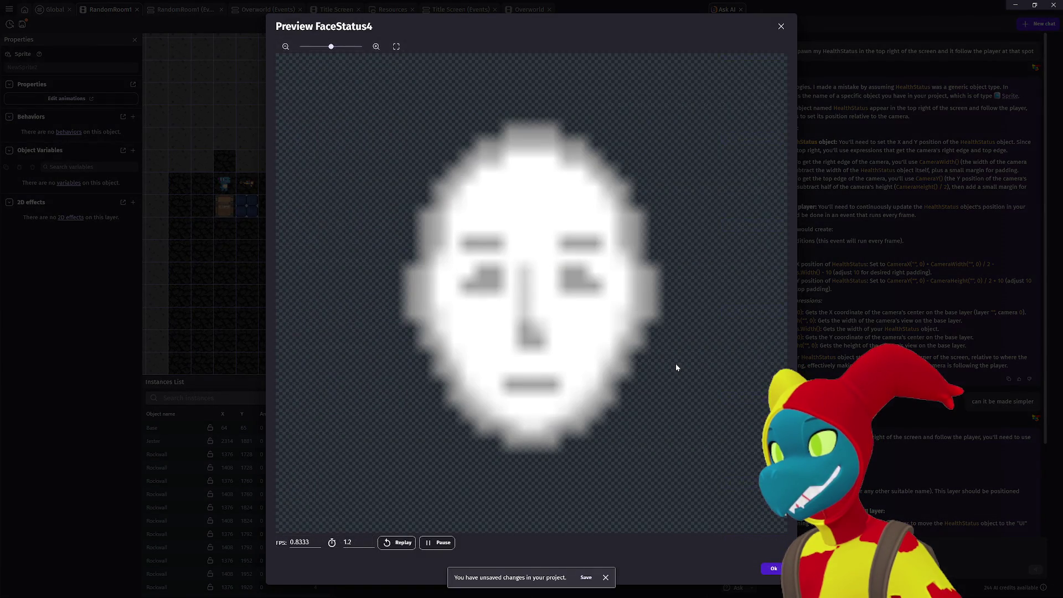
left_click(781, 27)
left_click_drag(381, 350, 275, 344)
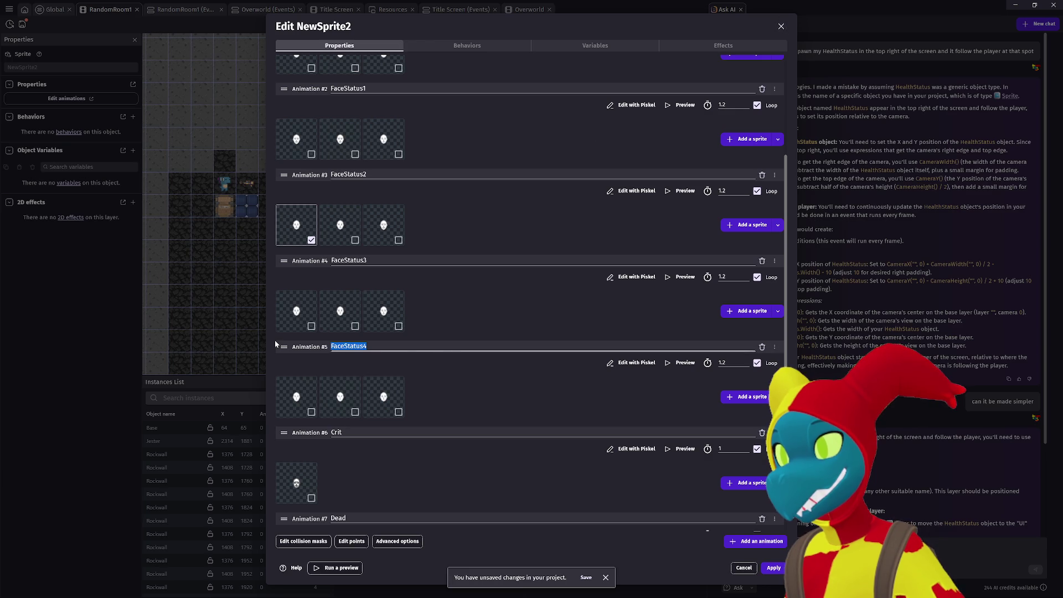
type("Injured")
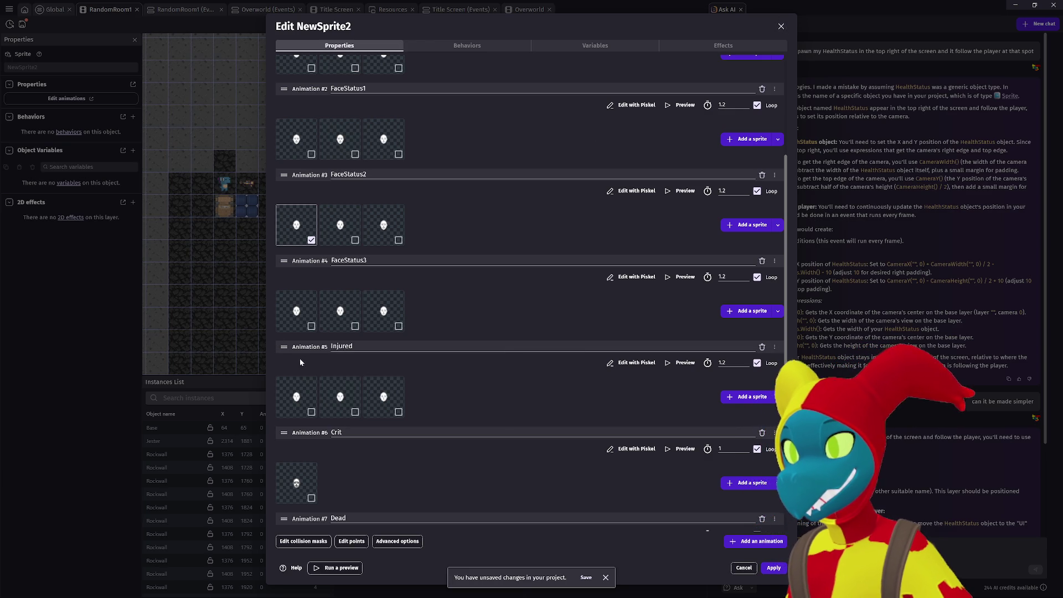
scroll(327, 182, "up", 3)
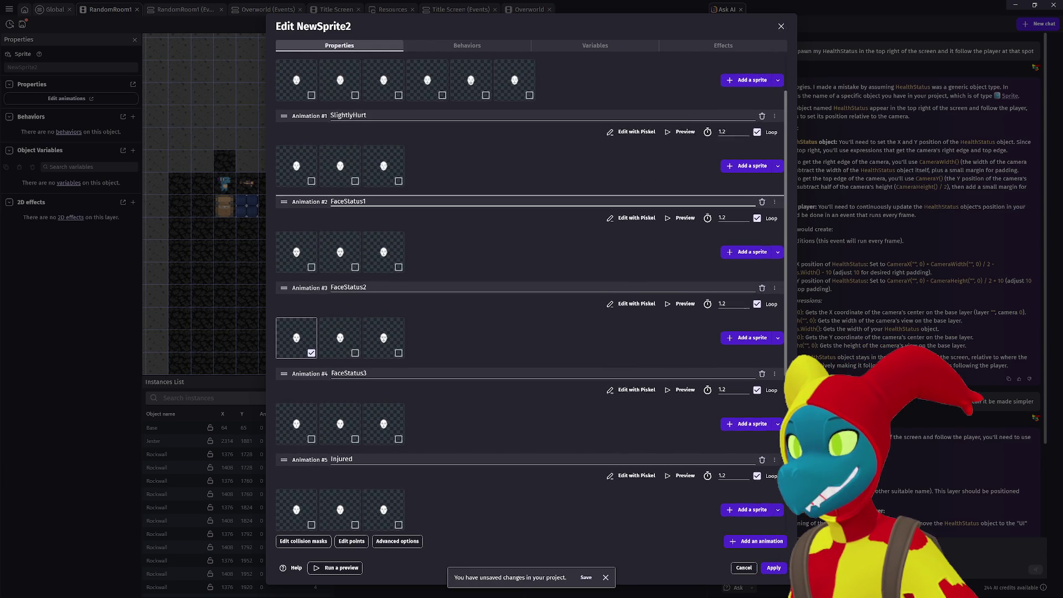
left_click_drag(335, 176, 314, 224)
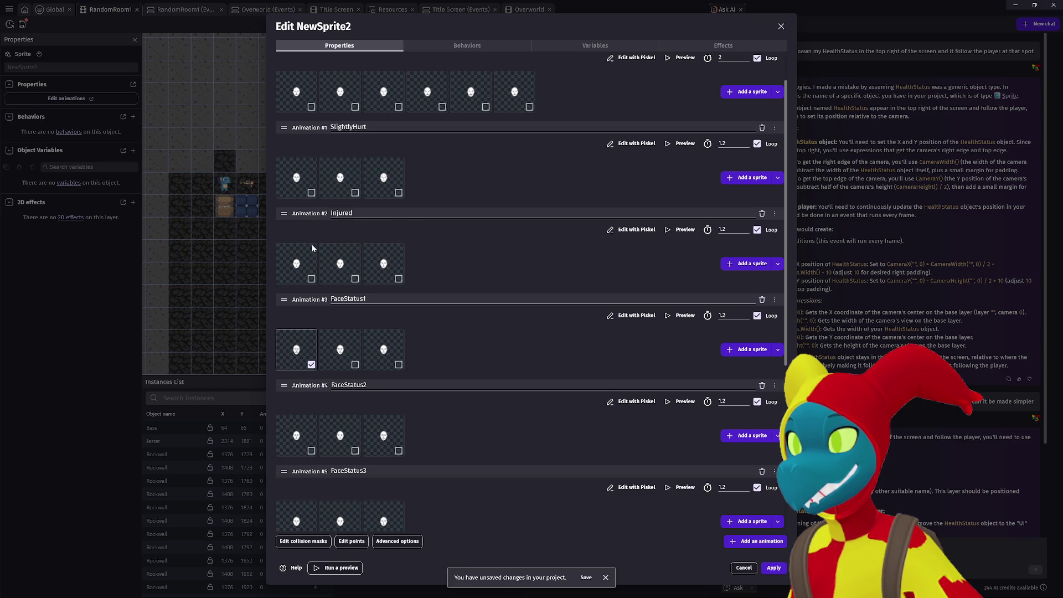
Rename FaceStatus3 to Hurt and move it up to slot #3.
scroll(281, 304, "down", 3)
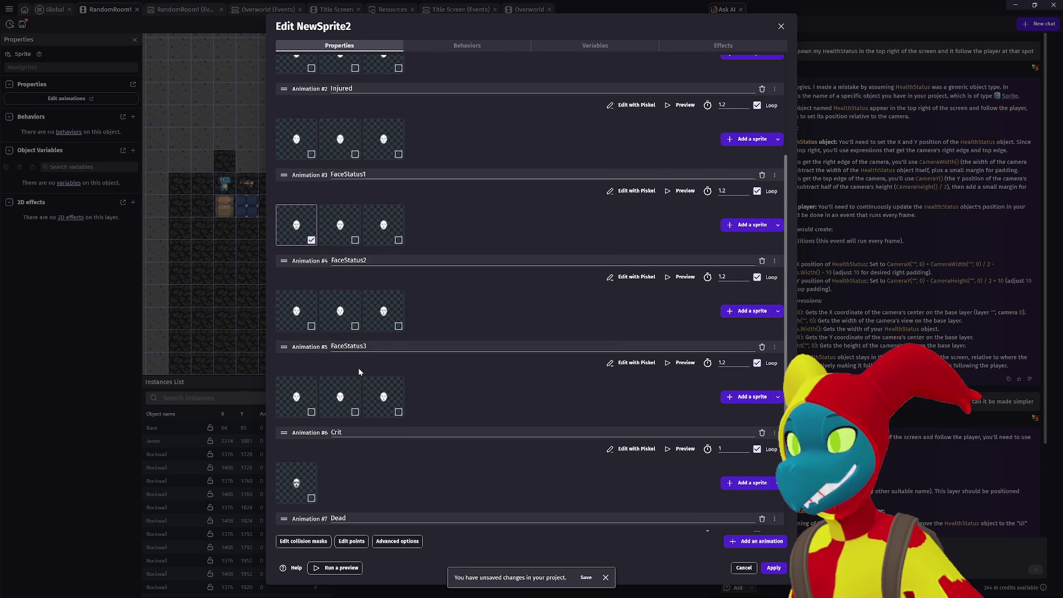
scroll(360, 370, "down", 2)
scroll(352, 365, "up", 2)
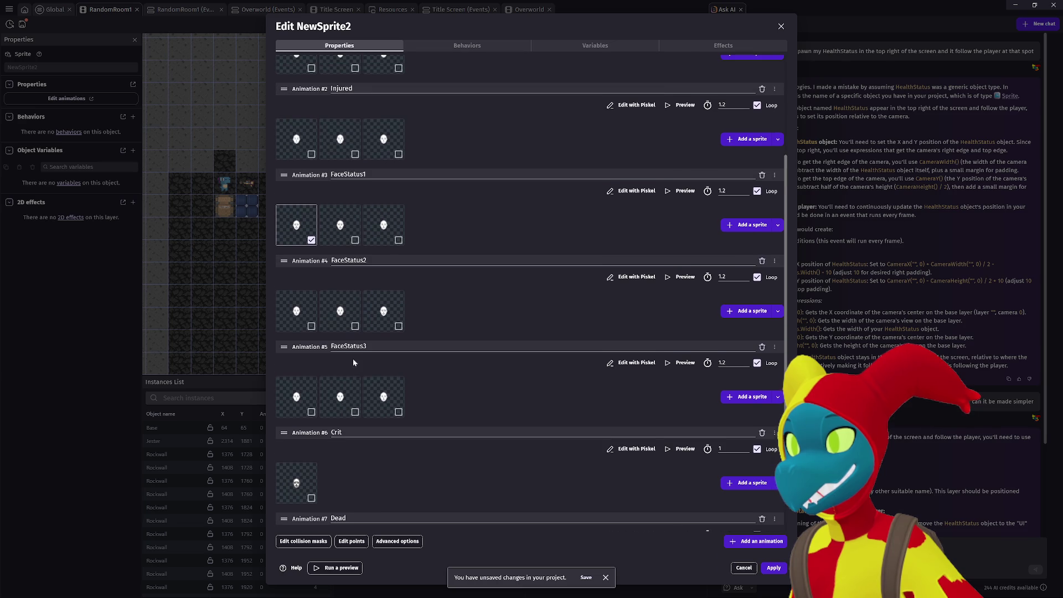
left_click(685, 363)
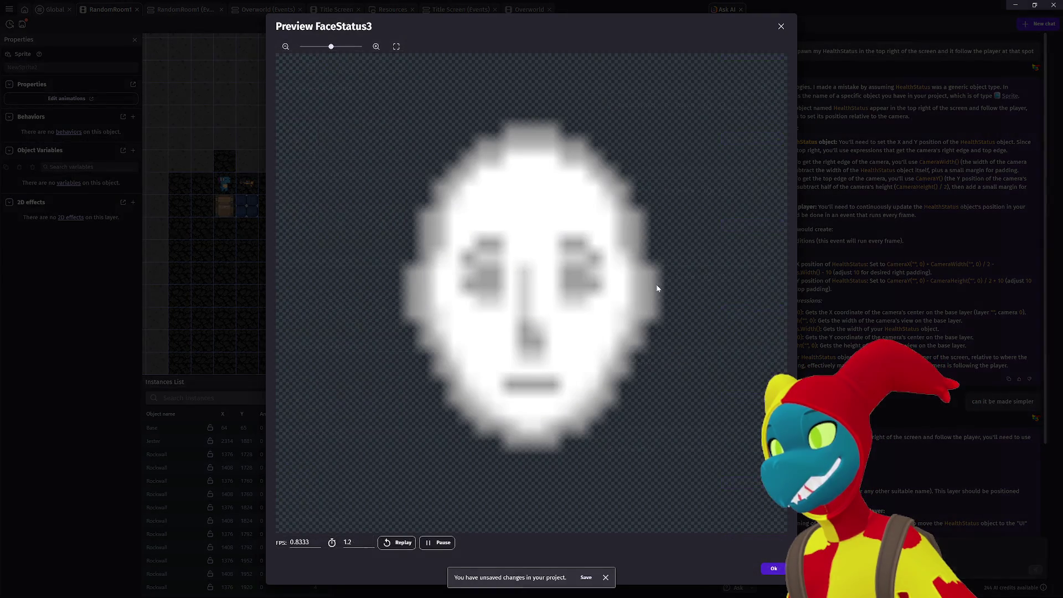
left_click(781, 28)
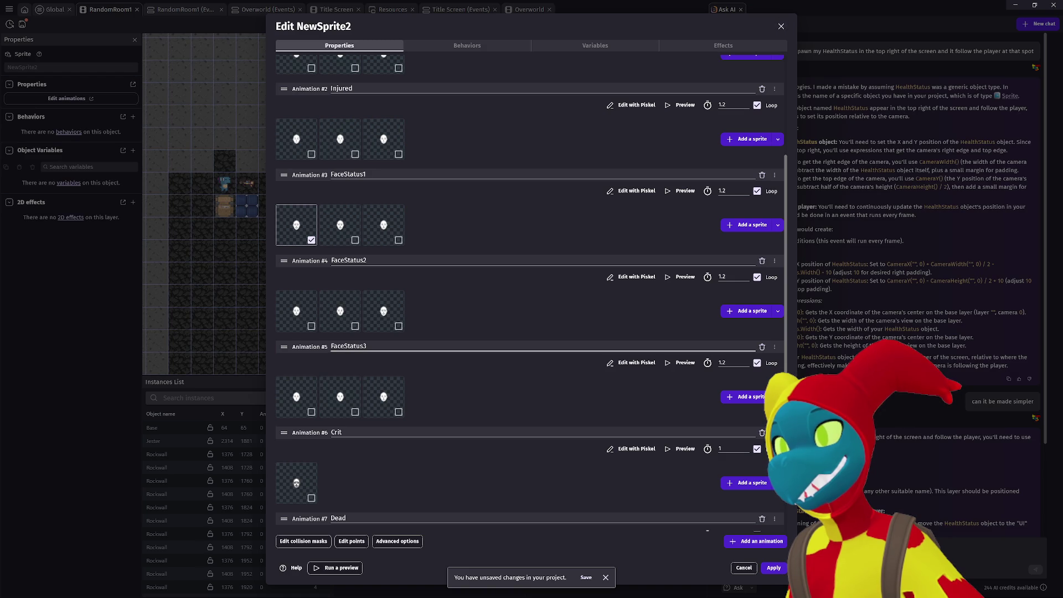
type("Hurt")
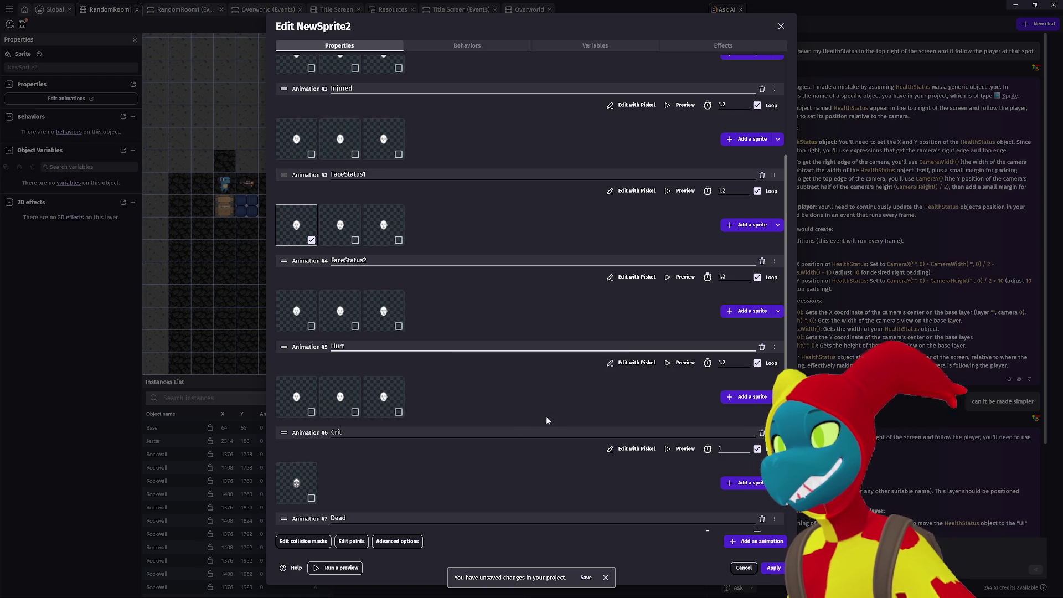
left_click(547, 417)
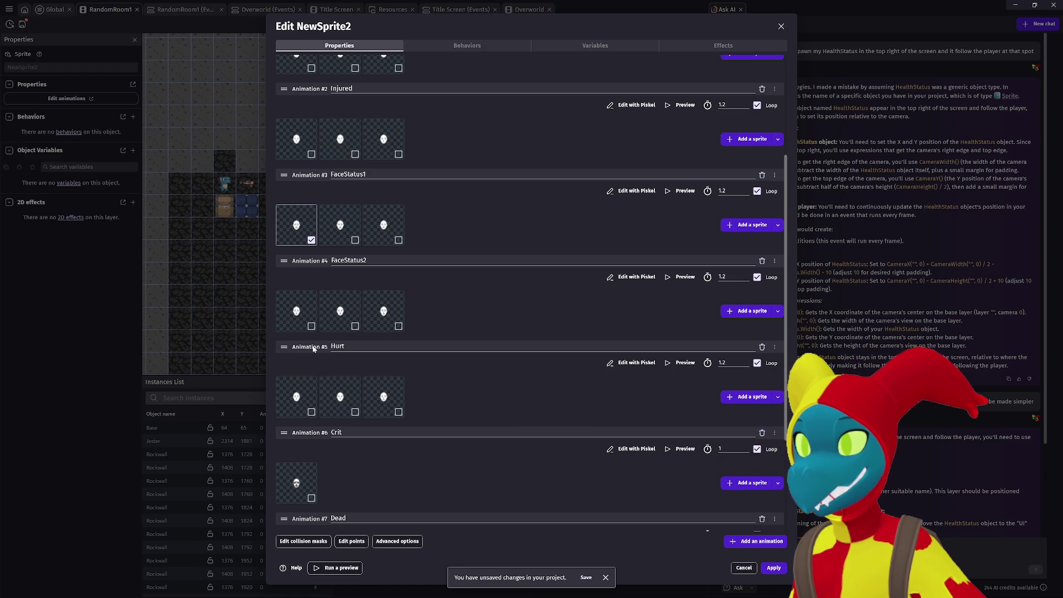
mouse_move(283, 353)
left_mouse_down()
mouse_move(302, 268)
mouse_move(301, 186)
left_mouse_up()
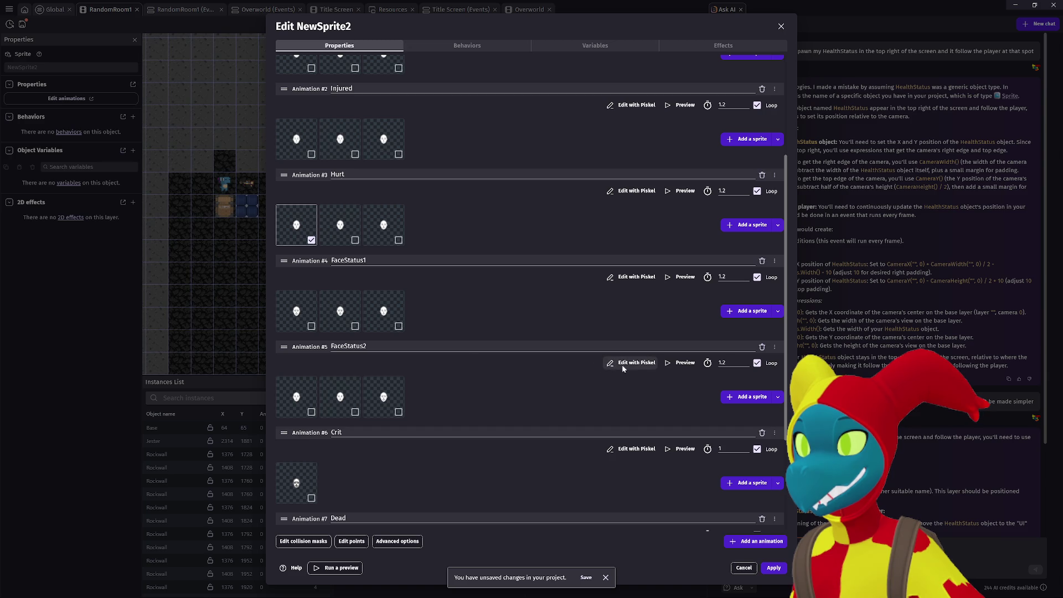
Rename FaceStatus2 to SeriouslyInjured and place it above FaceStatus1.
left_click(677, 364)
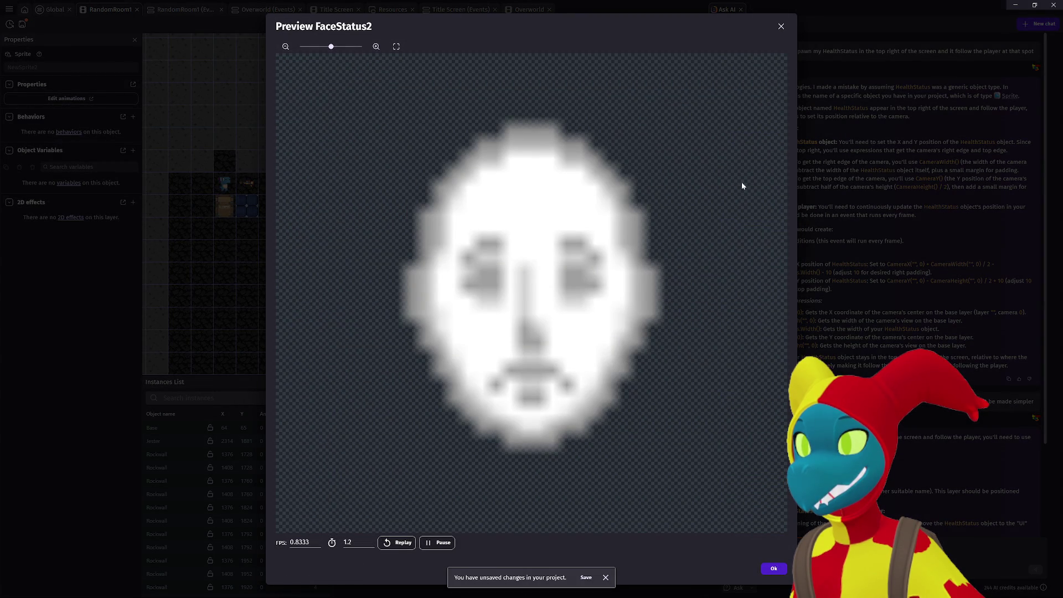
left_click(781, 27)
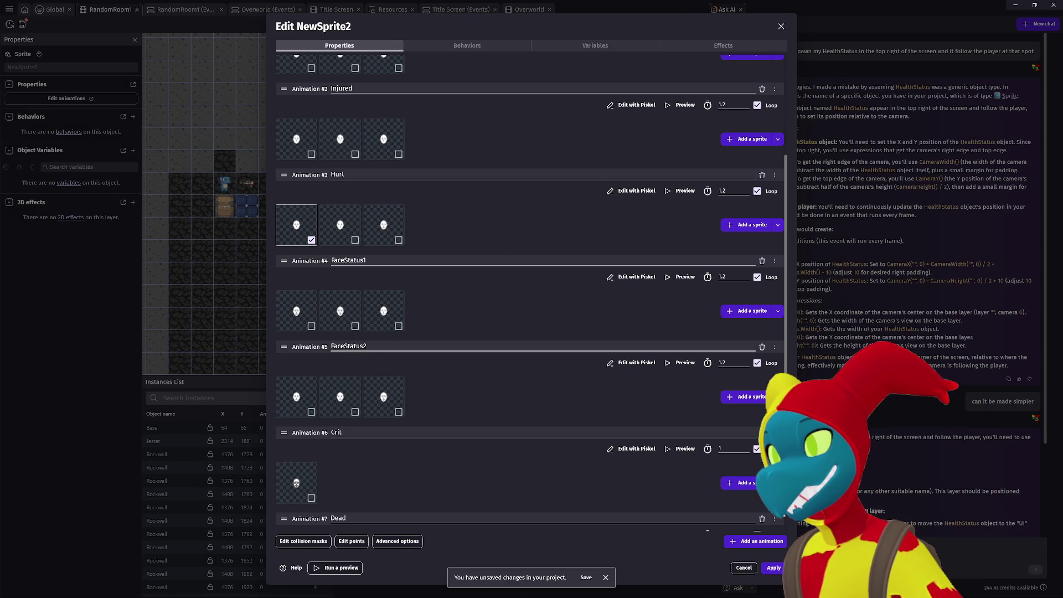
left_click(366, 346)
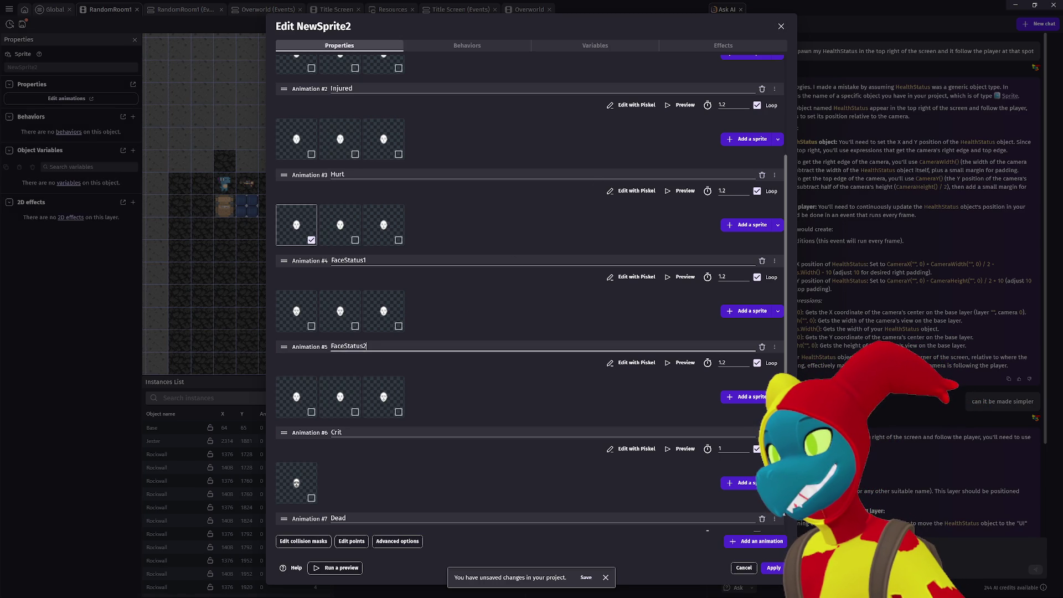
type("S")
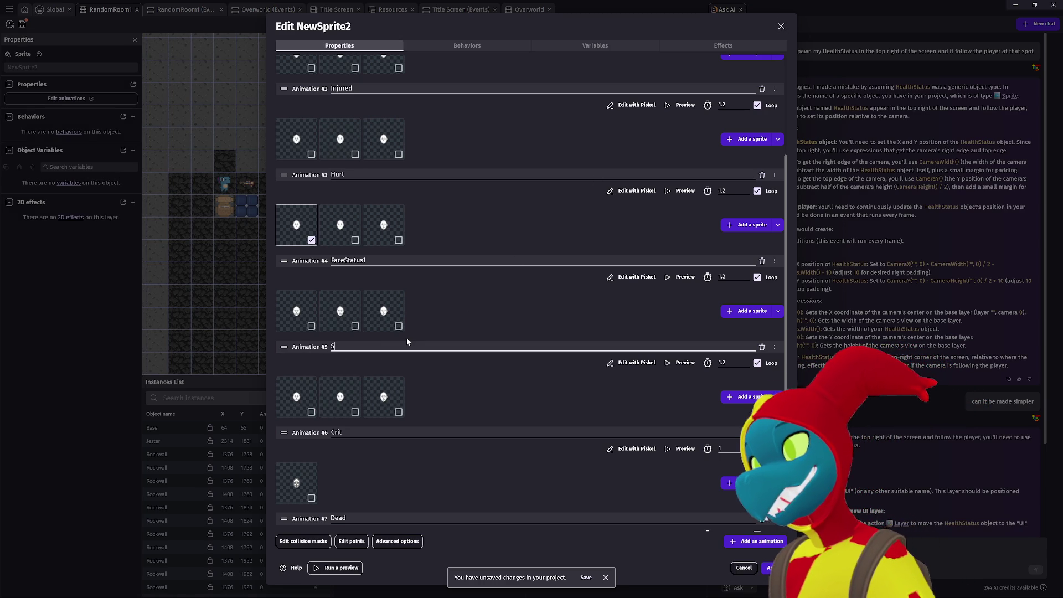
type("eriouslyInjured")
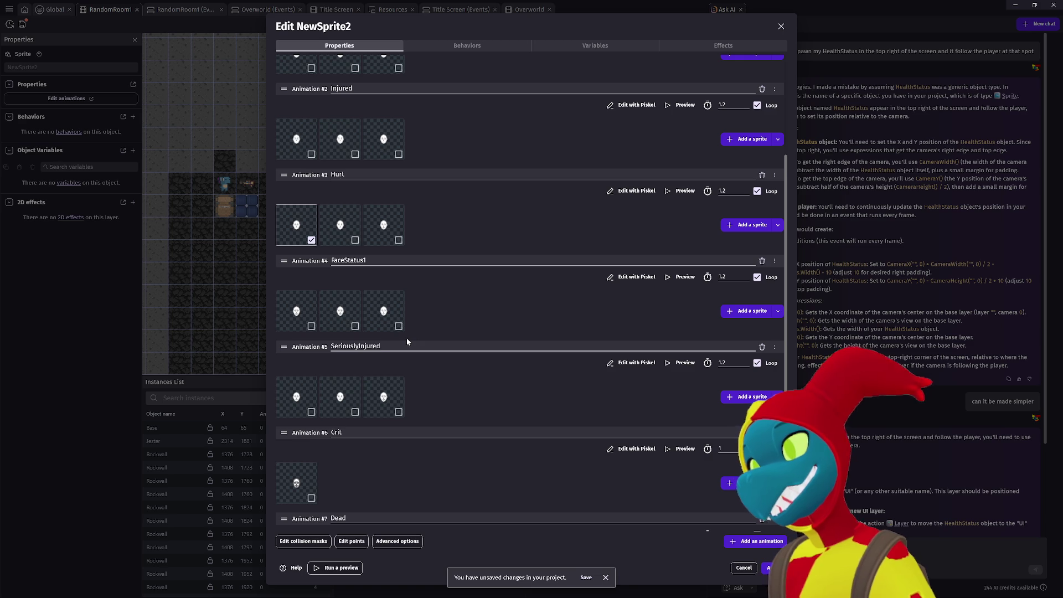
left_click(406, 342)
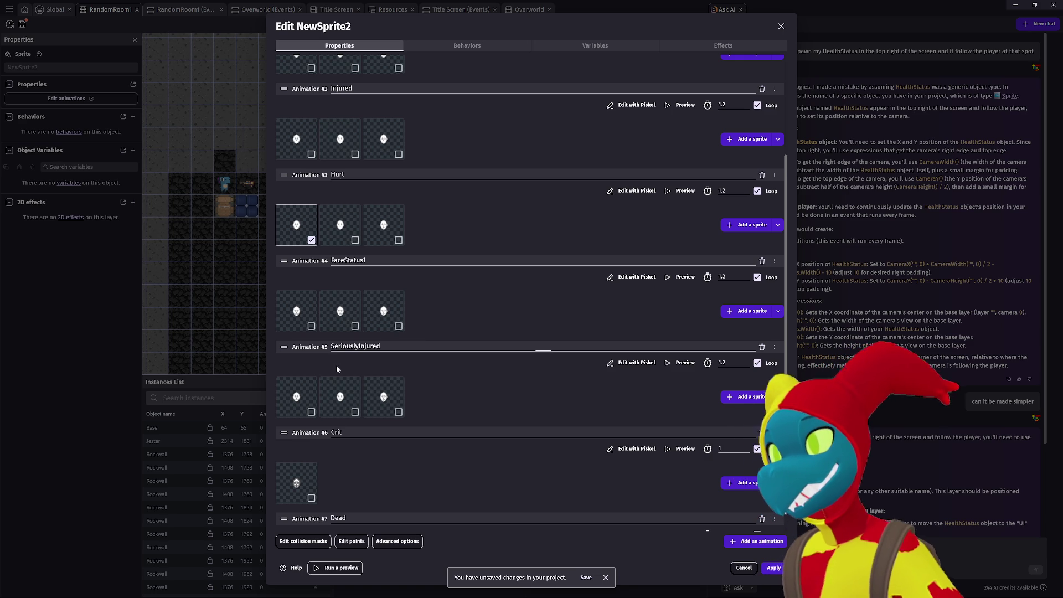
left_click_drag(282, 330, 291, 275)
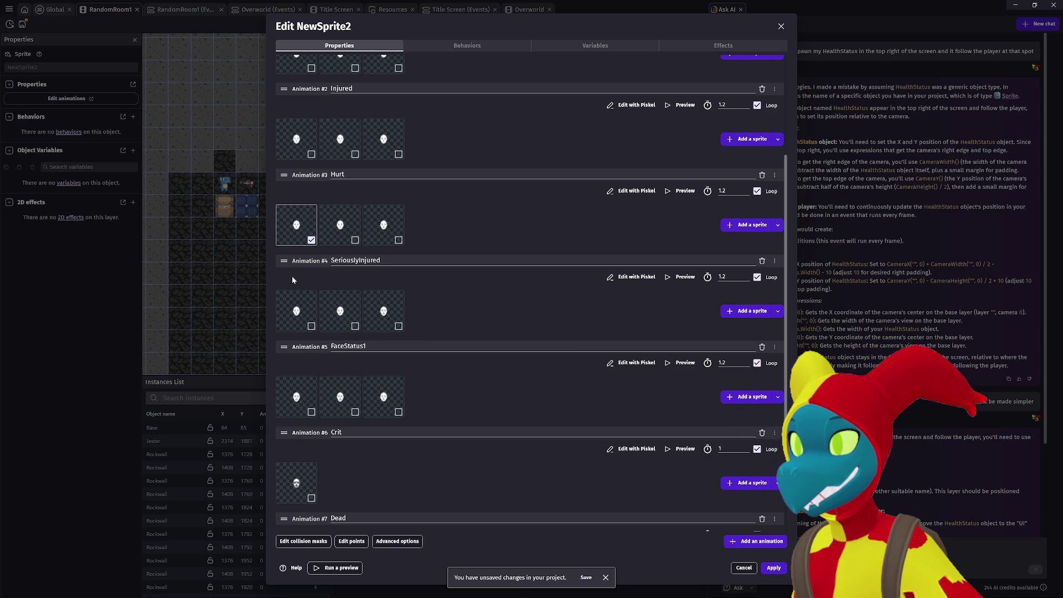
Rename FaceStatus1 to Danger and preview it.
key("ctrl+a")
type("Danger")
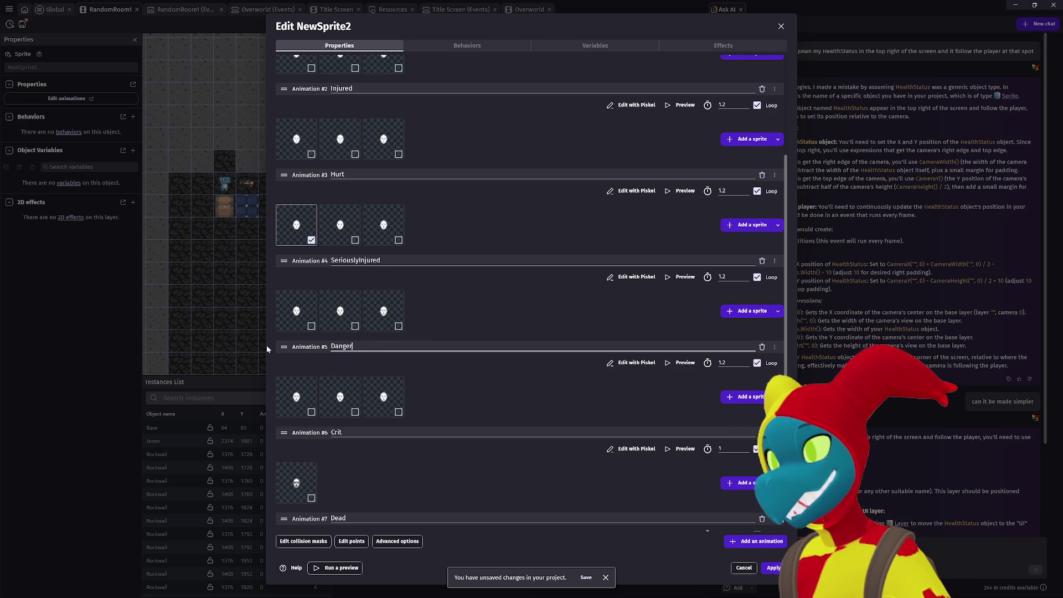
left_click(669, 364)
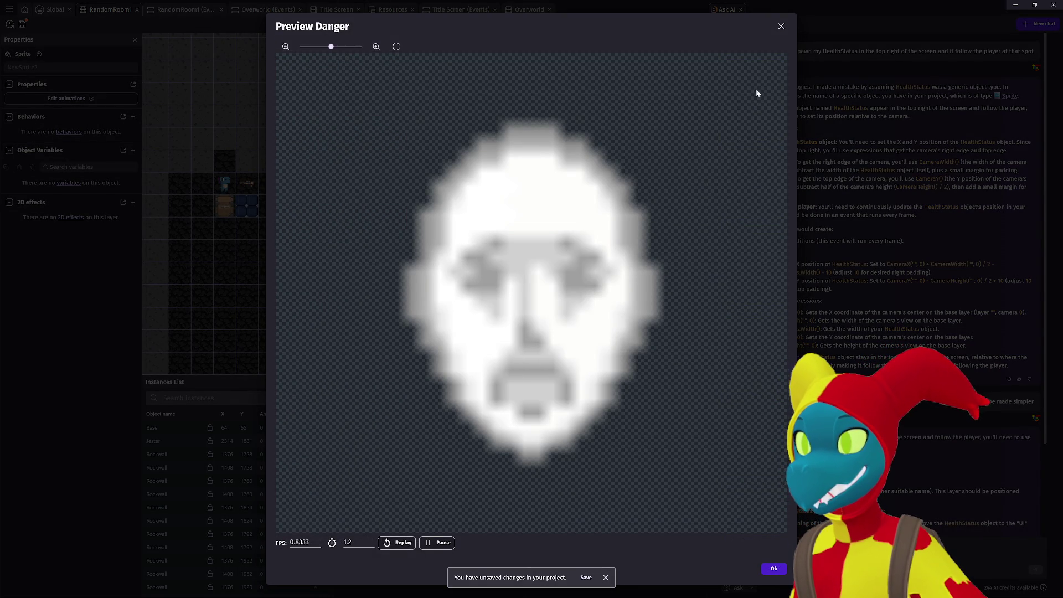
left_click(782, 27)
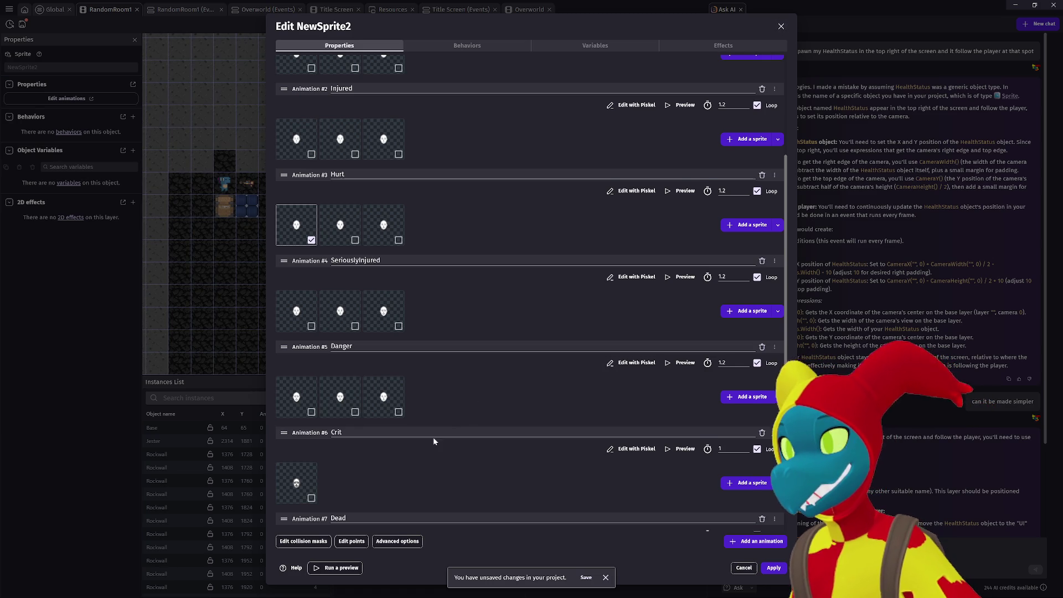
scroll(433, 437, "down", 2)
scroll(433, 437, "down", 1)
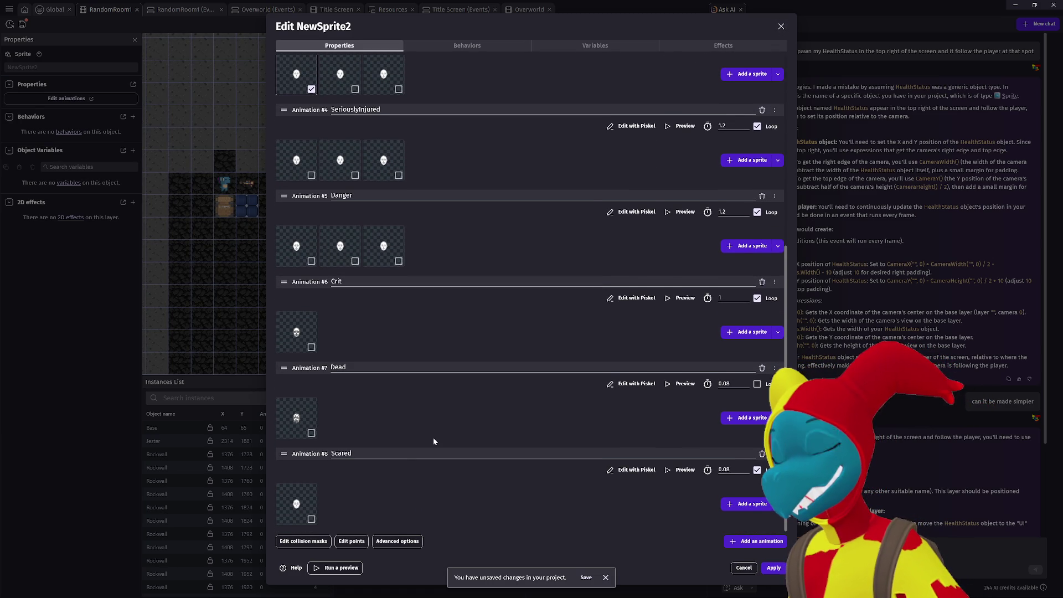
scroll(380, 451, "up", 6)
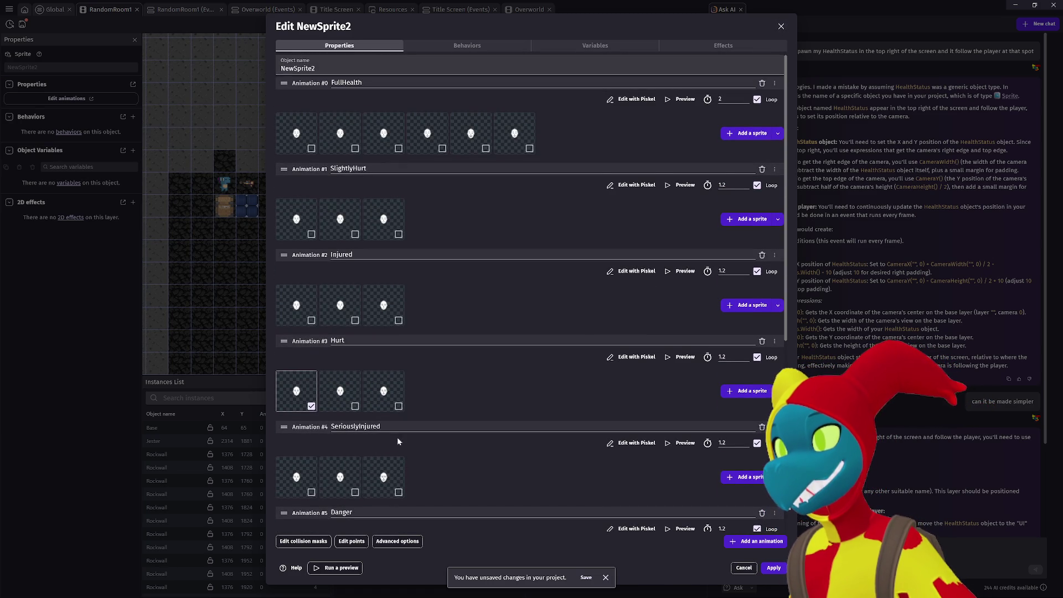
Rename the sprite object to FaceStatus and apply the changes.
double_click(298, 68)
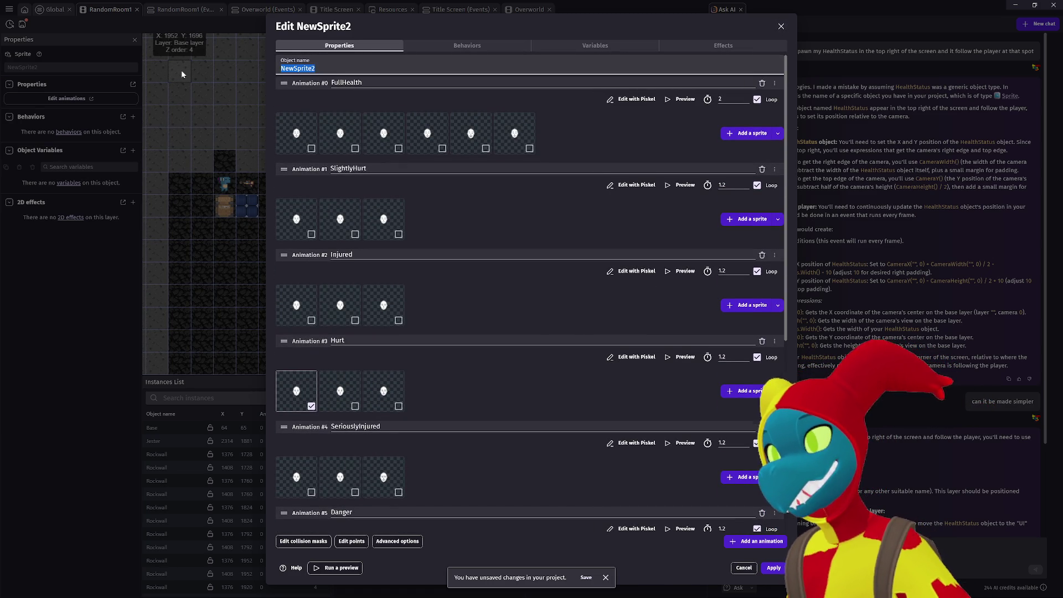
type("FaceStatus")
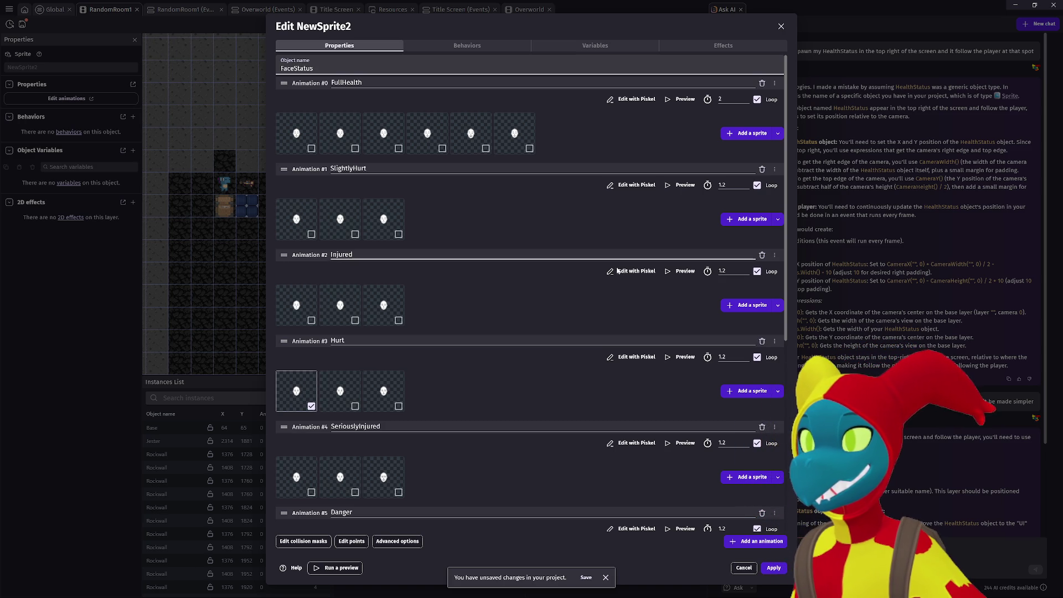
left_click(781, 568)
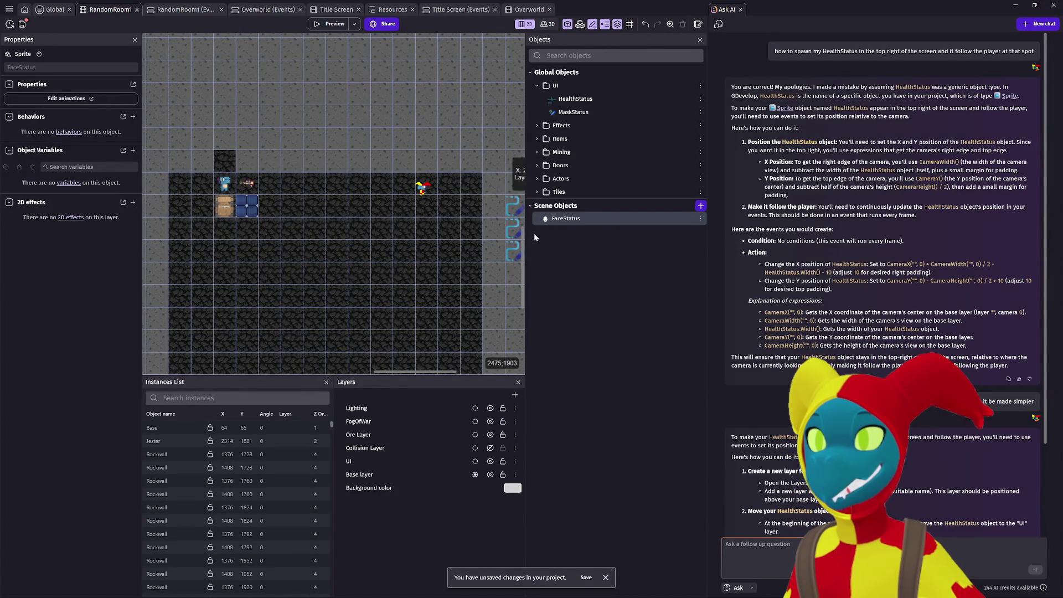
Make FaceStatus a global object in the UI folder.
left_click_drag(566, 128, 569, 107)
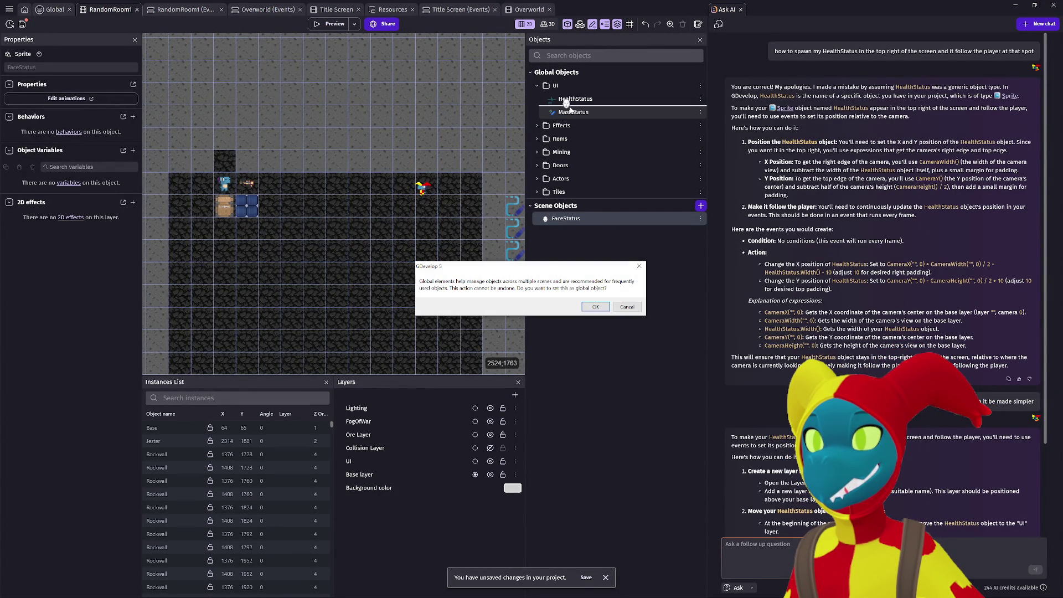
left_click(596, 307)
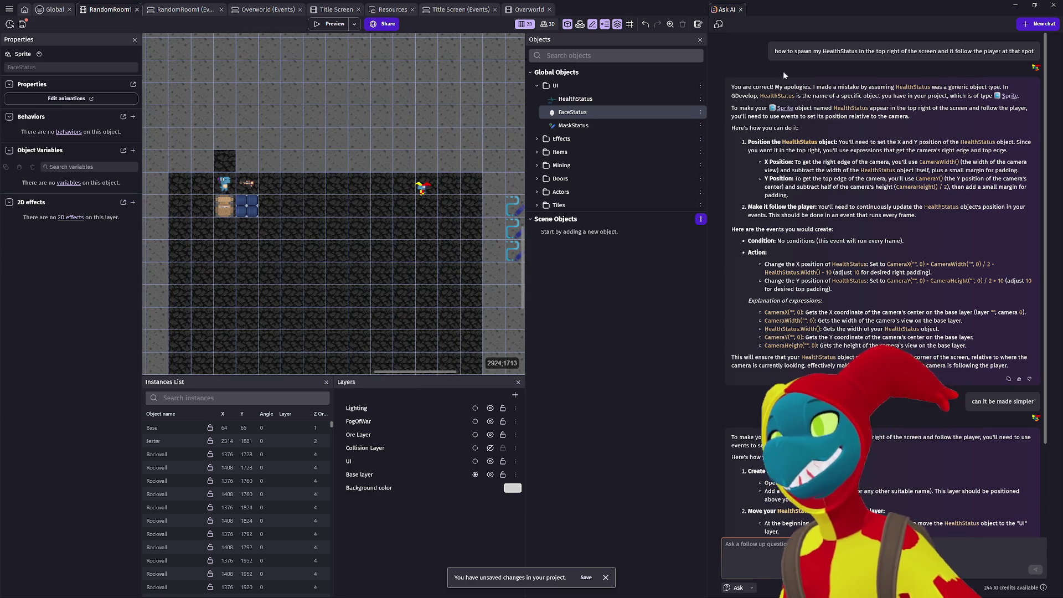
left_click_drag(708, 82, 857, 92)
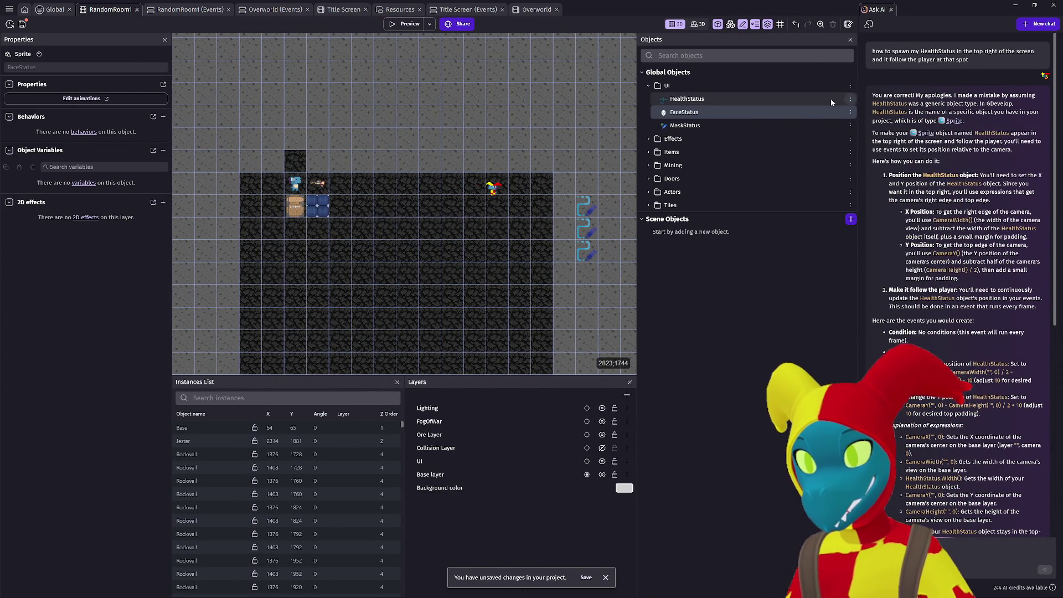
Glance over the RandomRoom1 scene layout, then return to the Global events sheet.
left_click(50, 10)
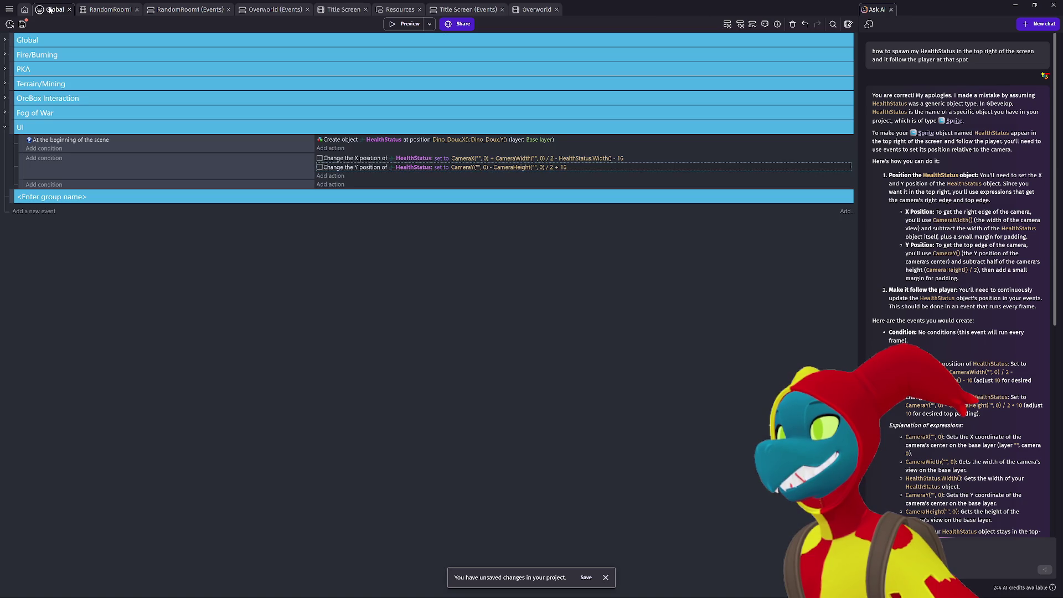
left_click(92, 13)
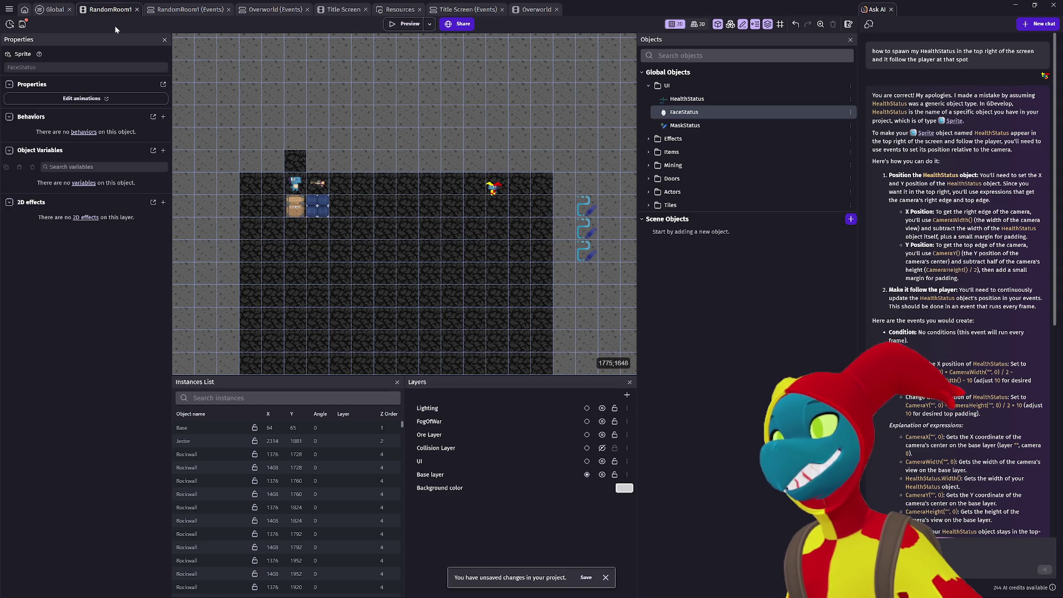
scroll(397, 177, "up", 5)
left_click_drag(414, 172, 511, 182)
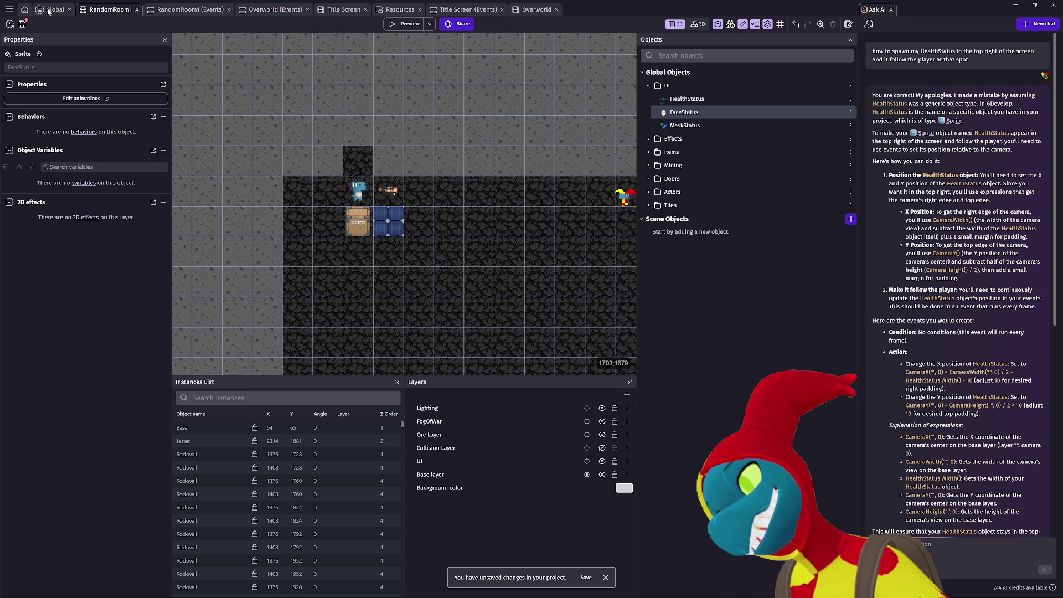
left_click(48, 12)
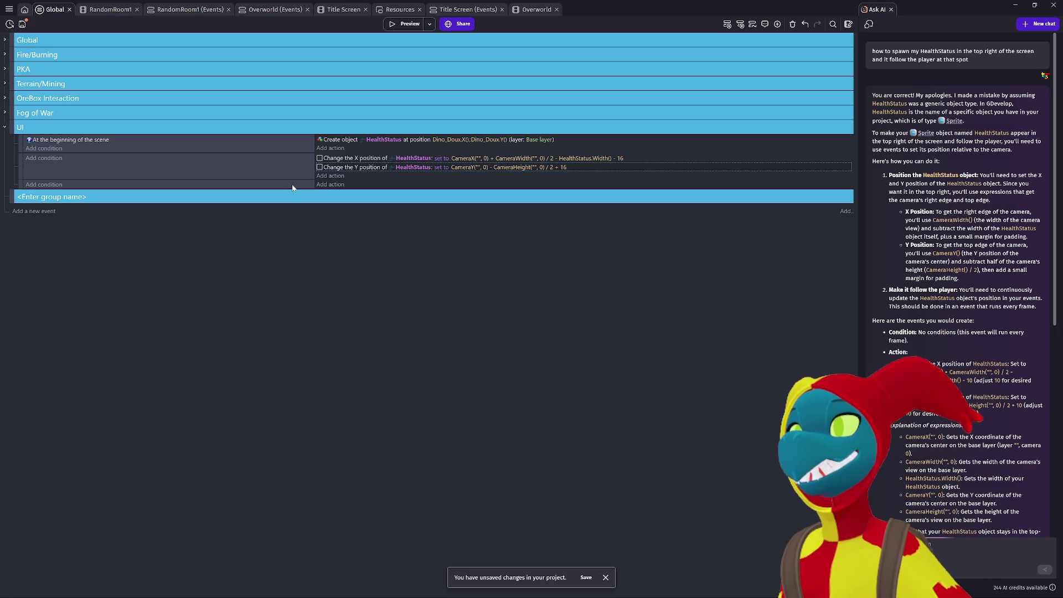
Duplicate the Create HealthStatus action in the UI start event and make the copy create FaceStatus.
left_click(340, 148)
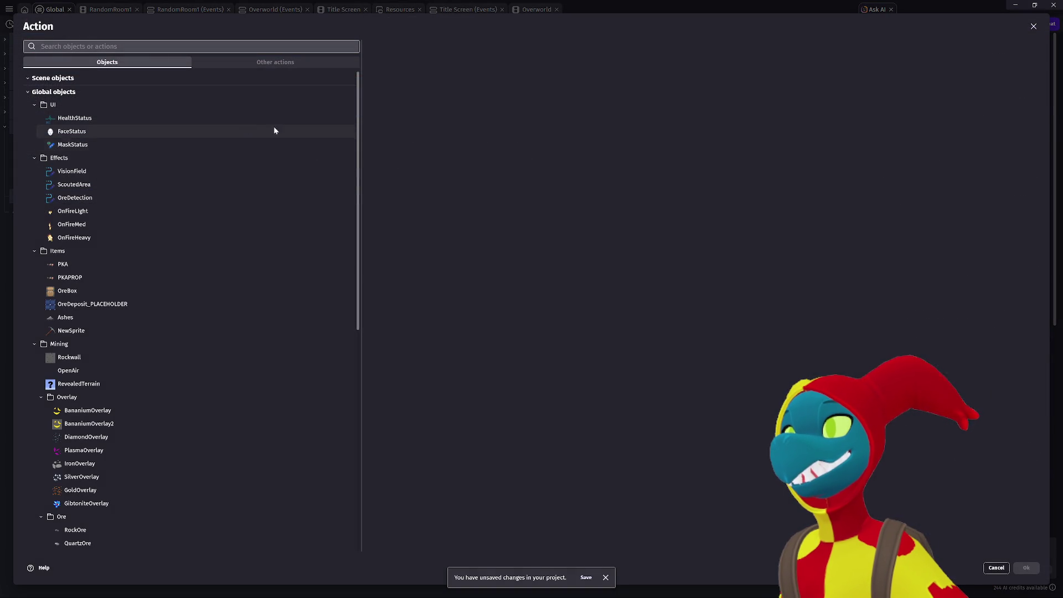
key("Escape")
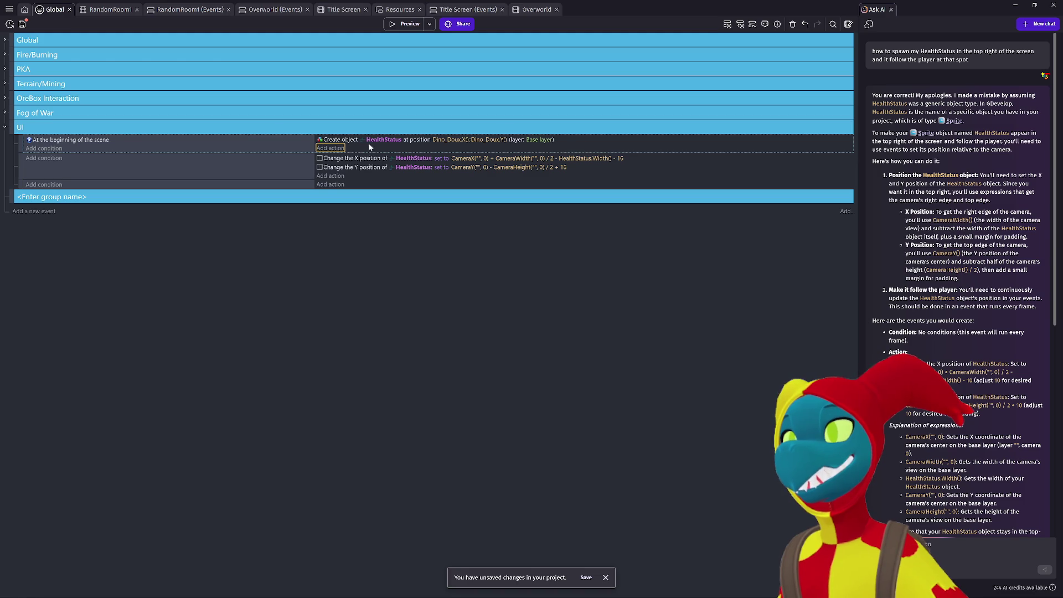
left_click(355, 141)
key("ctrl+c")
key("ctrl+v")
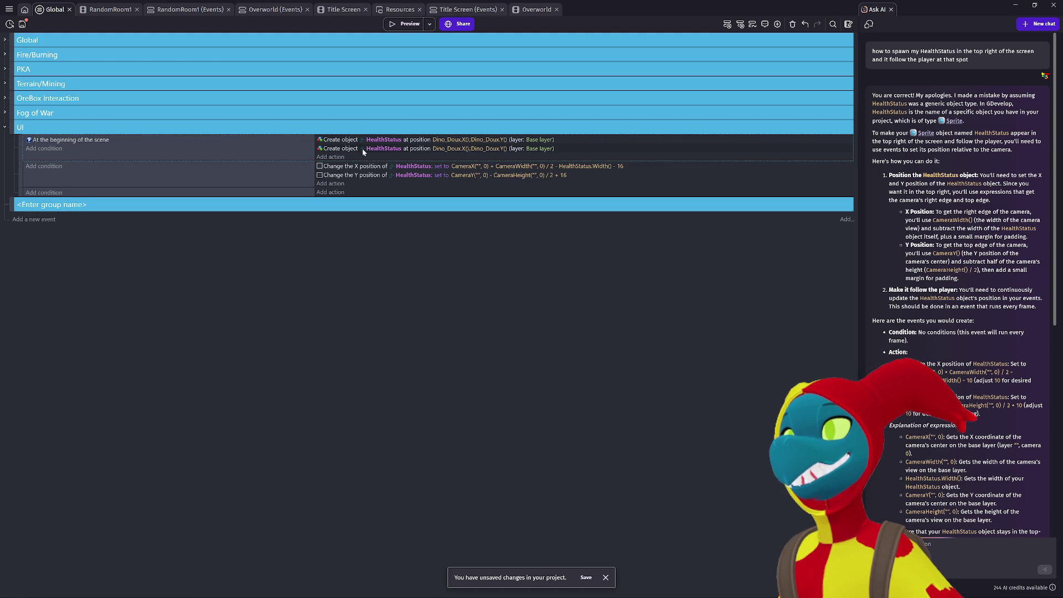
left_click(382, 149)
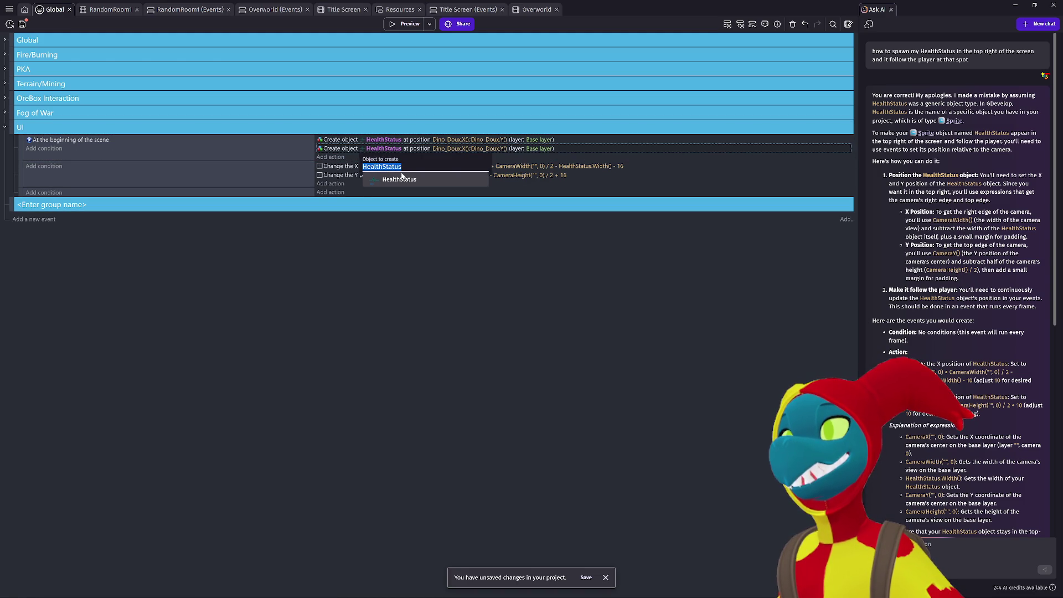
type("Face")
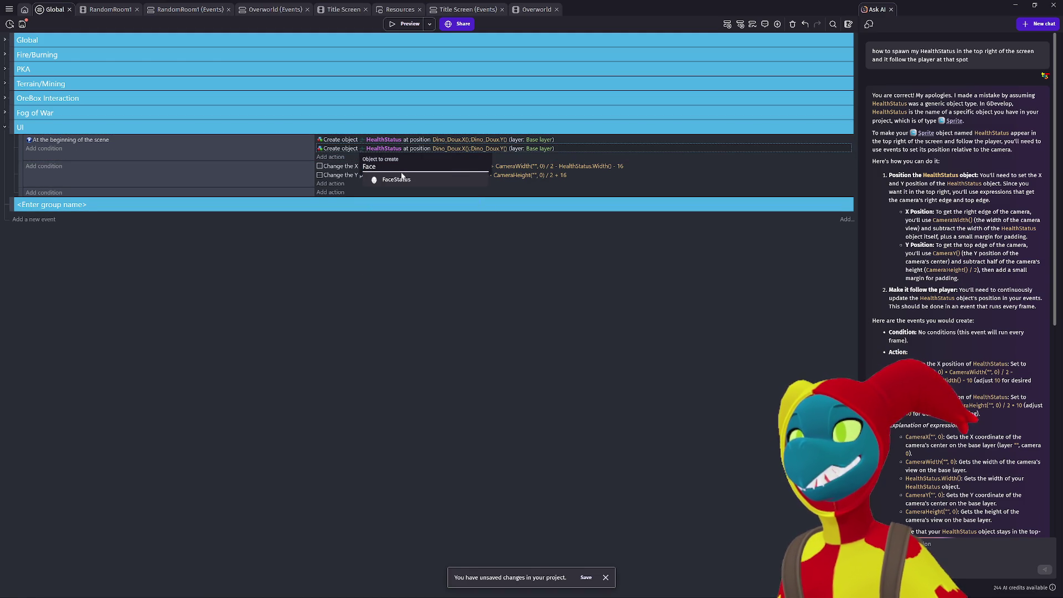
left_click(401, 178)
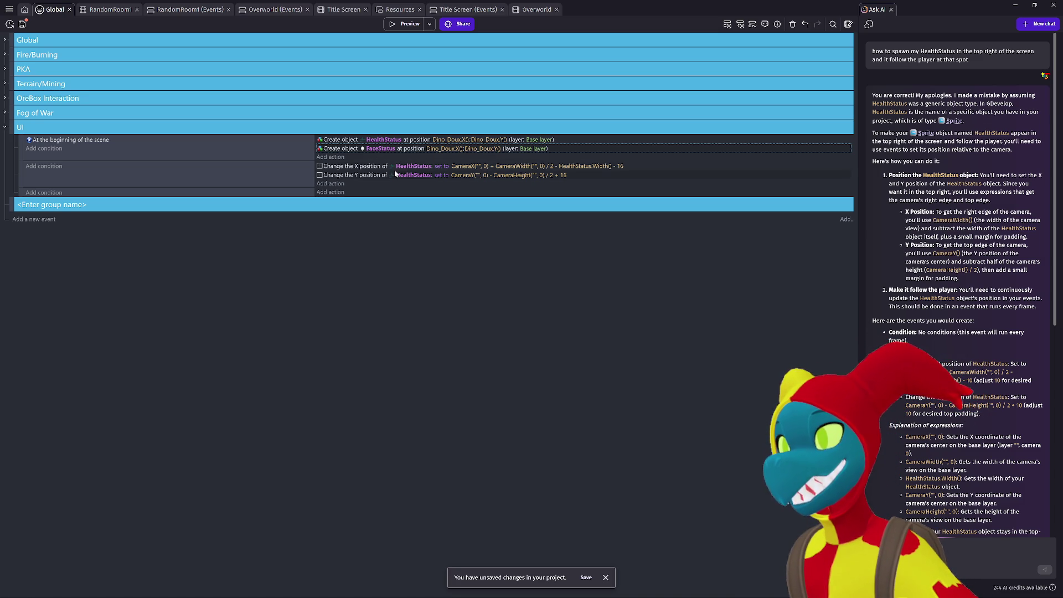
Paste the HealthStatus X/Y position actions into the third event and switch both to FaceStatus.
left_click(344, 170)
left_click(357, 192)
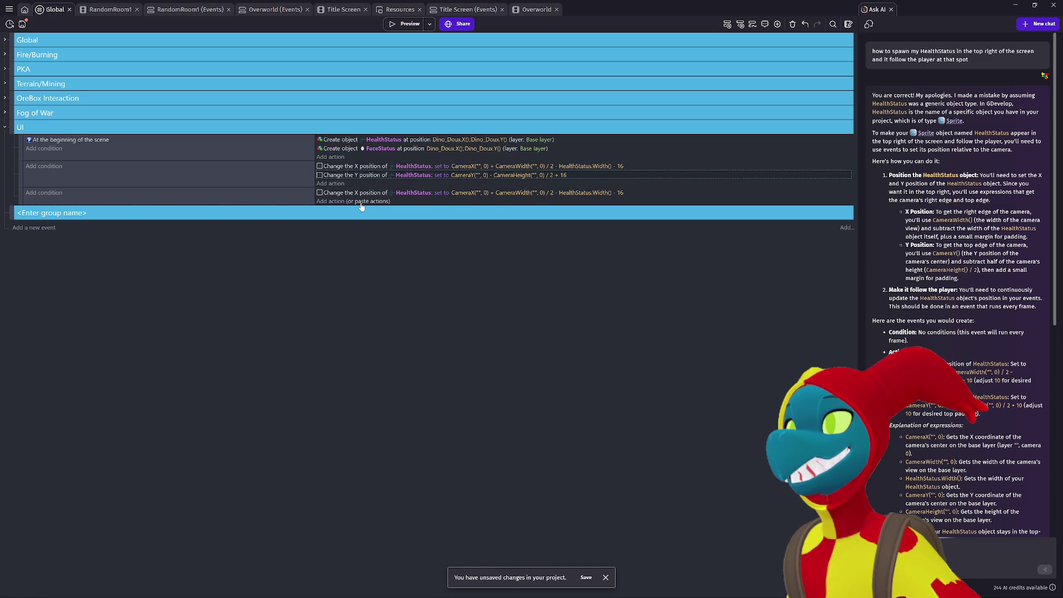
left_click(361, 201)
left_click(413, 194)
type("FAce")
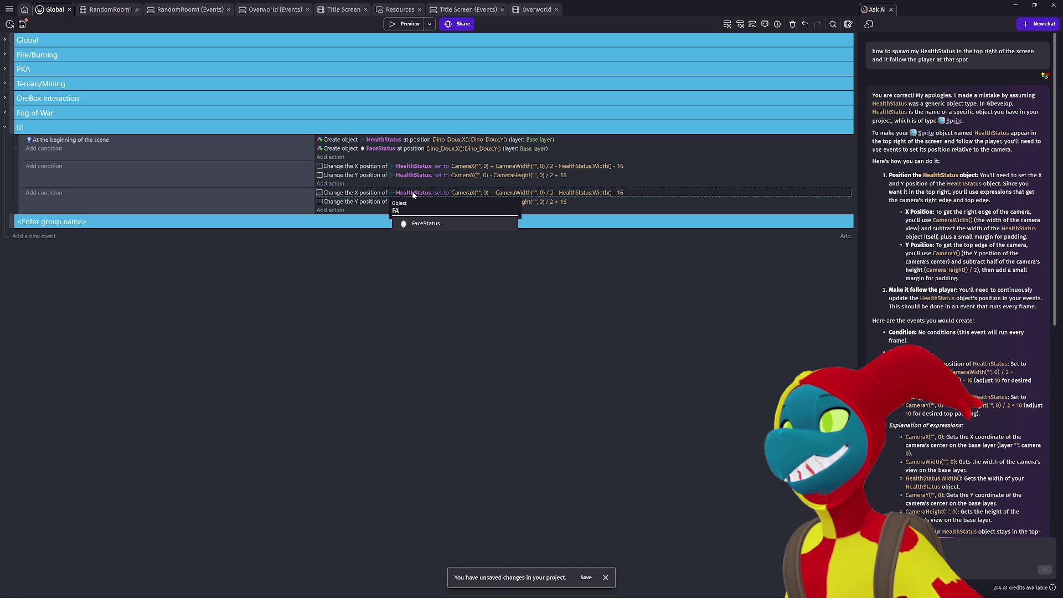
key("Return")
left_click(417, 202)
type("Face")
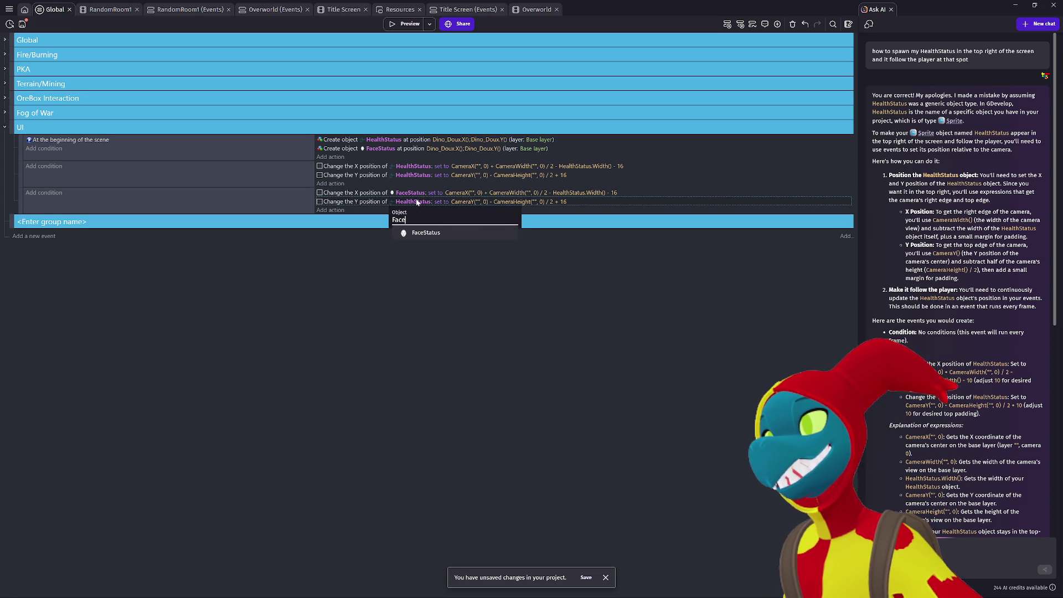
left_click(435, 233)
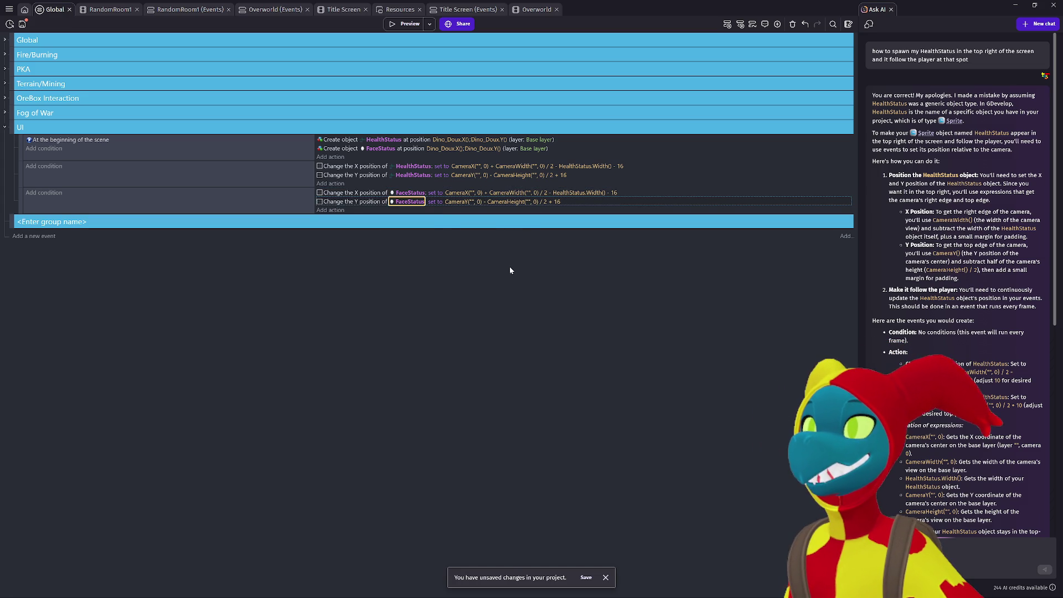
Change the FaceStatus Y position offset from 16 to 48.
left_click(557, 201)
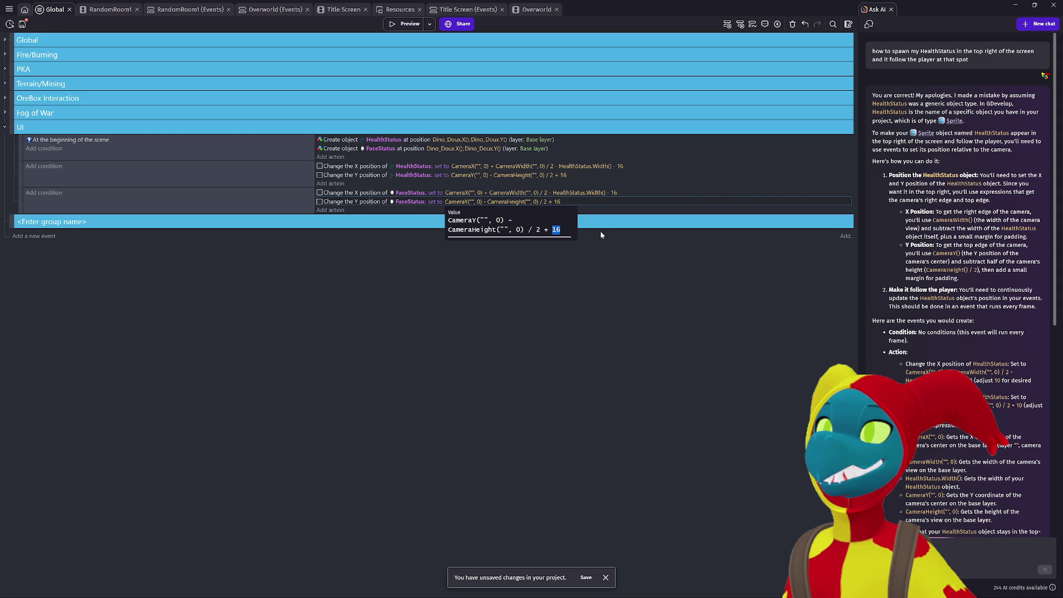
key("alt+Tab")
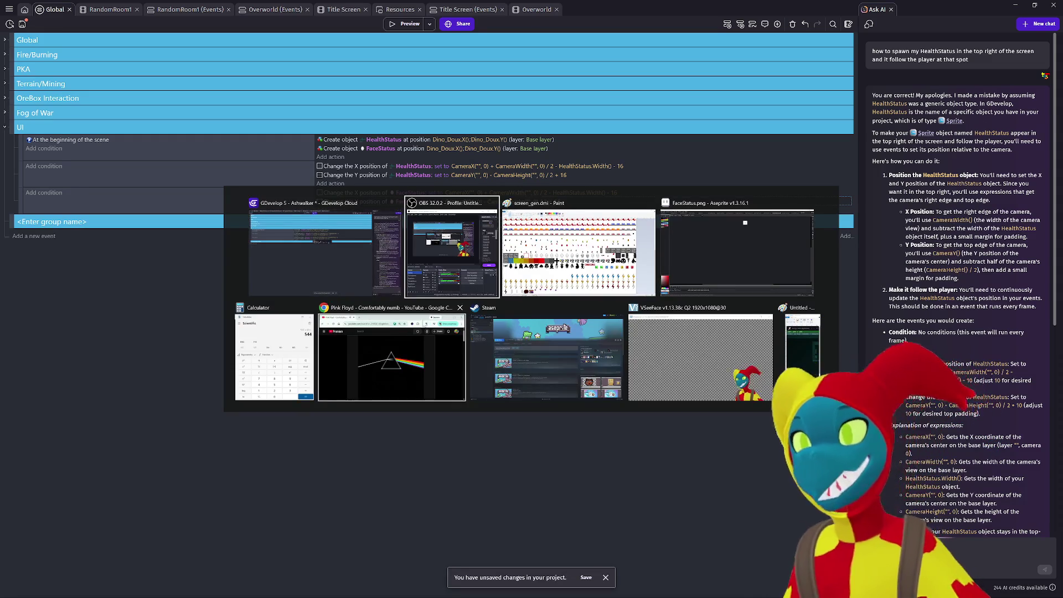
key("Escape")
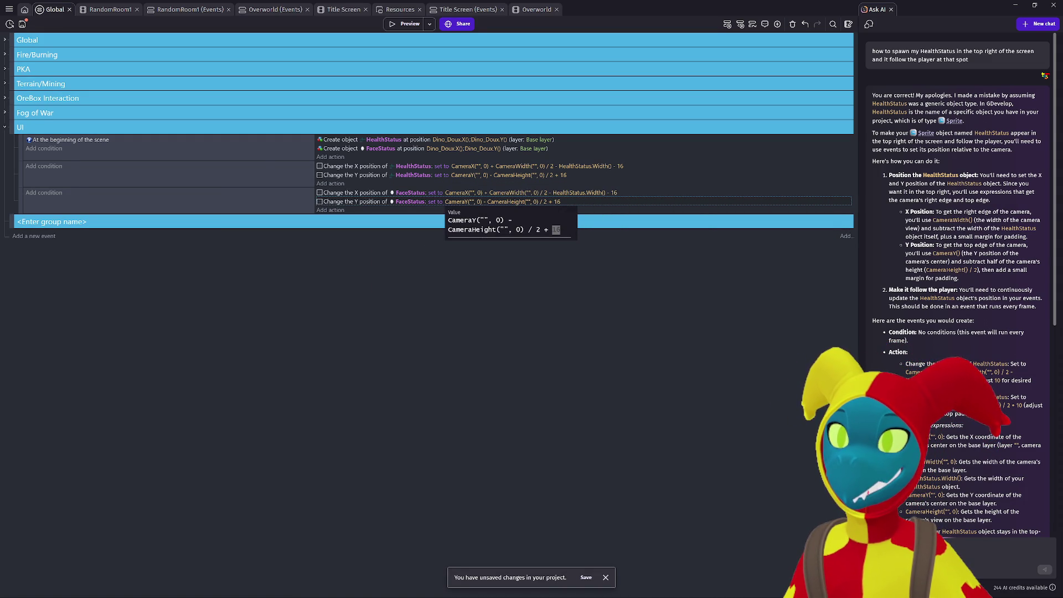
key("End")
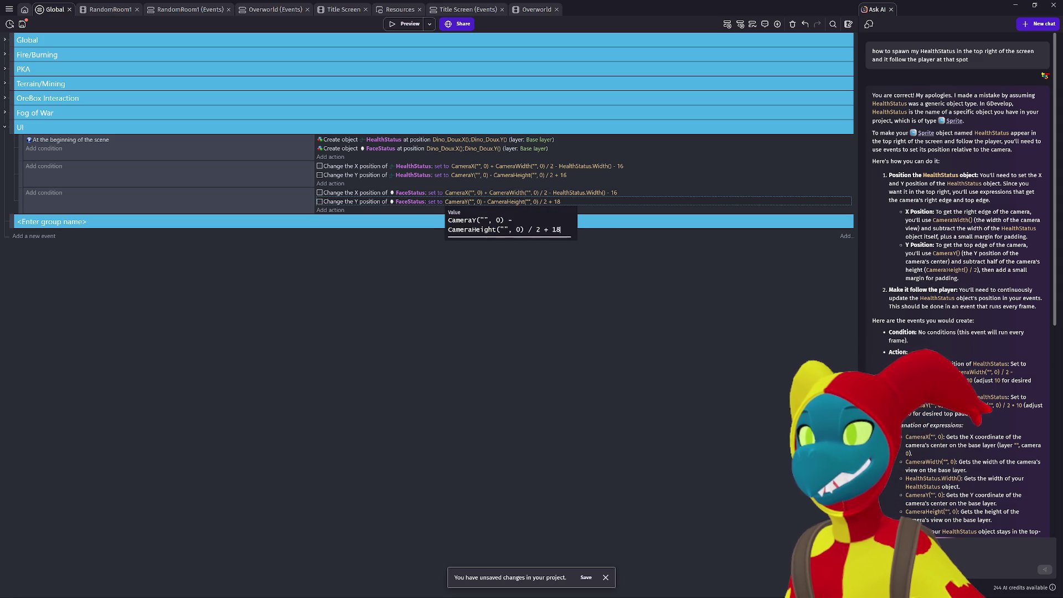
type("4")
left_click(578, 274)
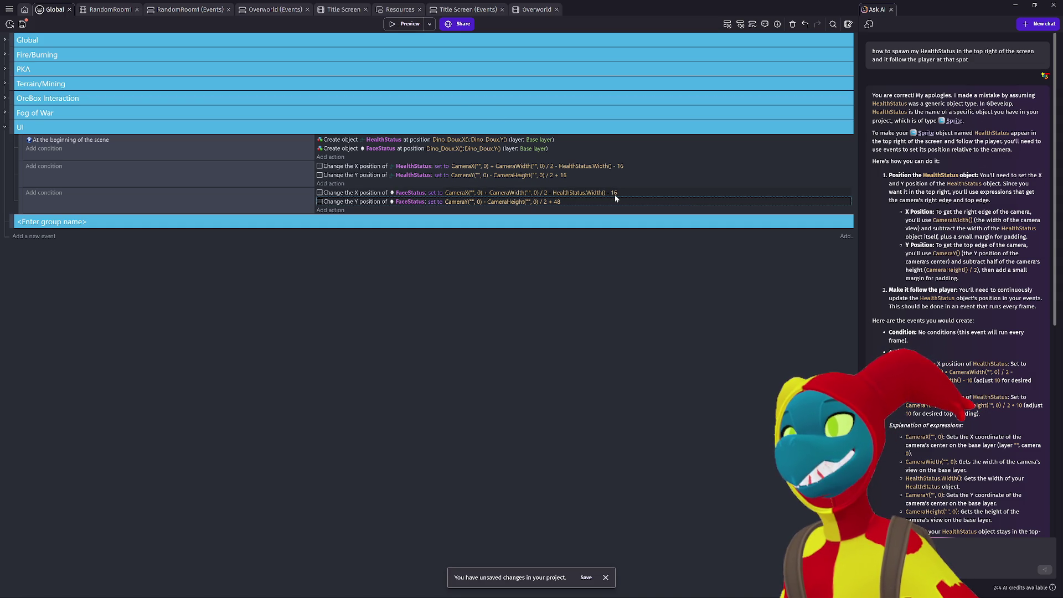
Run a game preview and walk the player around the cave, picking up the gun.
left_click(411, 26)
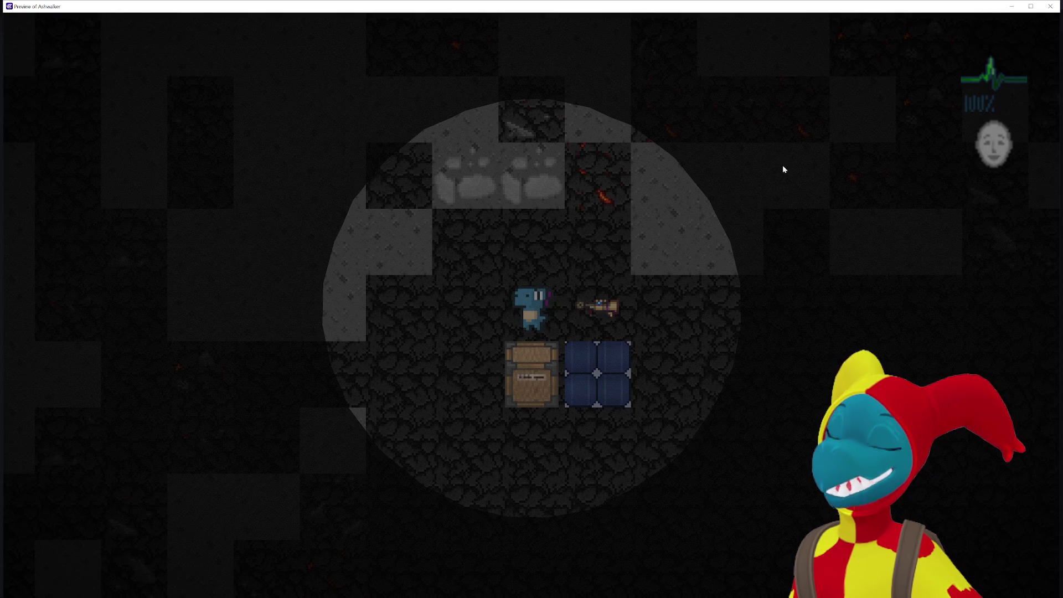
key("Left")
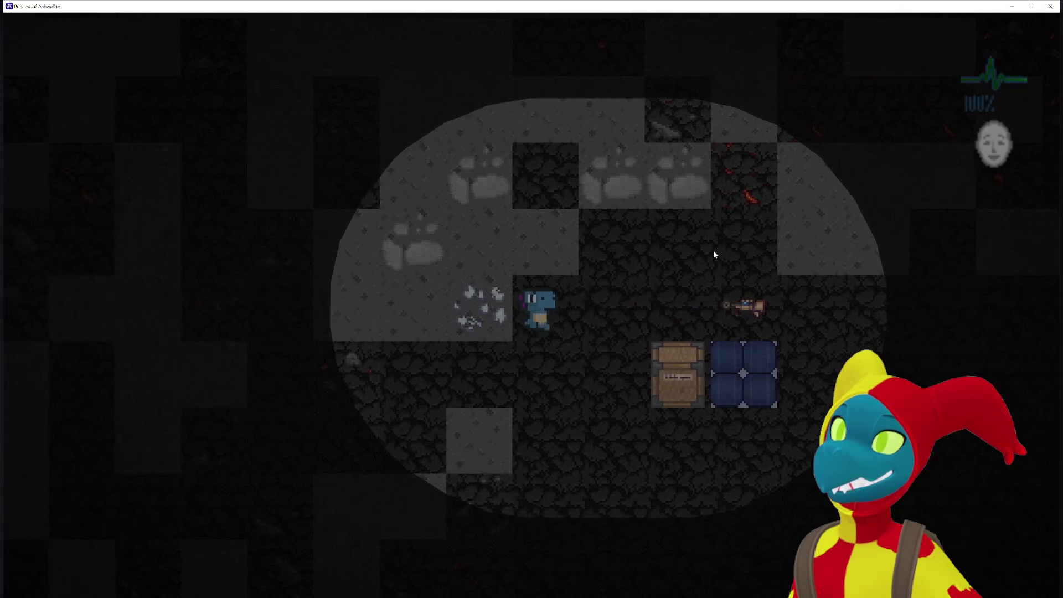
key("Down")
key("Right")
key("Right")
key("Up")
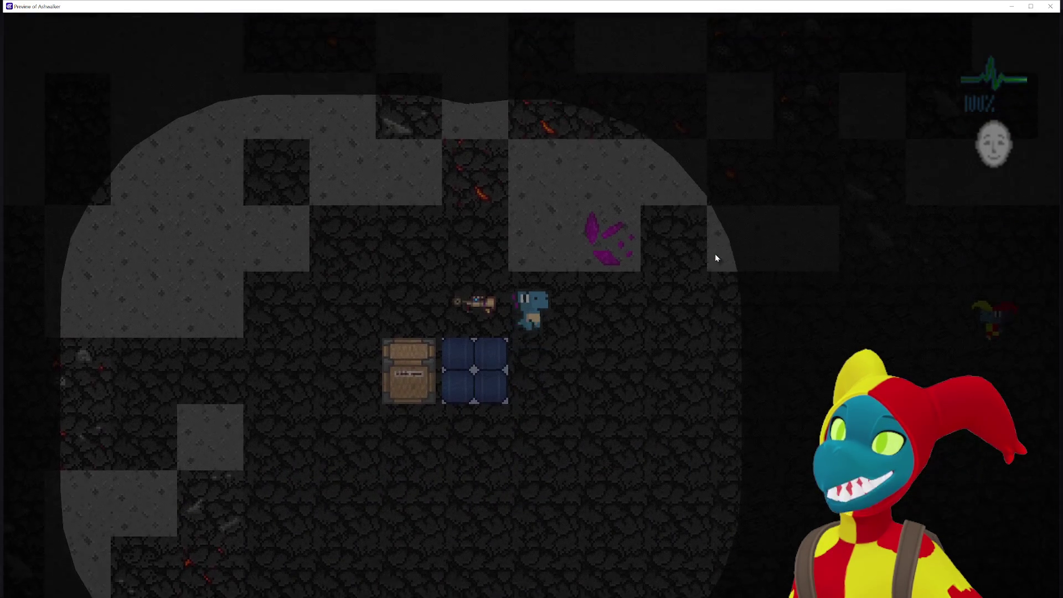
key("Left")
key("Down")
key("Left")
key("Down")
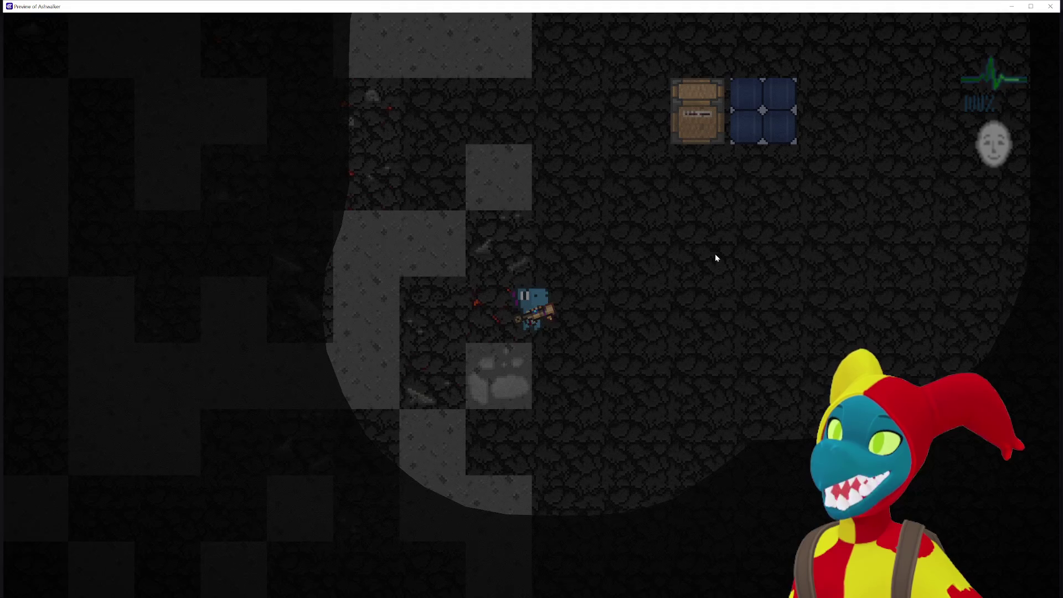
key("Up")
key("Left")
key("Right")
key("Up")
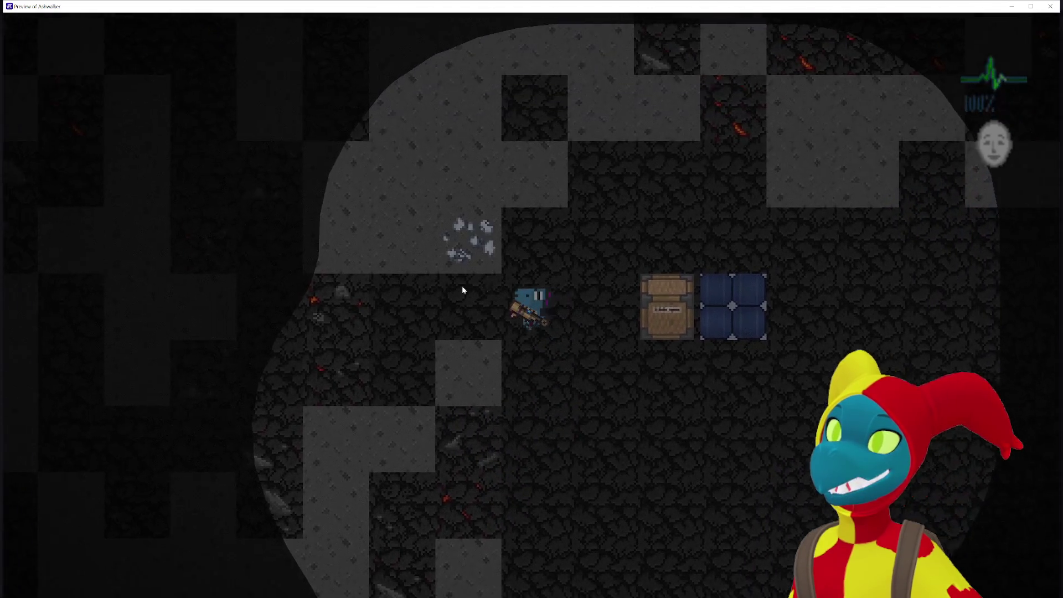
key("Left")
key("Left")
key("Right")
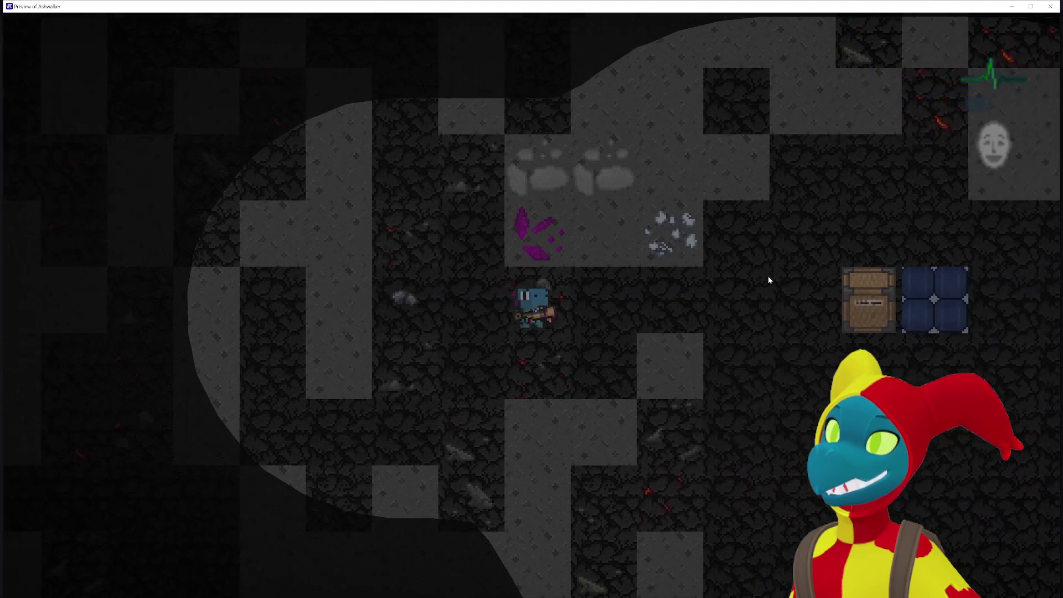
key("Down")
key("Right")
key("Left")
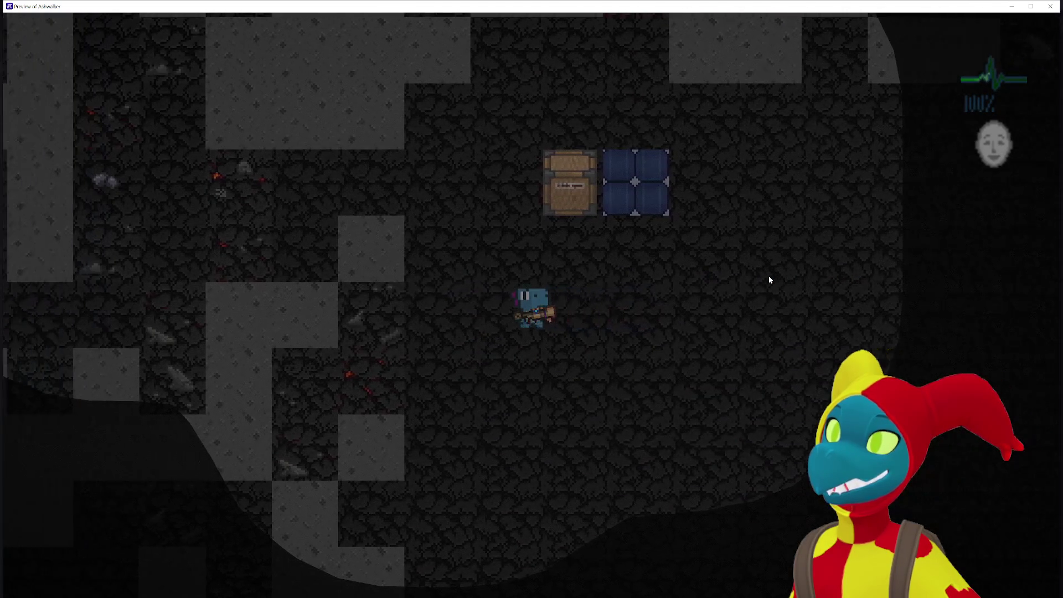
key("Right")
key("Right")
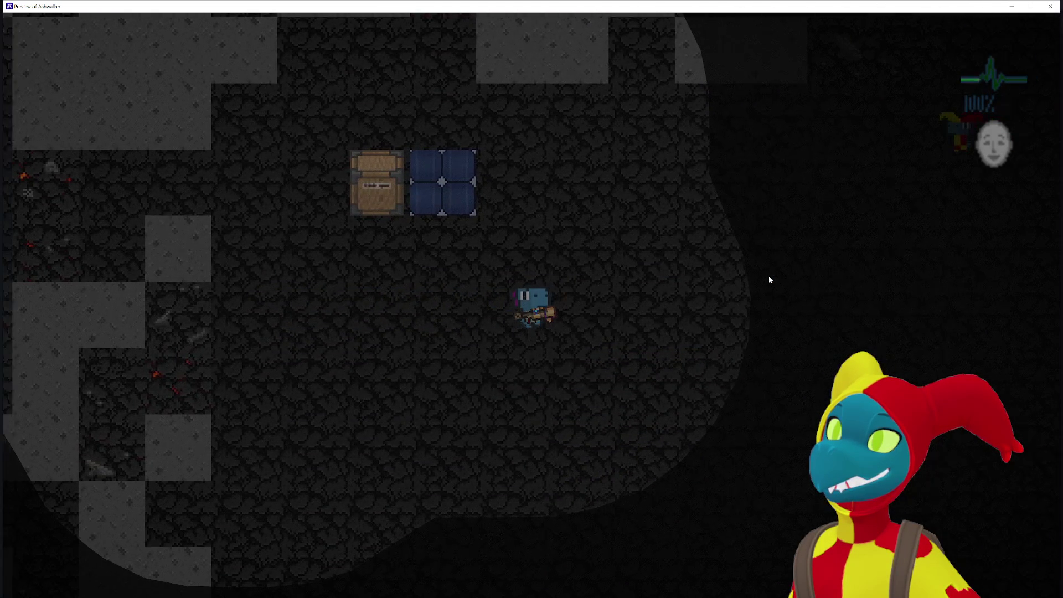
key("Left")
key("Up")
key("Right")
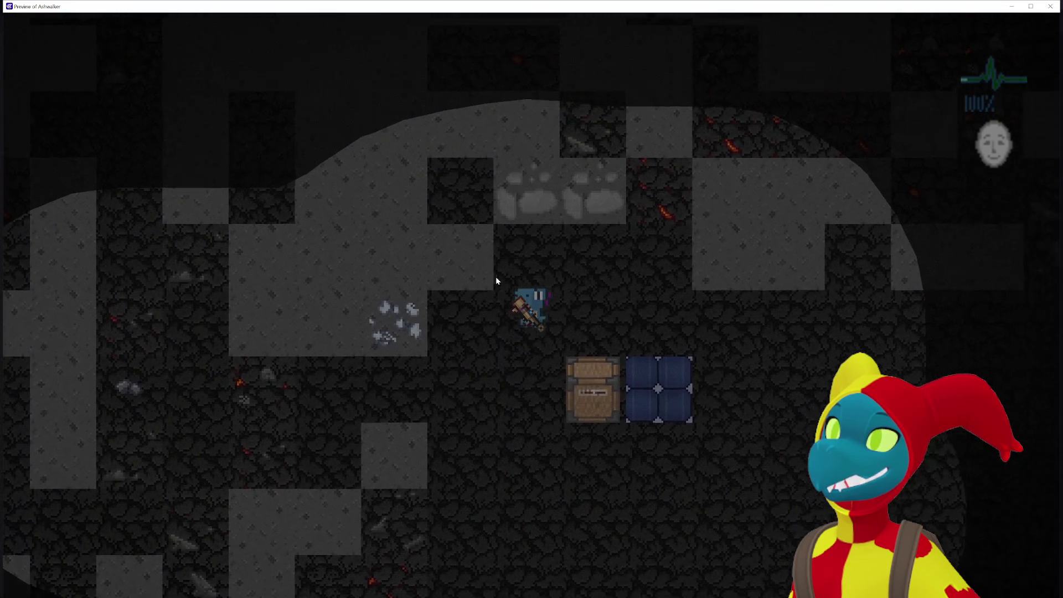
key("Down")
key("Right")
key("Down")
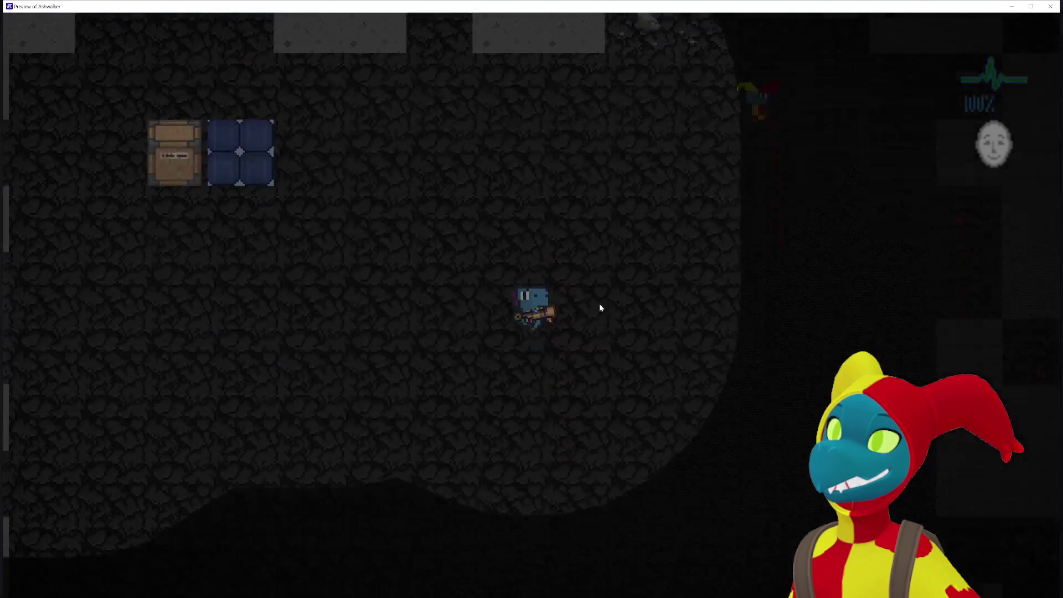
key("Right")
key("Left")
key("Up")
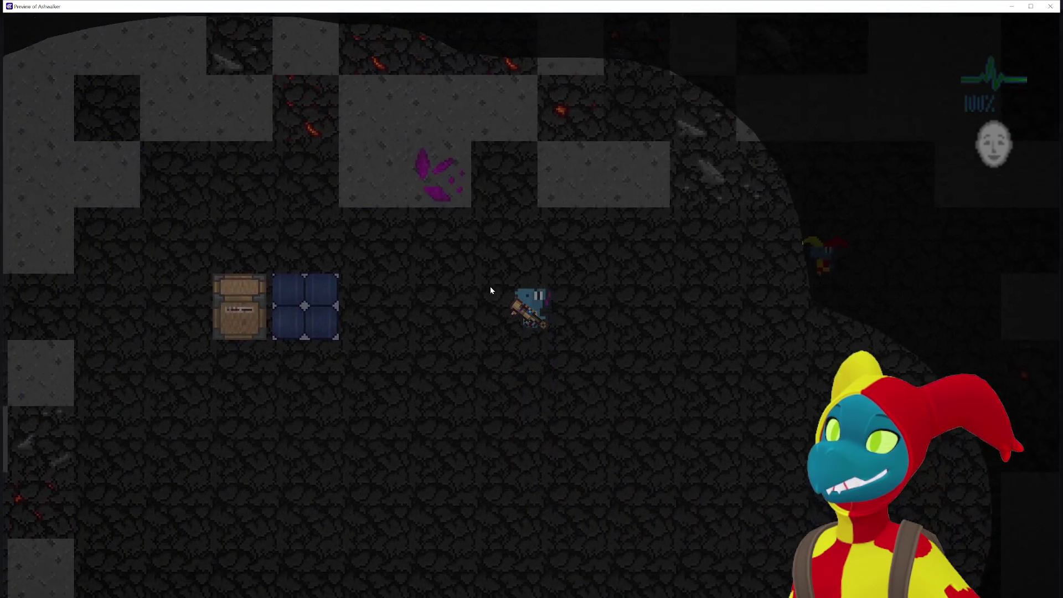
key("Left")
key("Left")
key("Down")
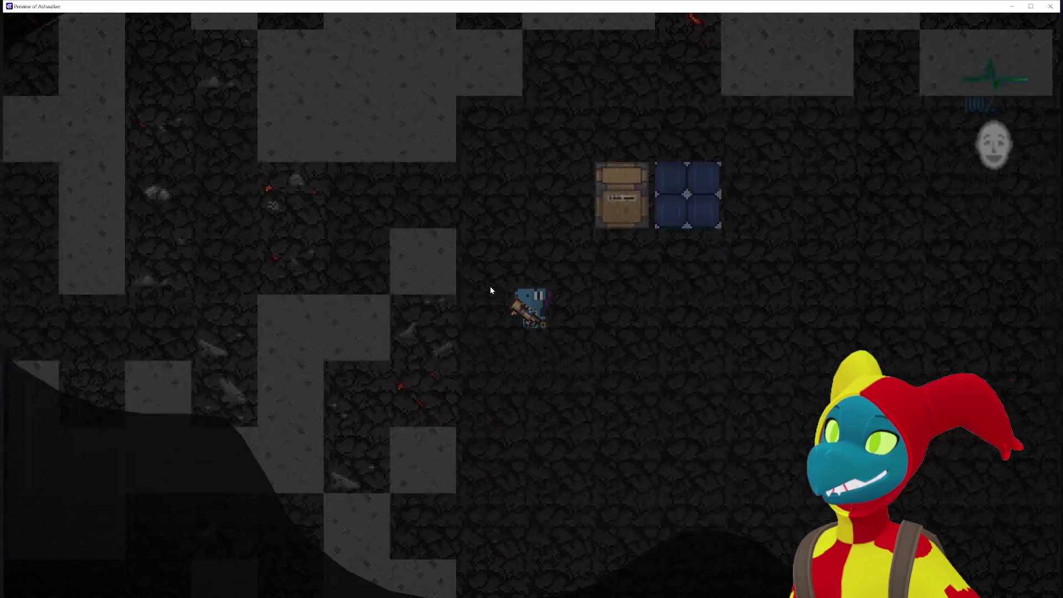
key("Right")
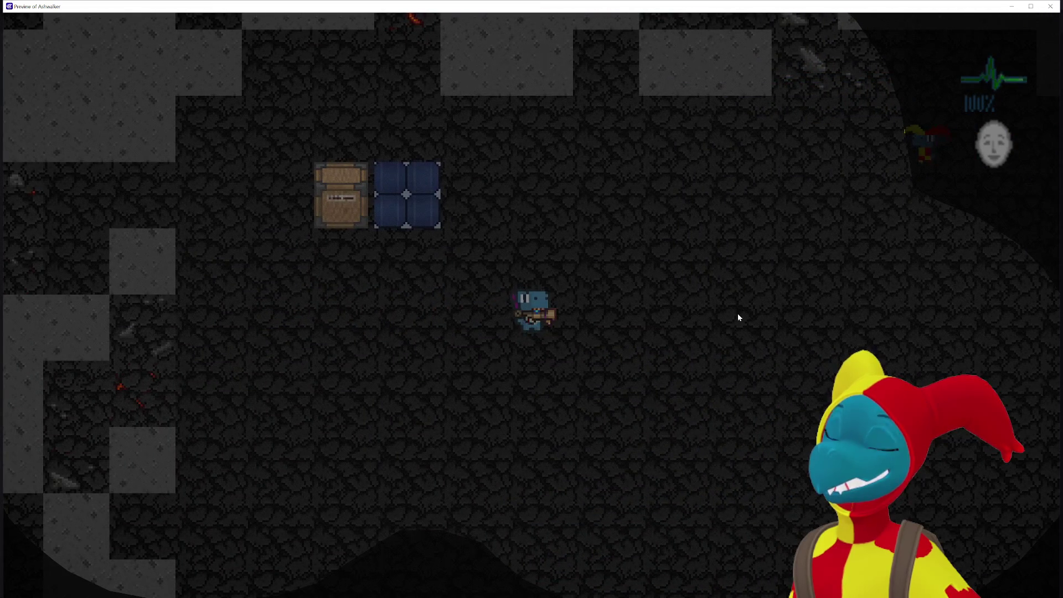
key("Right")
key("Left")
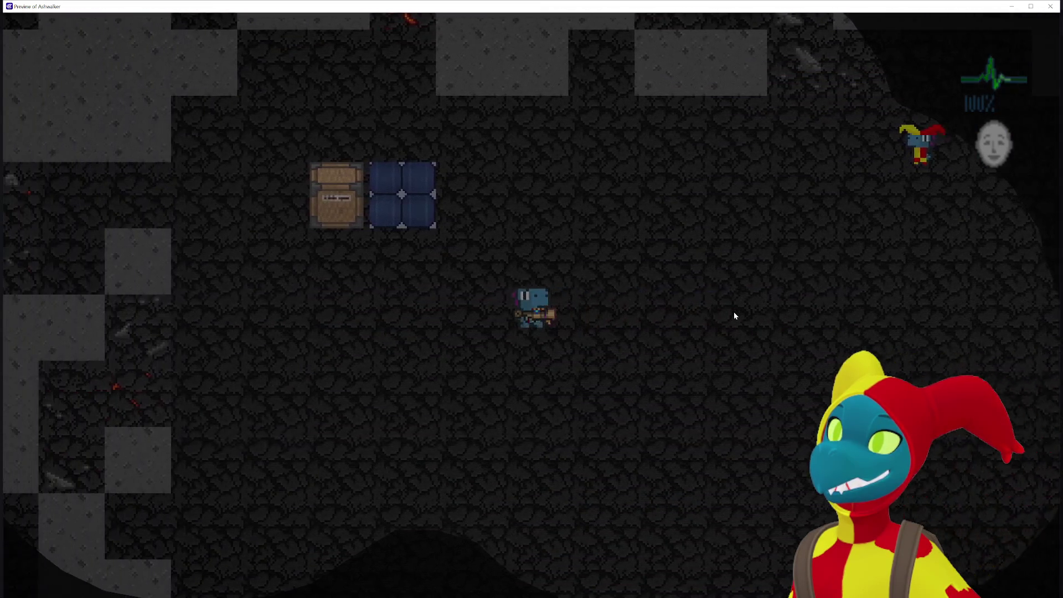
key("Right")
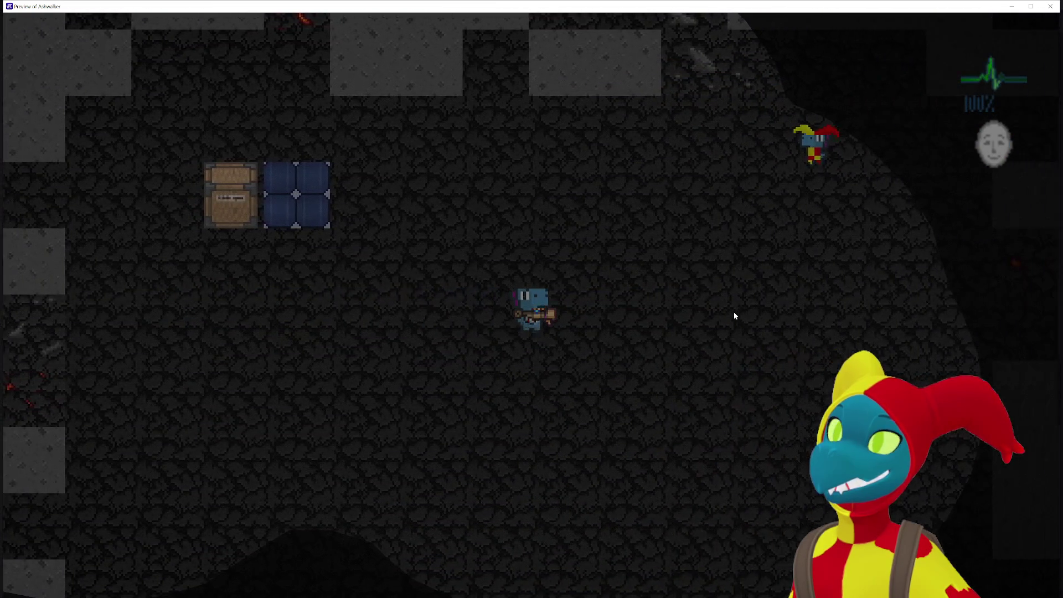
key("Right")
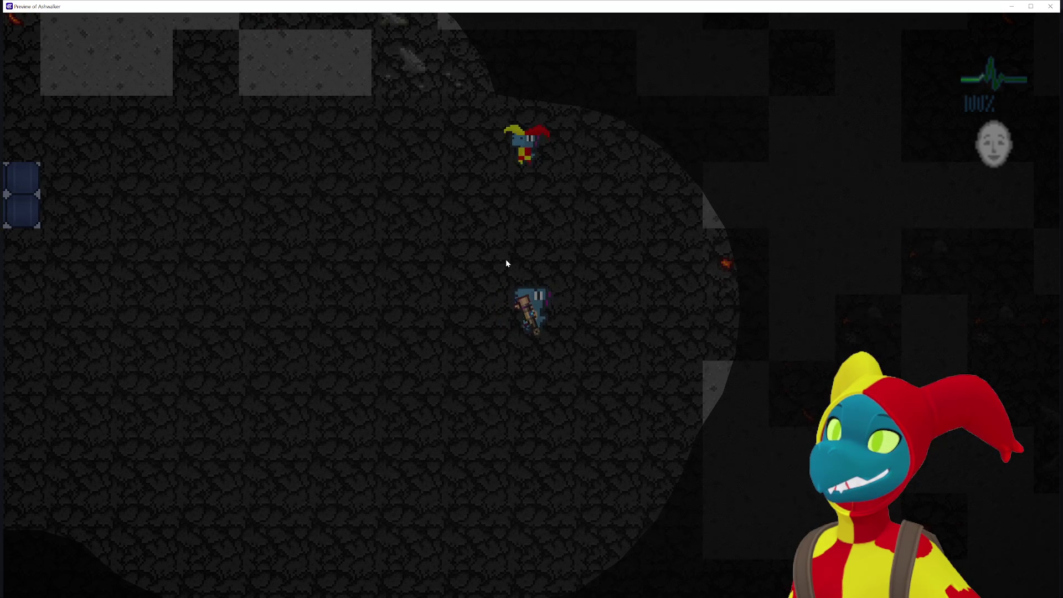
Walk the player between the chest and the jester, then close the preview with Alt+F4.
key("Up")
key("Down")
key("Left")
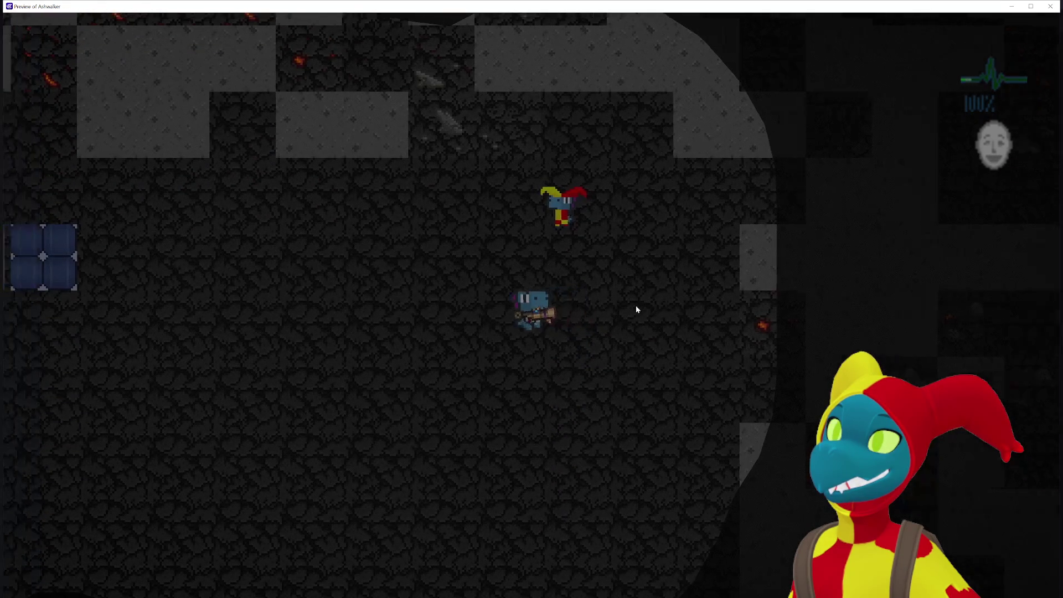
key("Left")
key("Right")
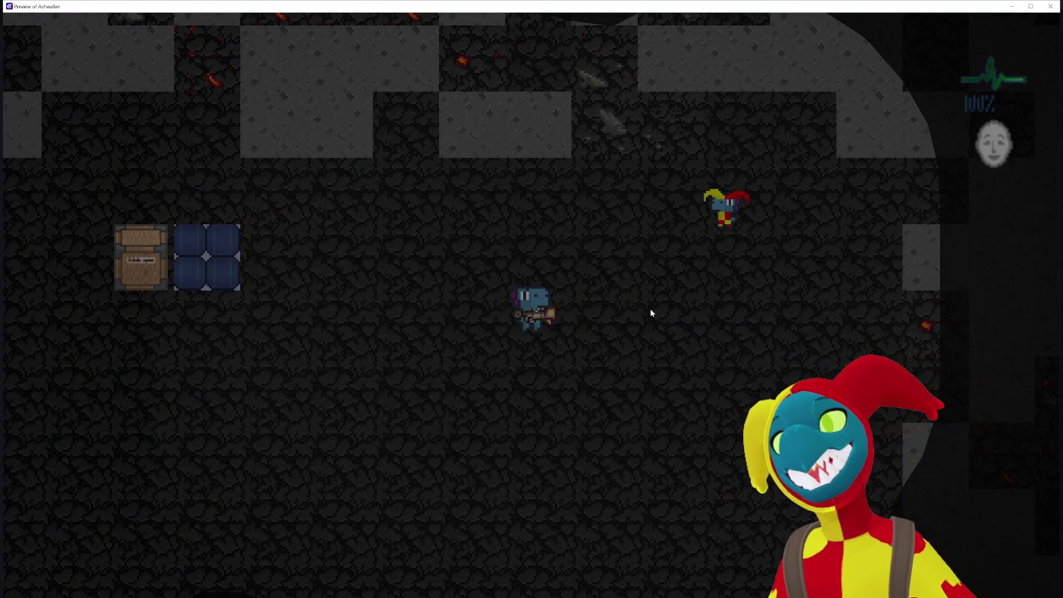
key("Left")
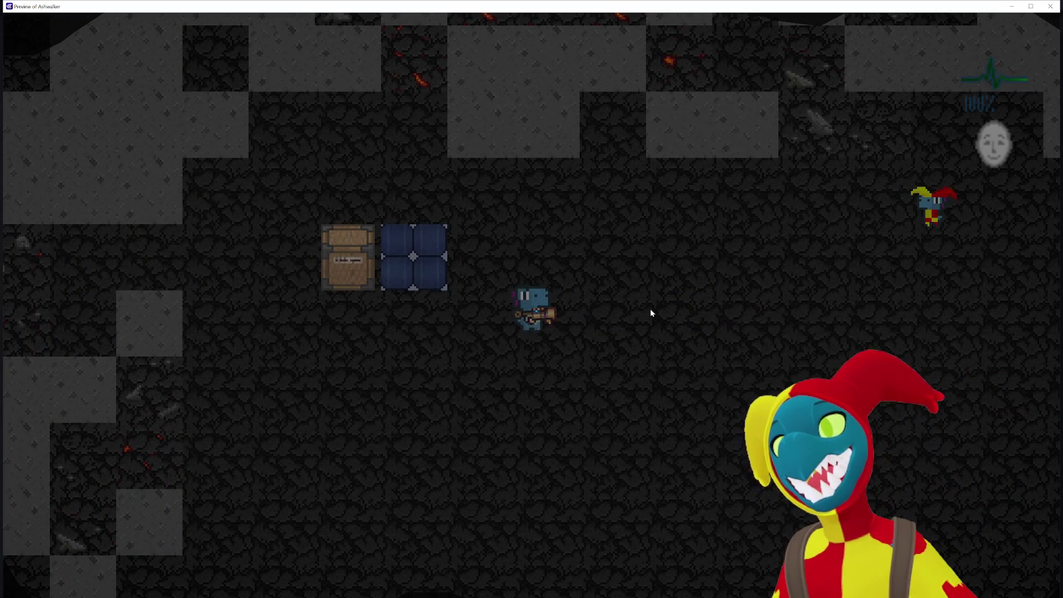
key("Right")
key("Down")
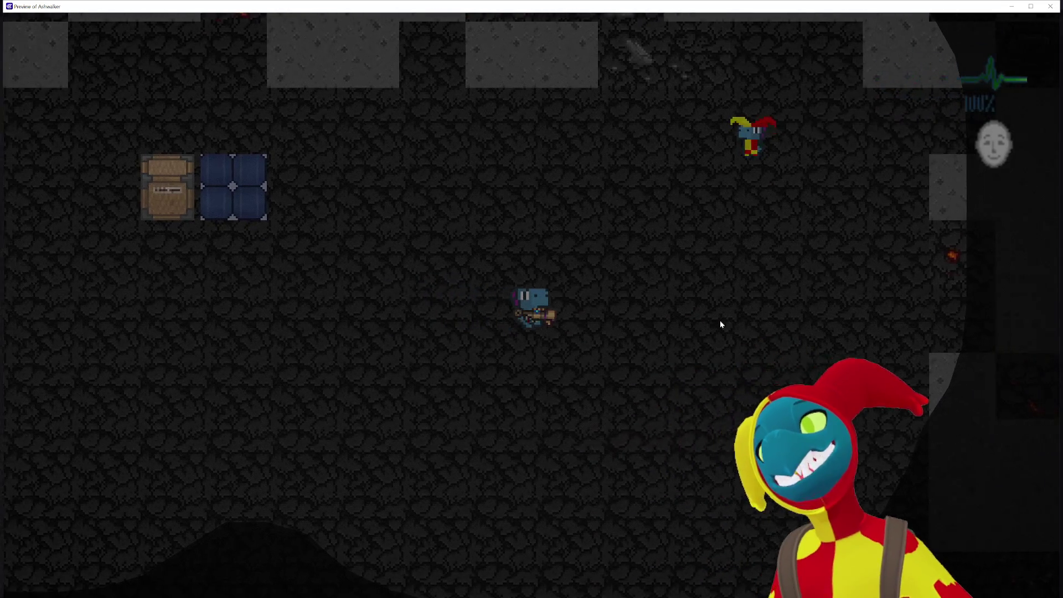
key("Left")
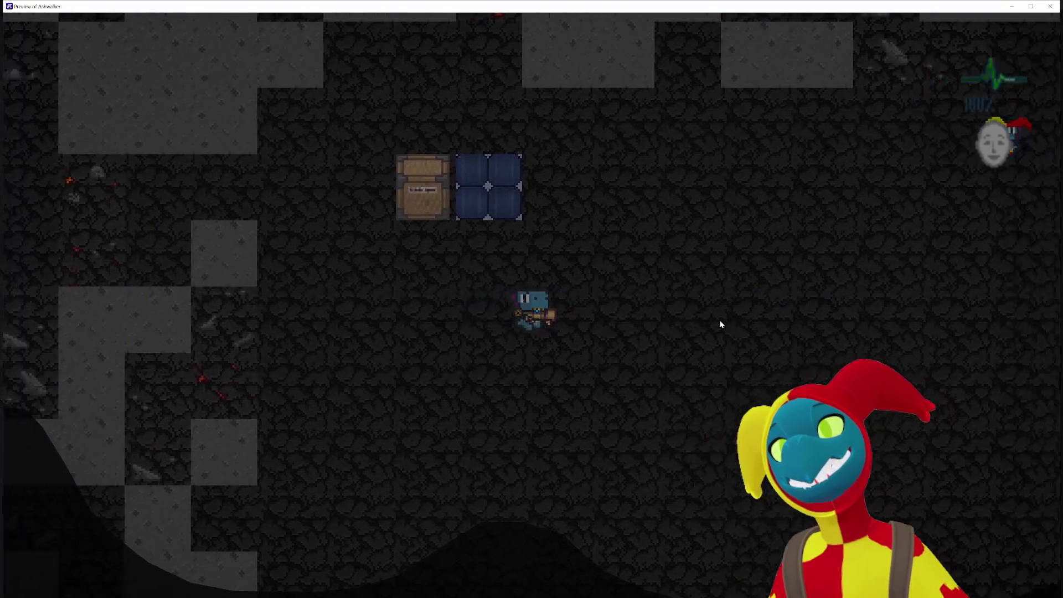
key("Right")
key("Right")
key("Up")
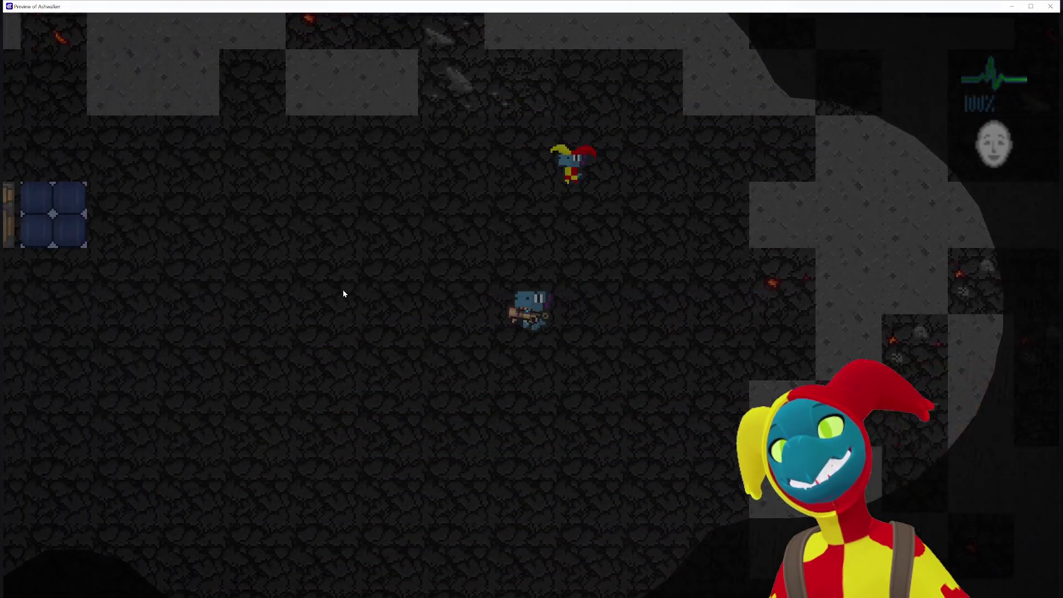
key("Left")
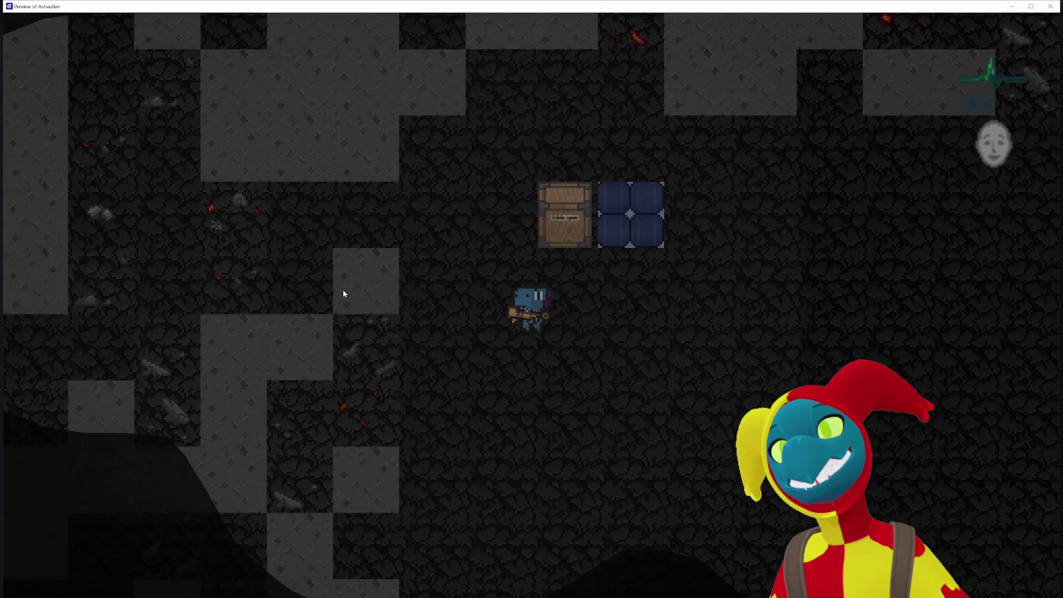
key("Right")
key("Right")
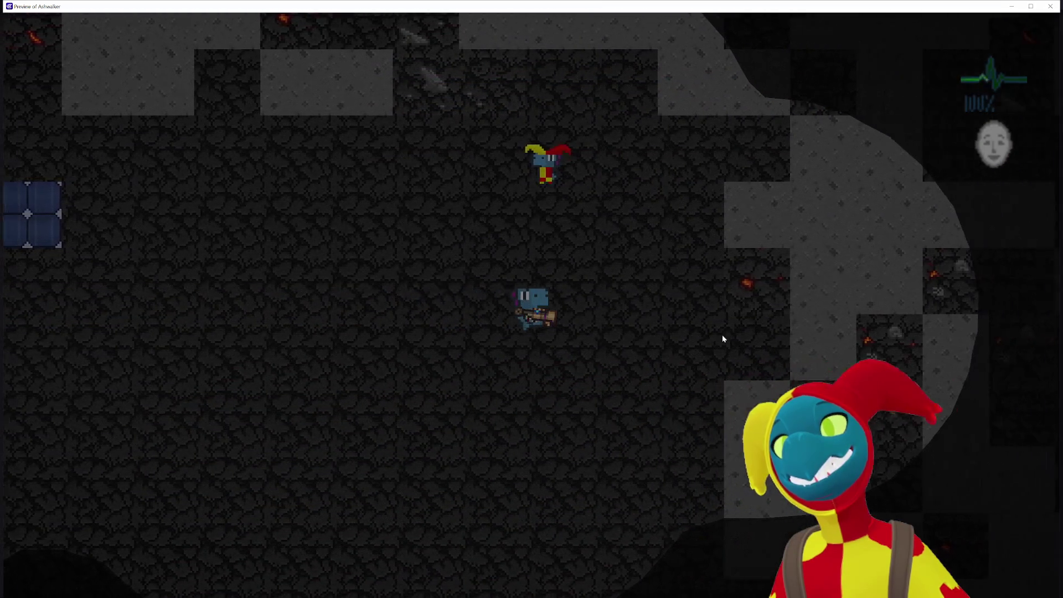
key("Left")
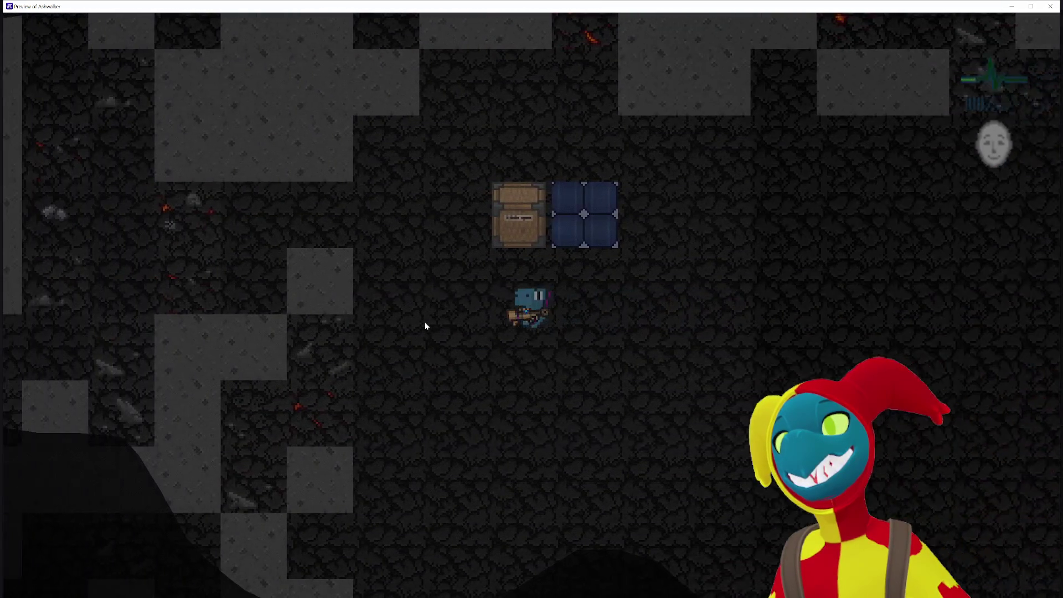
key("Right")
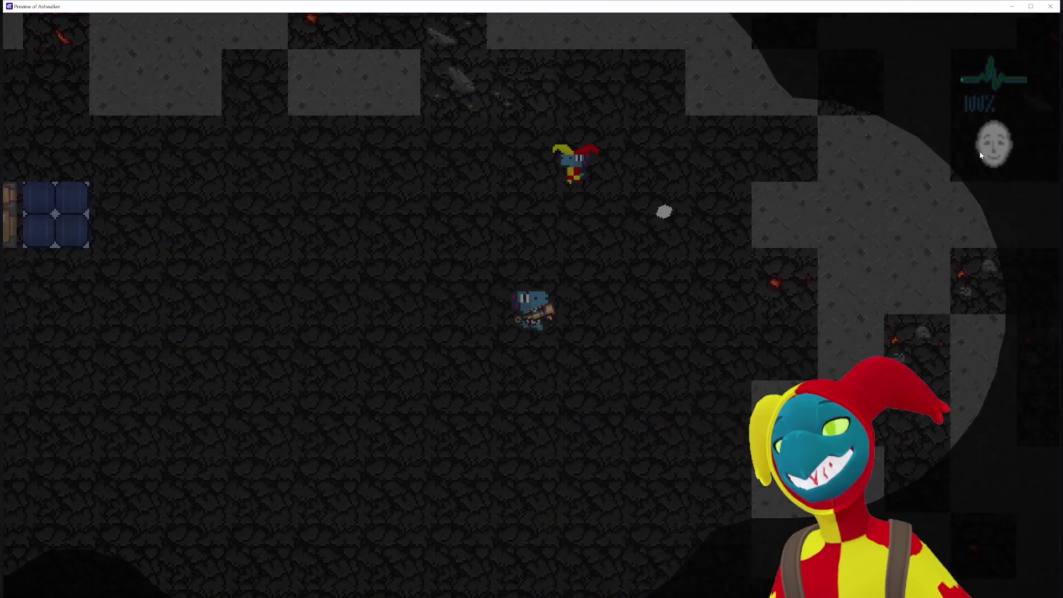
key("Left")
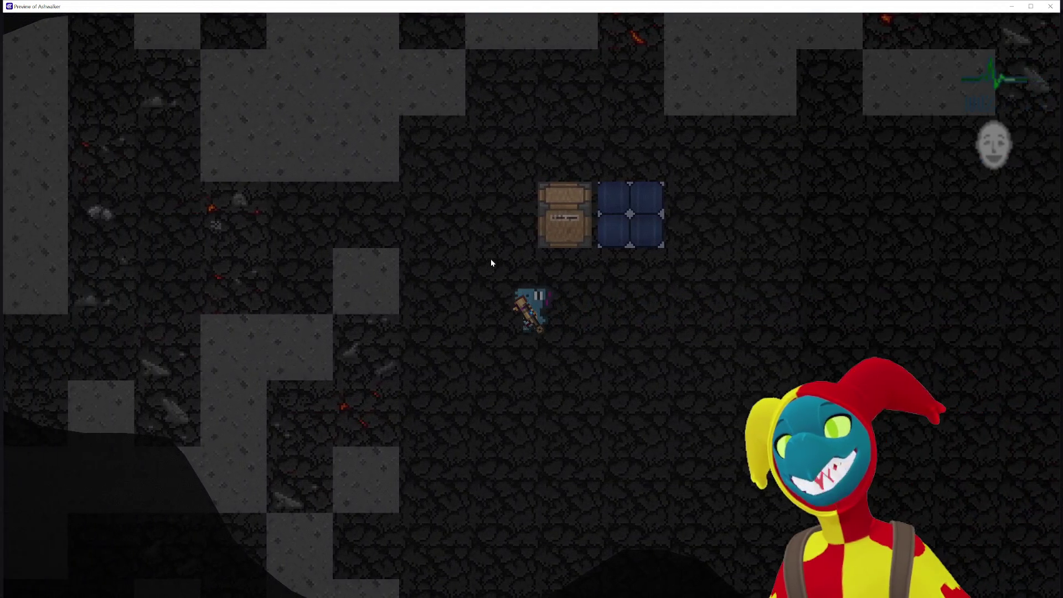
key("Right")
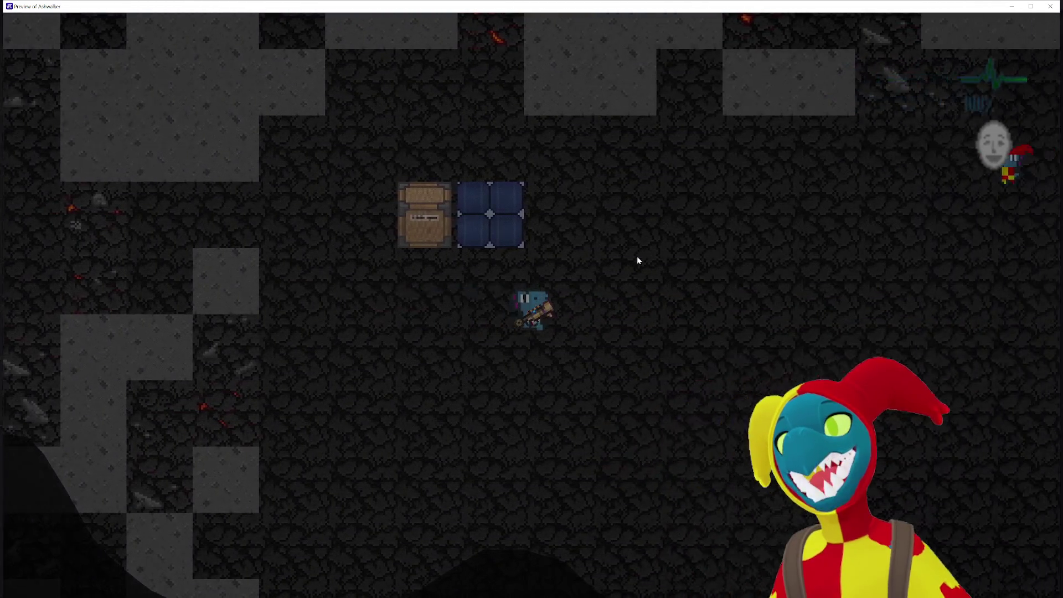
key("Right")
key("Up")
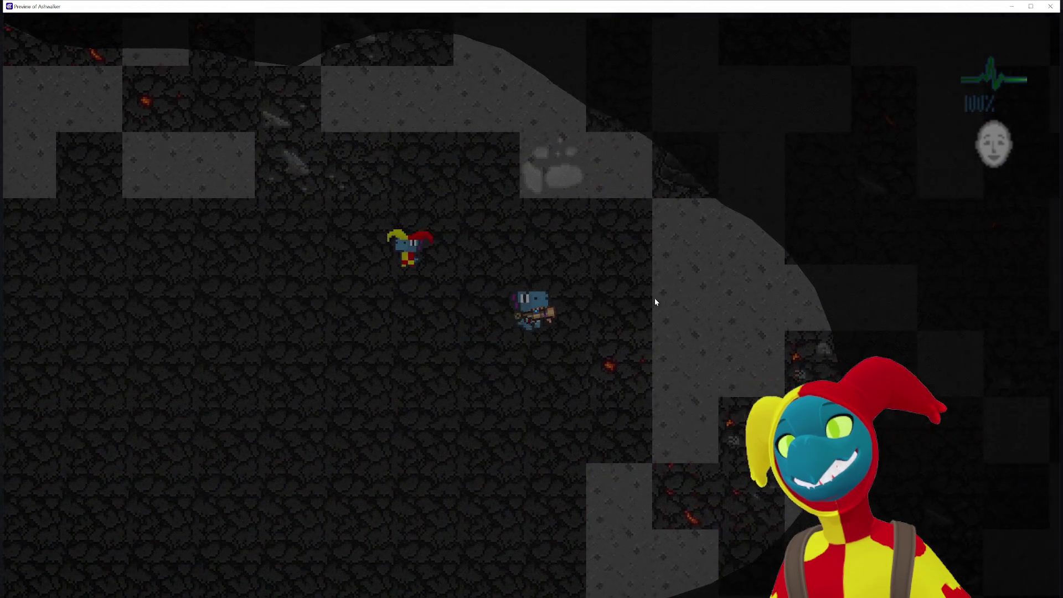
key("Left")
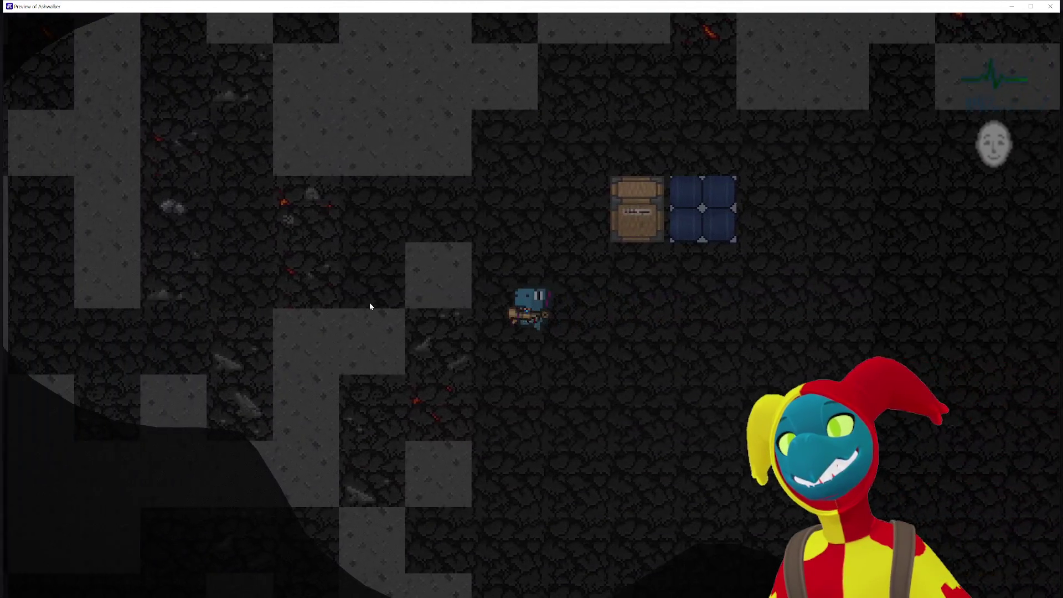
key("Right")
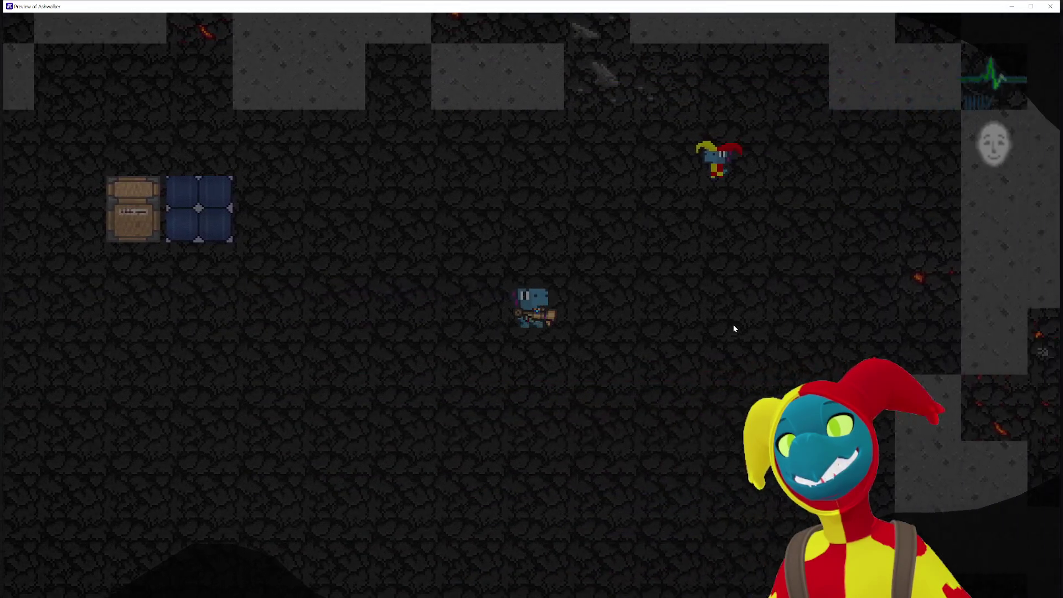
key("Right")
key("Up")
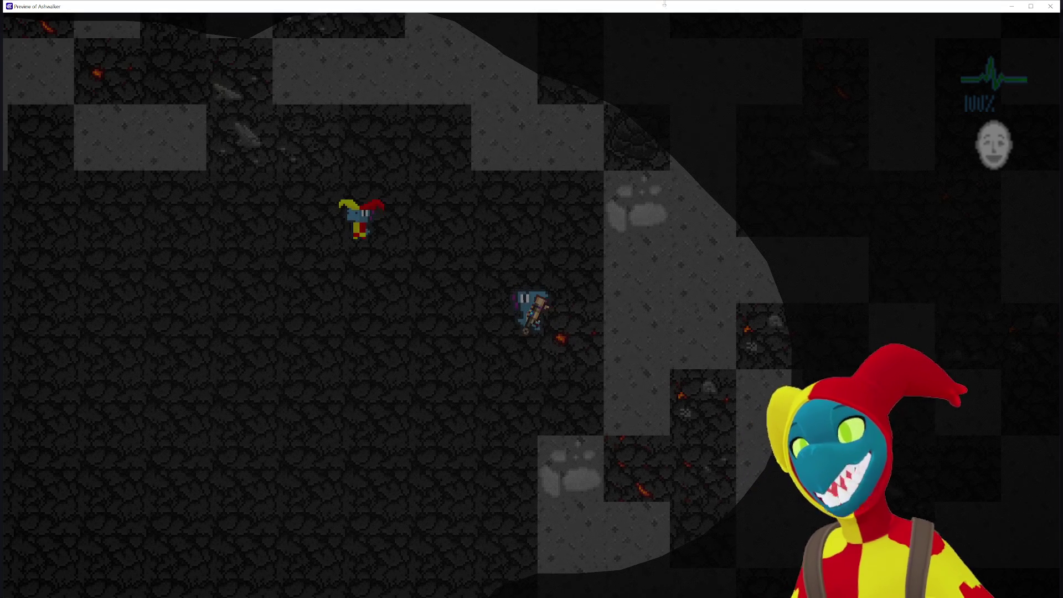
key("alt+F4")
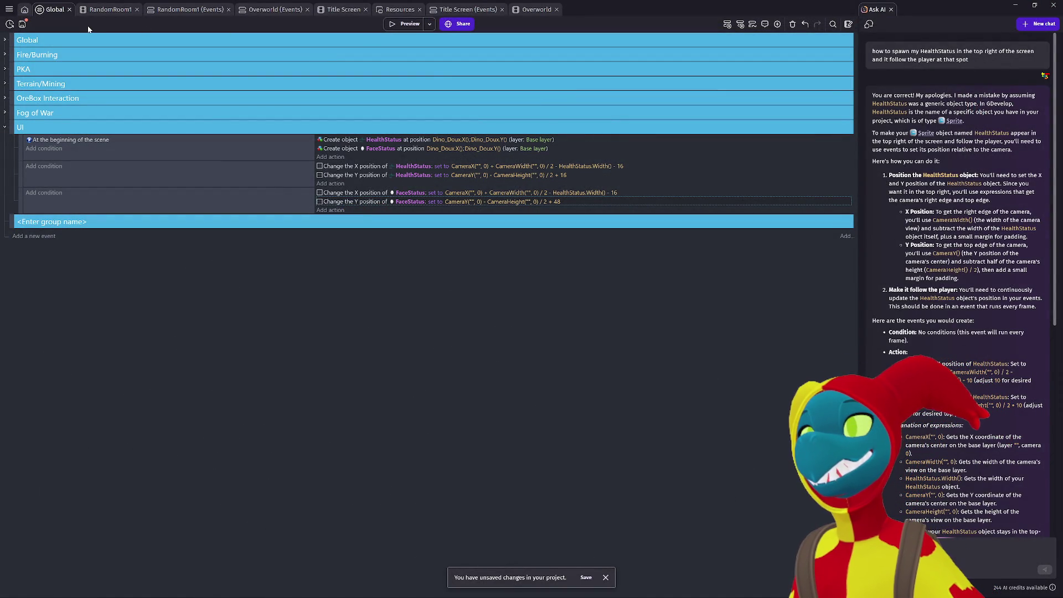
Change the NewGame click's target scene from Overworld to RandomRoom1 in Title Screen events, and save.
left_click(338, 12)
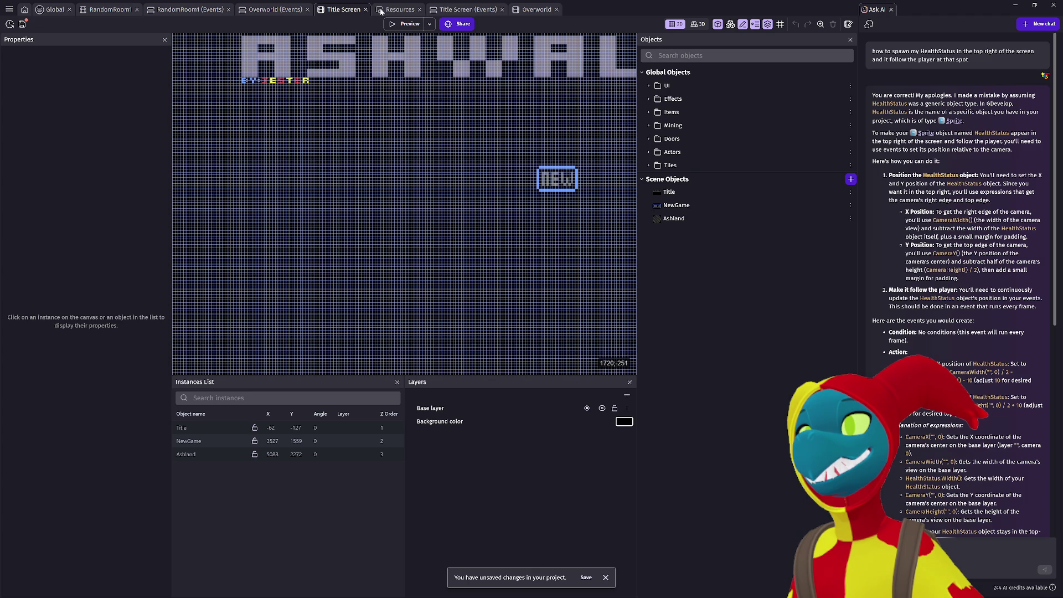
left_click(477, 10)
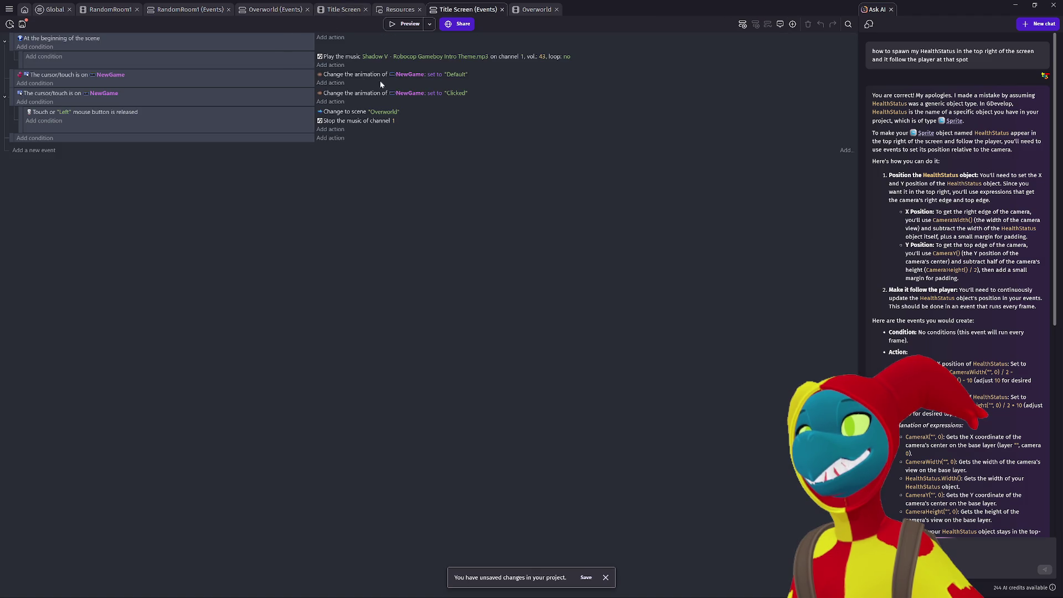
left_click(386, 113)
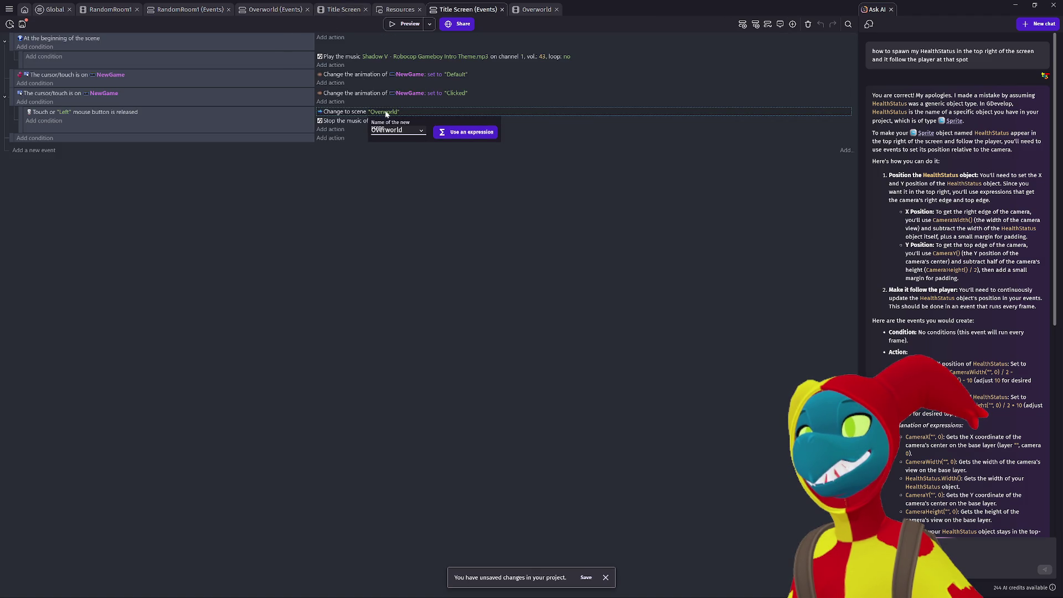
left_click(396, 128)
left_click(402, 142)
left_click(403, 143)
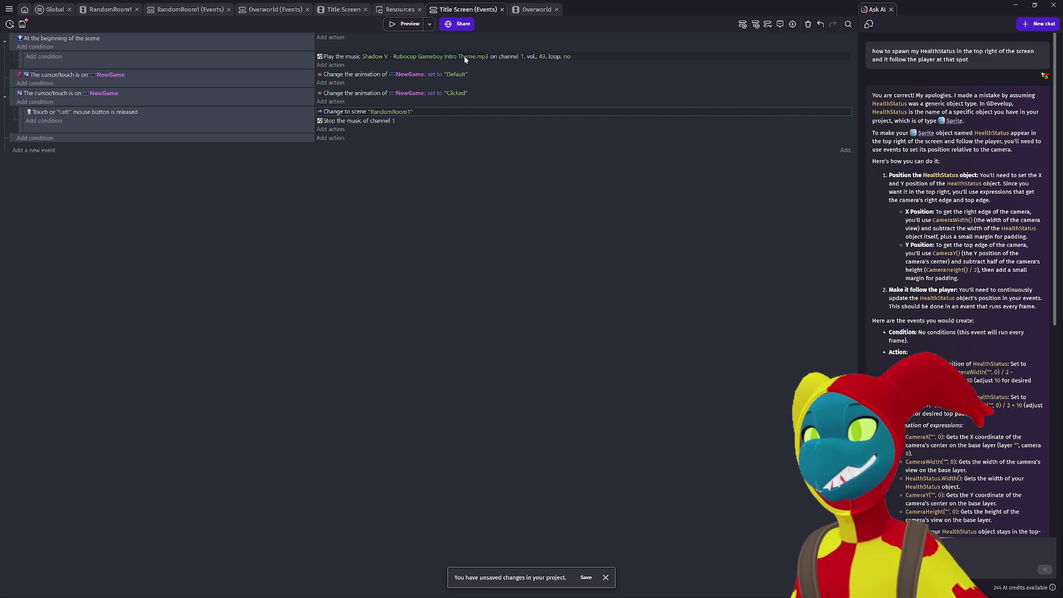
left_click(587, 576)
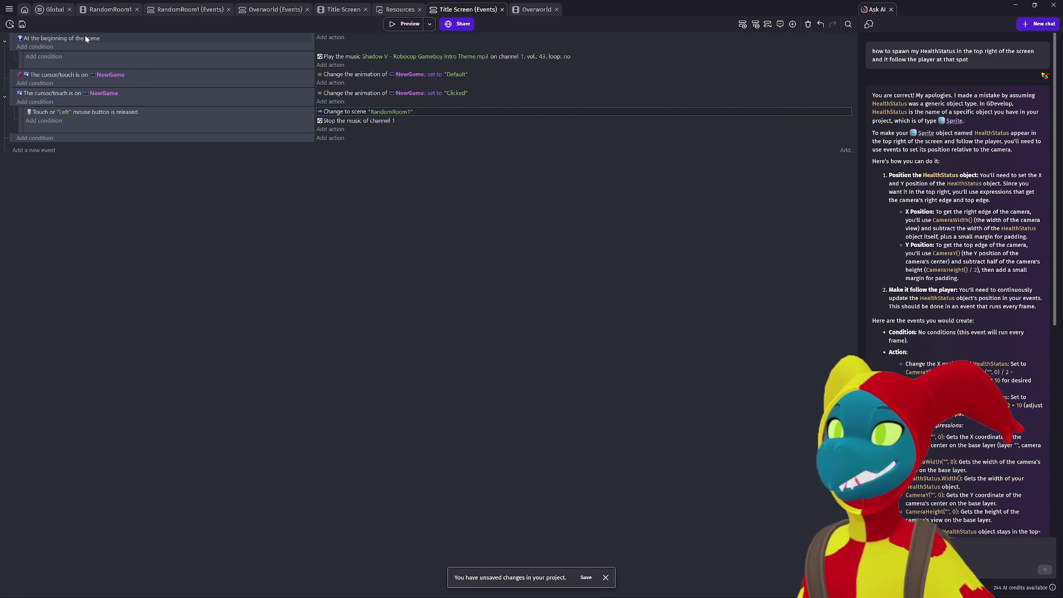
left_click(56, 9)
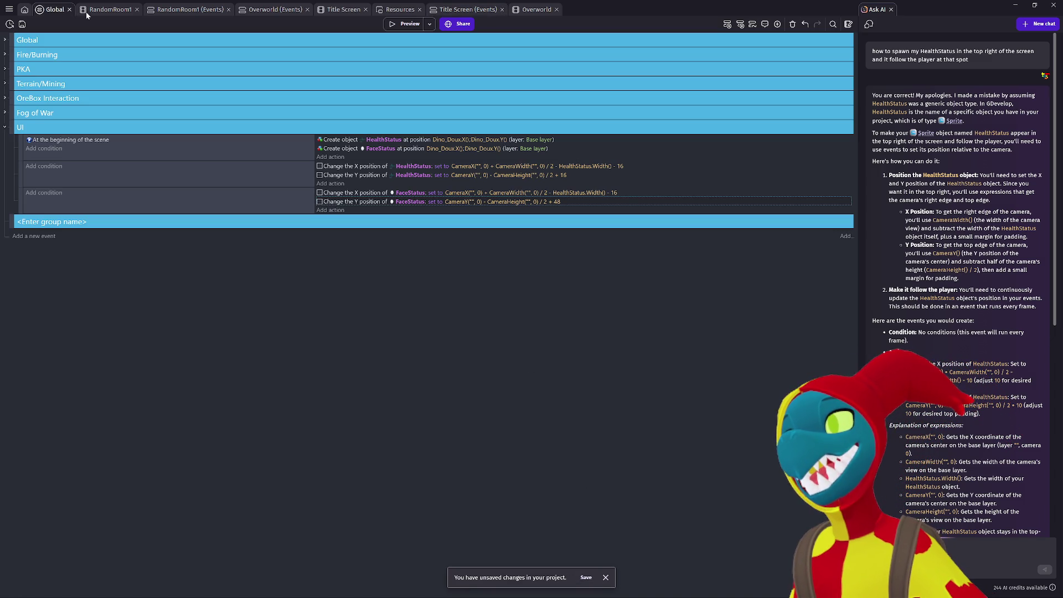
Browse the Overworld, Resources and RandomRoom1 tabs, ending on the Title Screen scene.
left_click(545, 11)
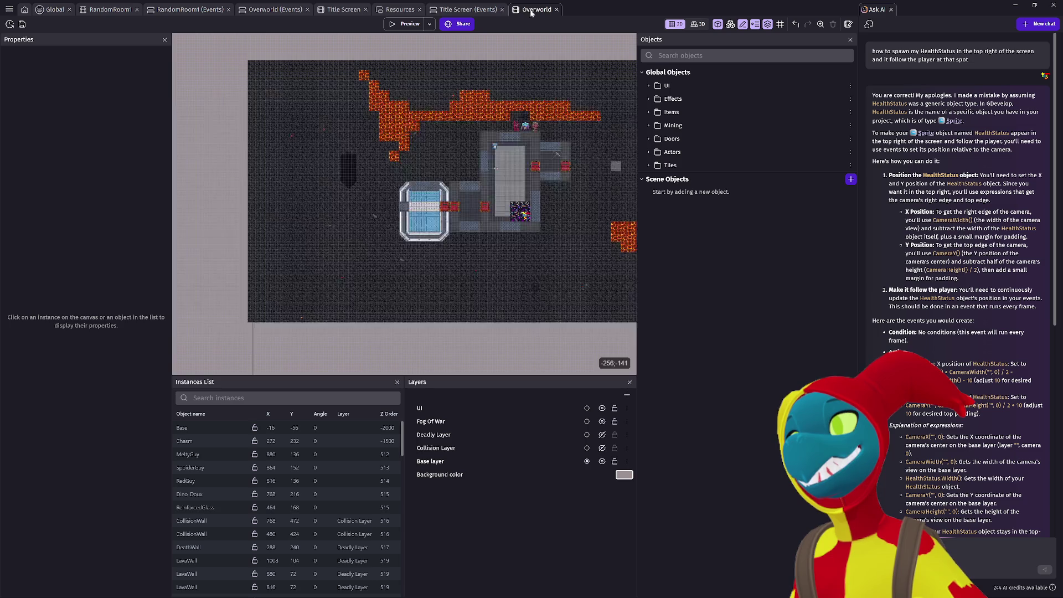
left_click(483, 12)
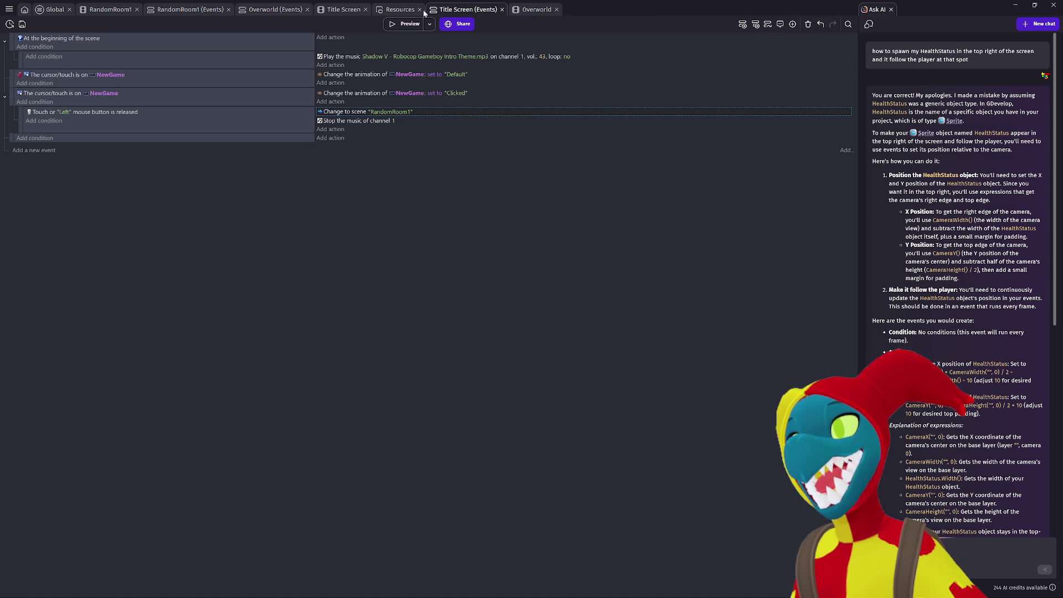
left_click(405, 9)
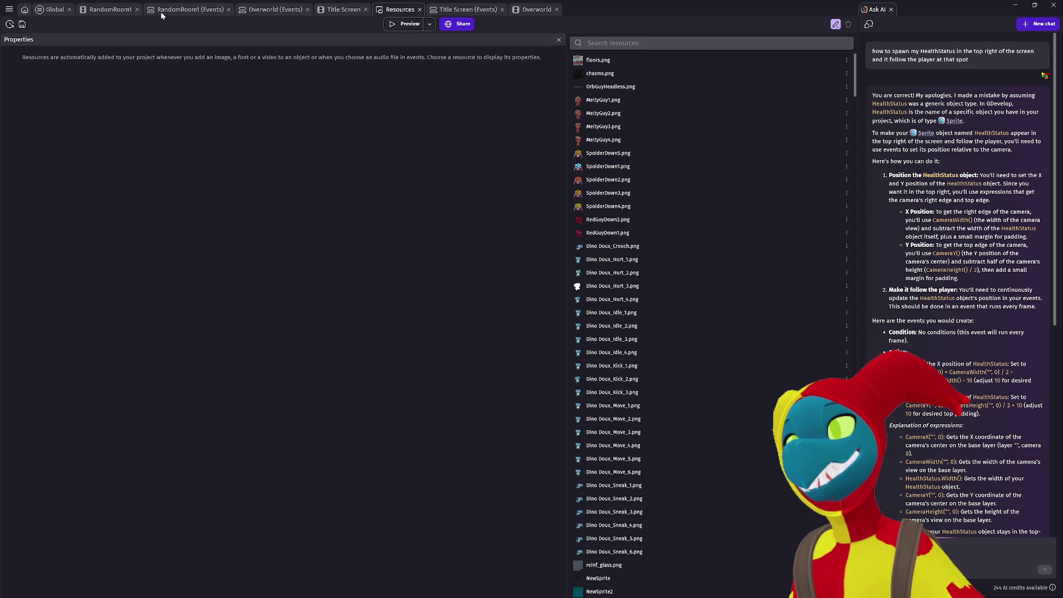
left_click(162, 12)
left_click(98, 11)
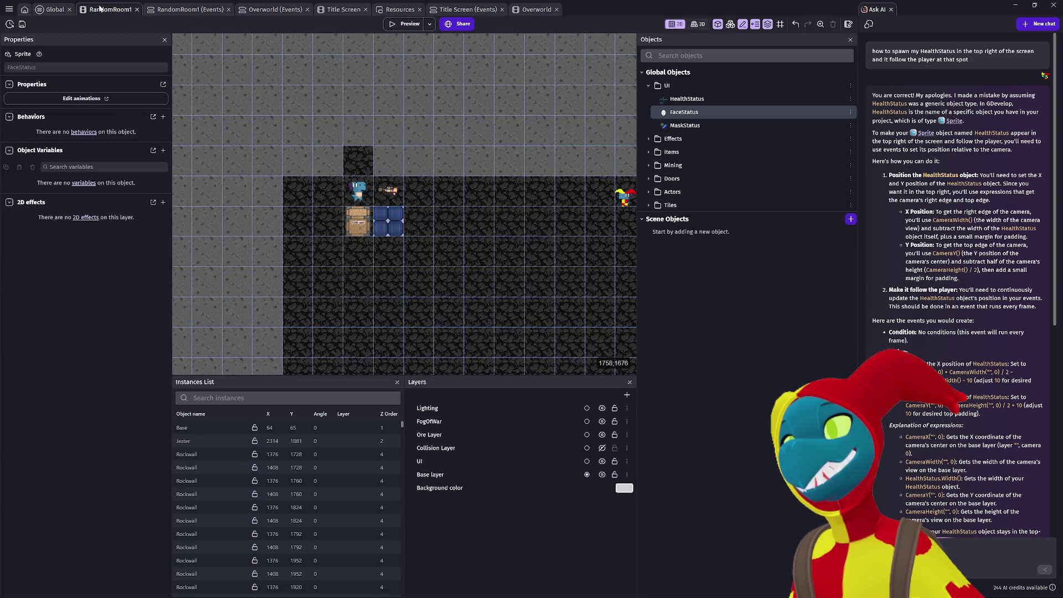
left_click(336, 12)
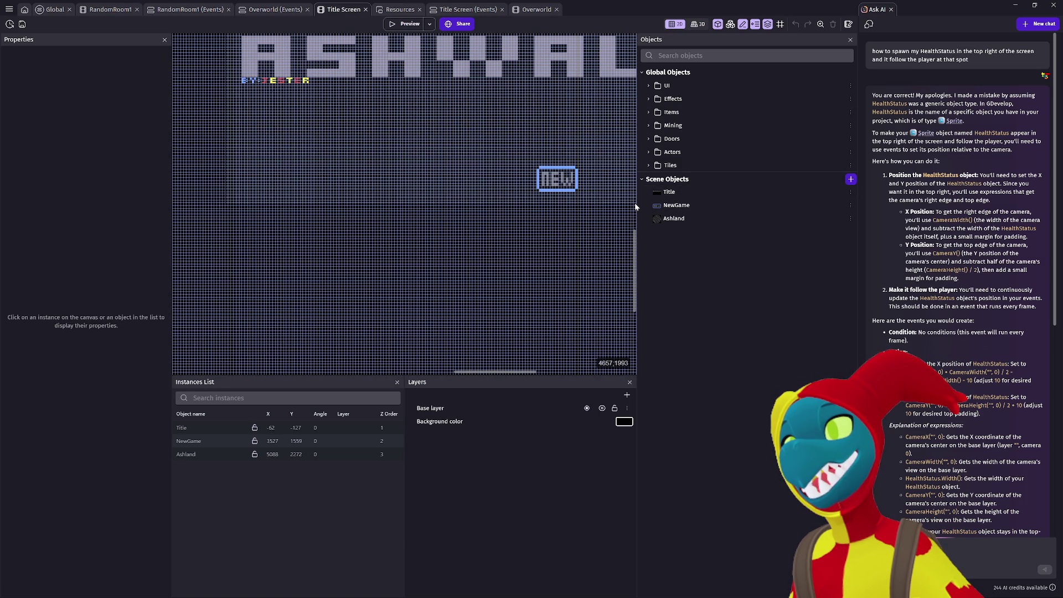
Launch a game preview from the Title Screen scene.
key("alt+Tab")
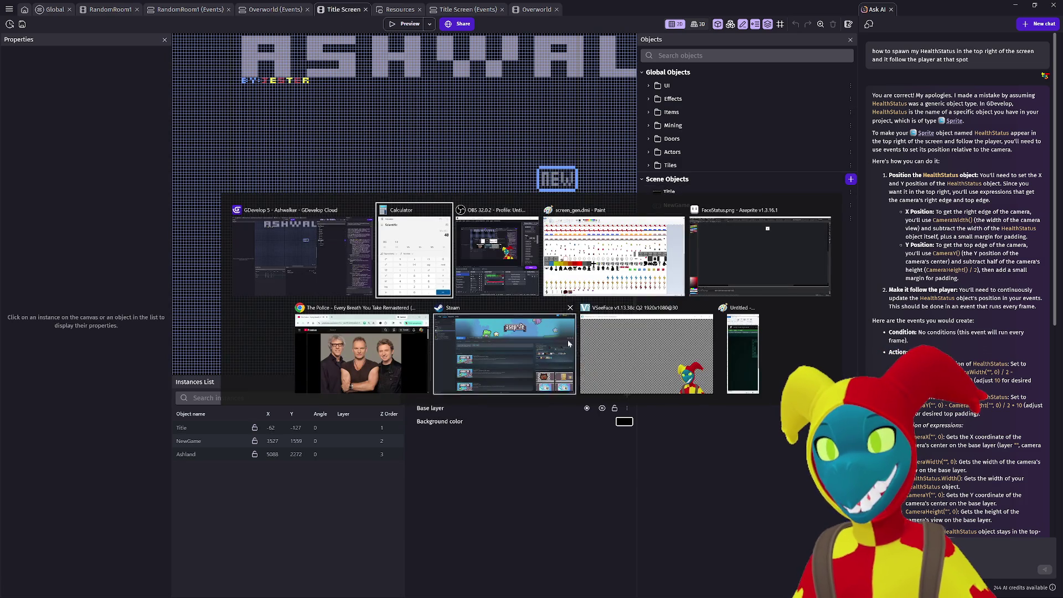
key("Escape")
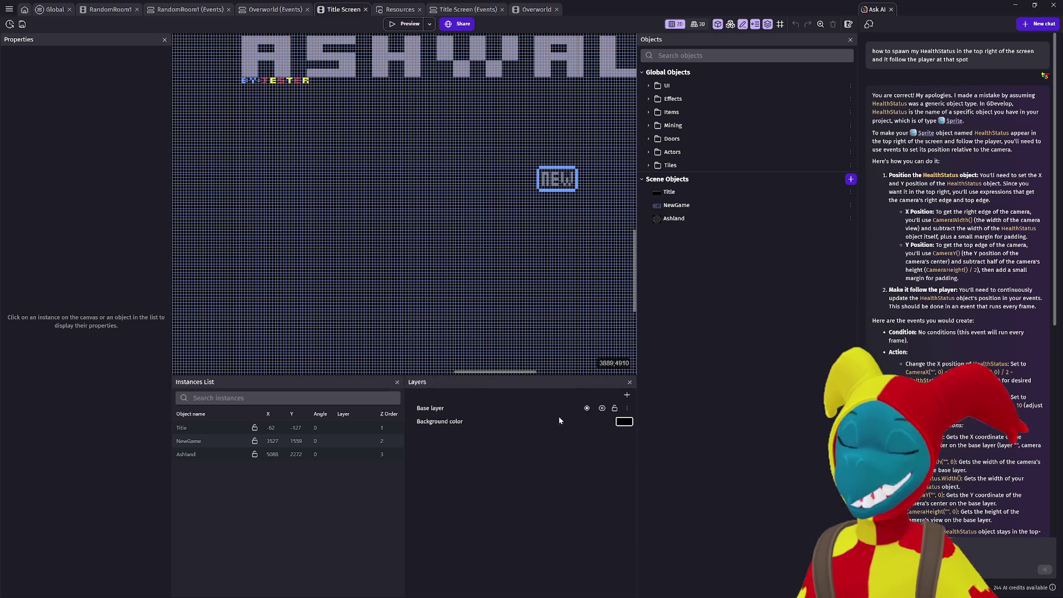
left_click(402, 27)
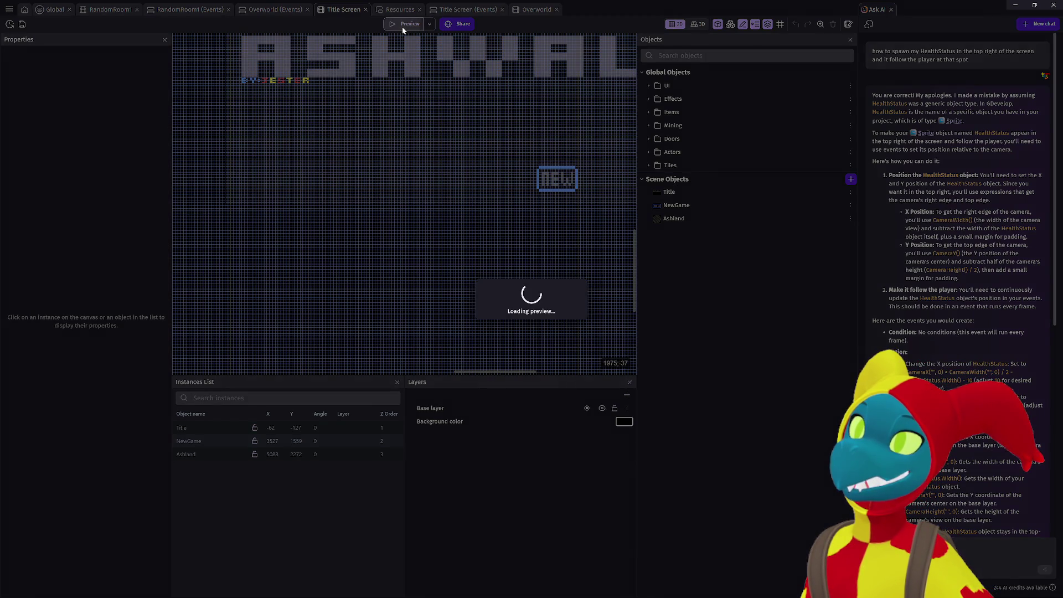
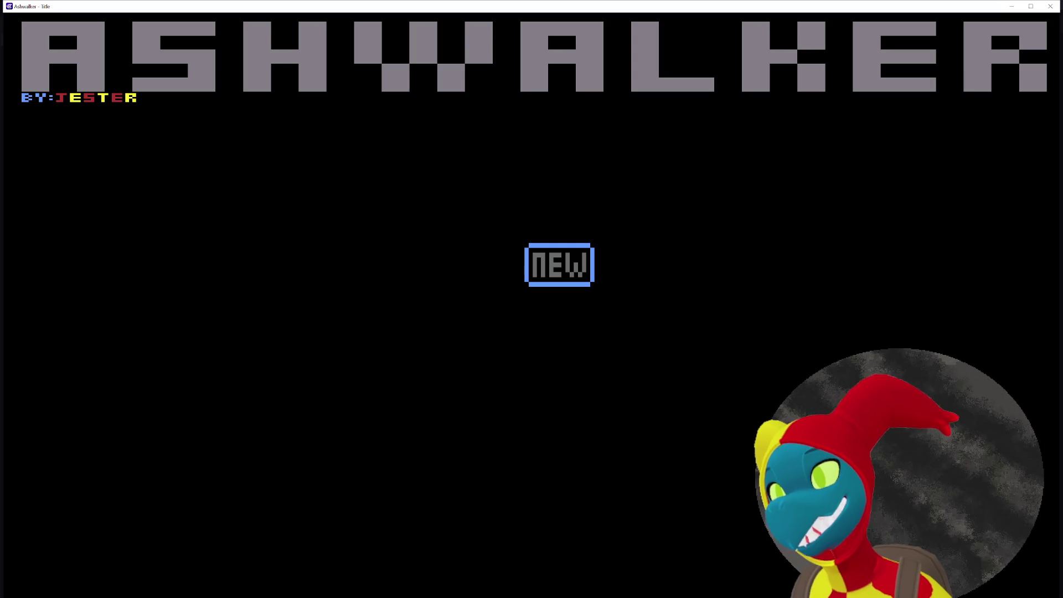
Start a new game and walk Dino_Doux right and left past the gun and chests.
left_click(590, 262)
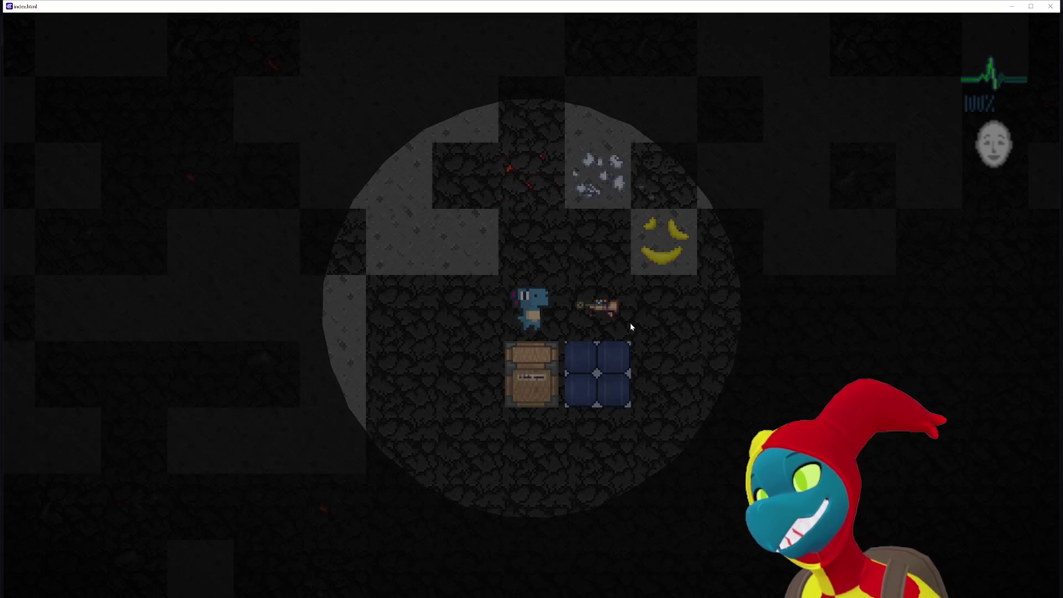
key("d")
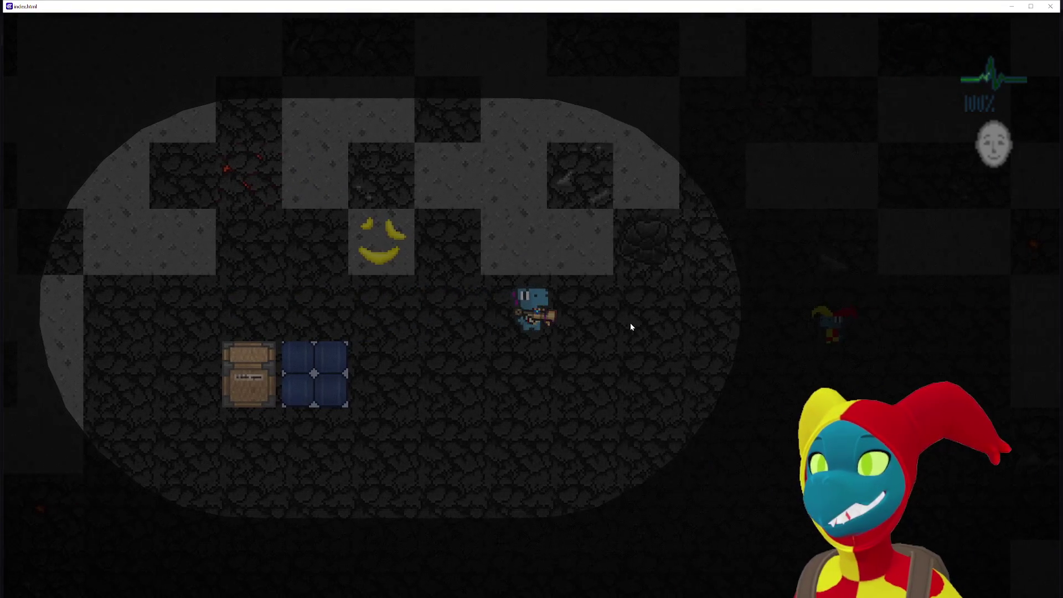
key("d")
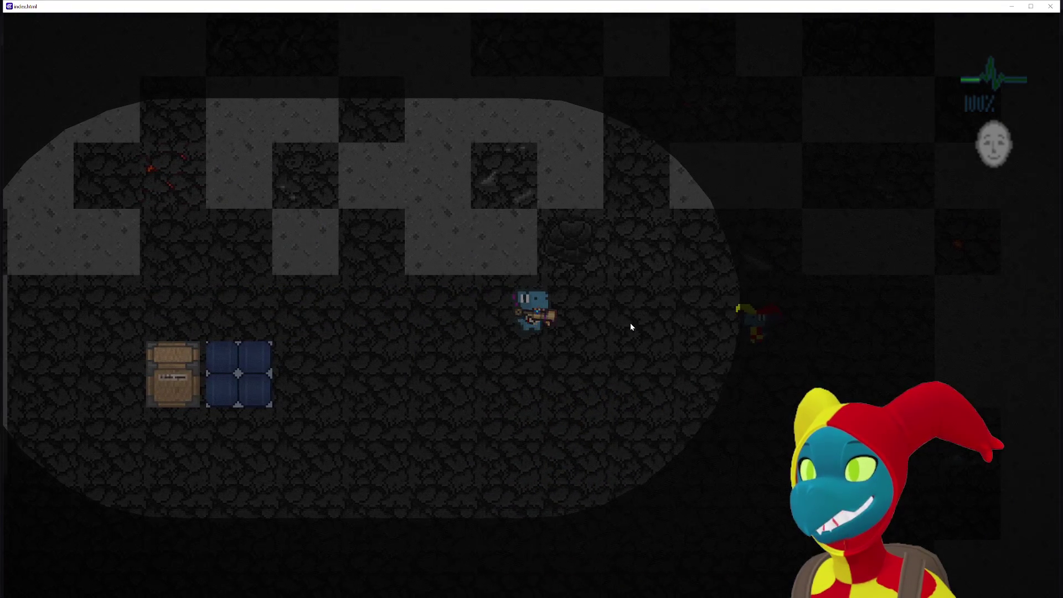
key("a")
key("d")
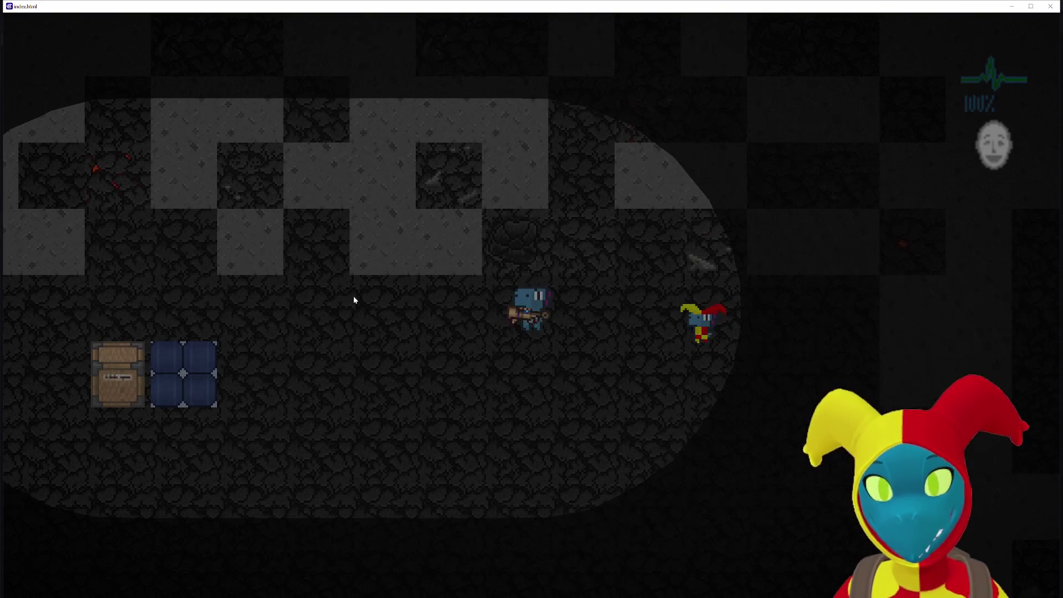
key("a")
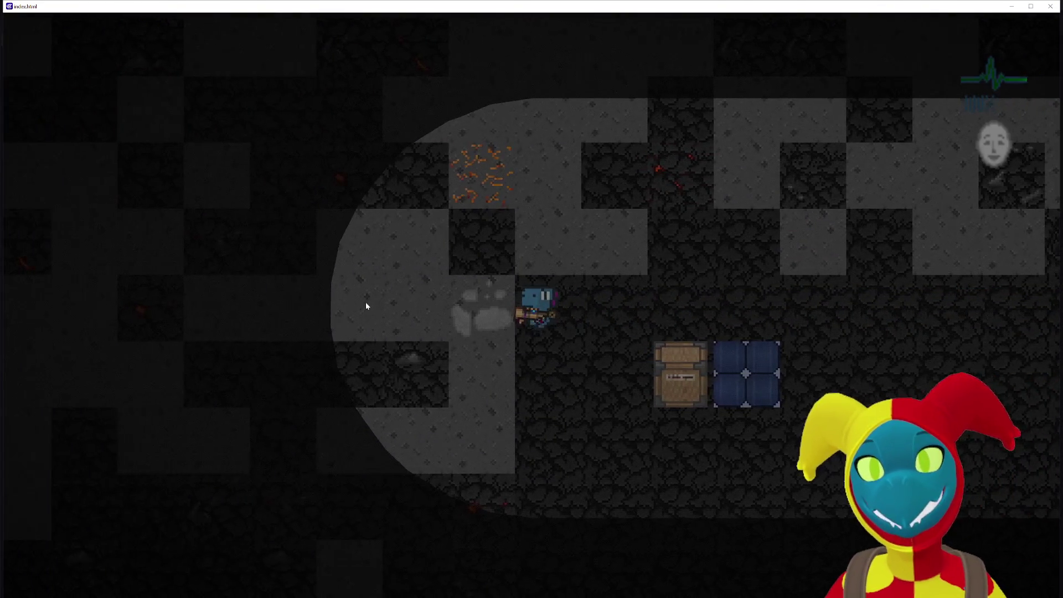
key("d")
key("d")
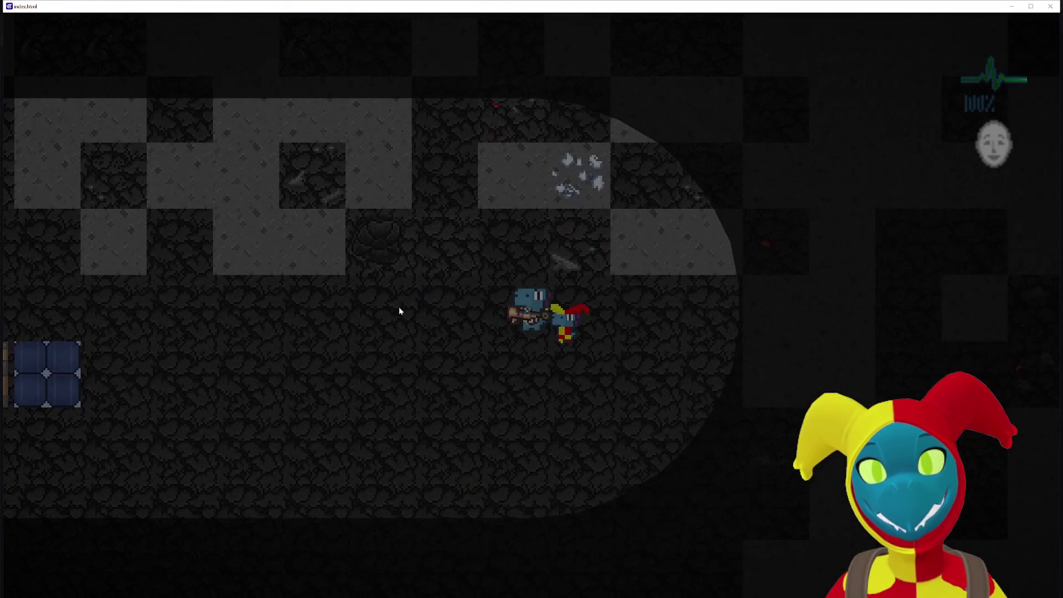
key("a")
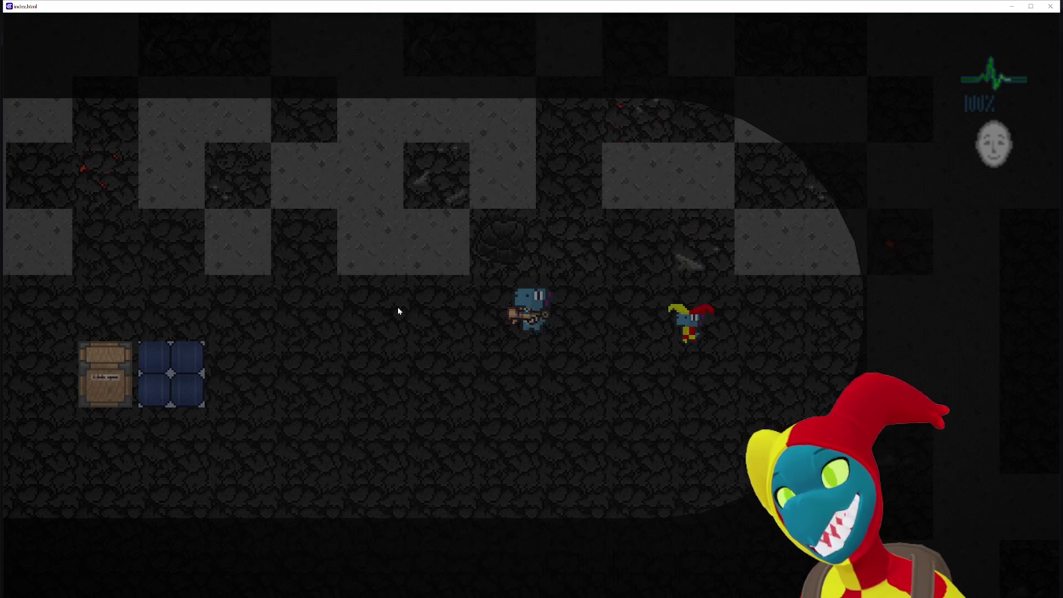
key("a")
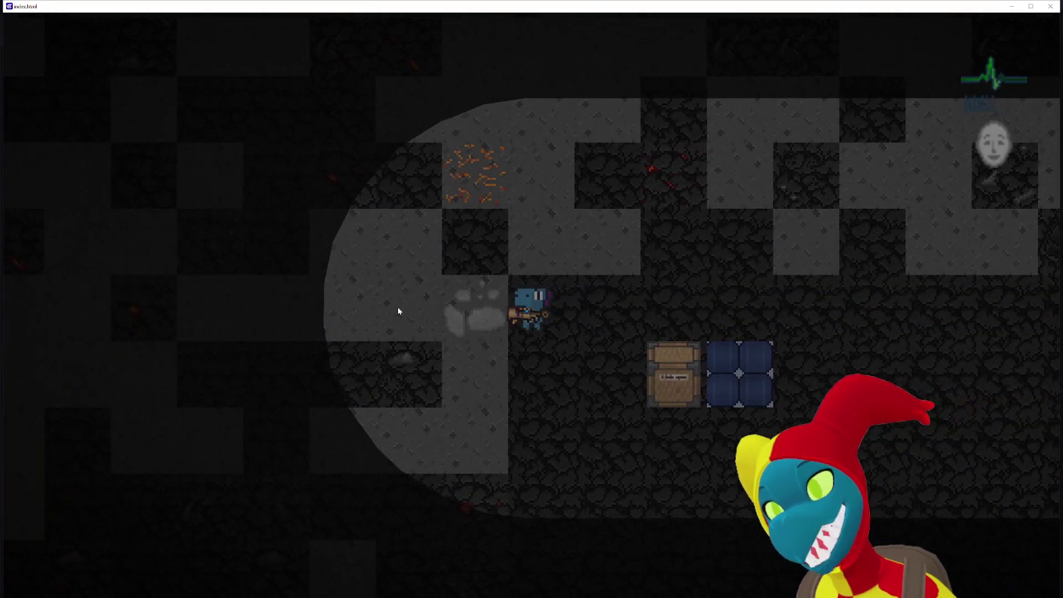
key("d")
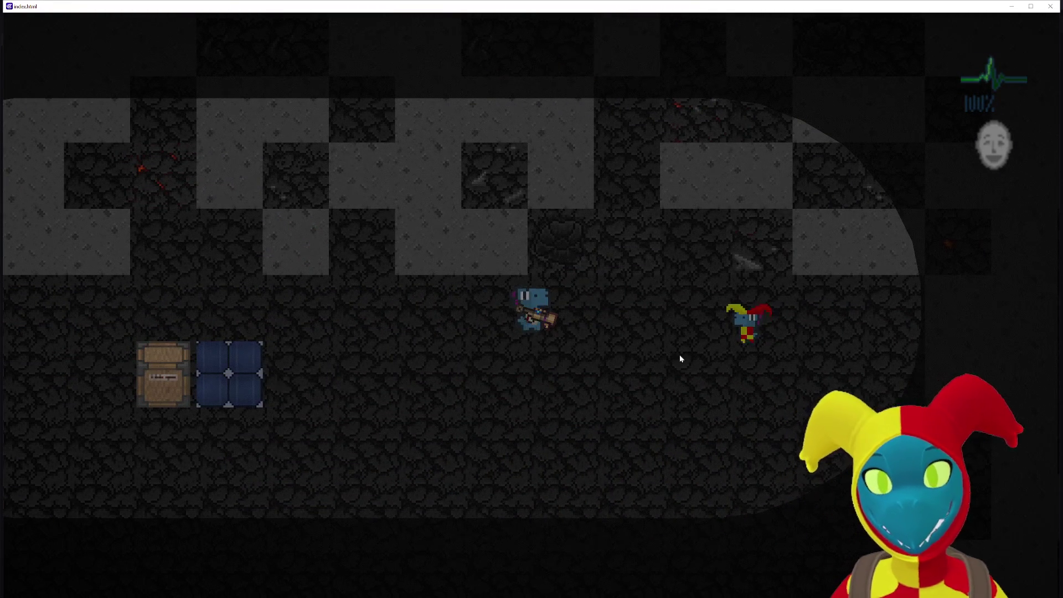
key("d")
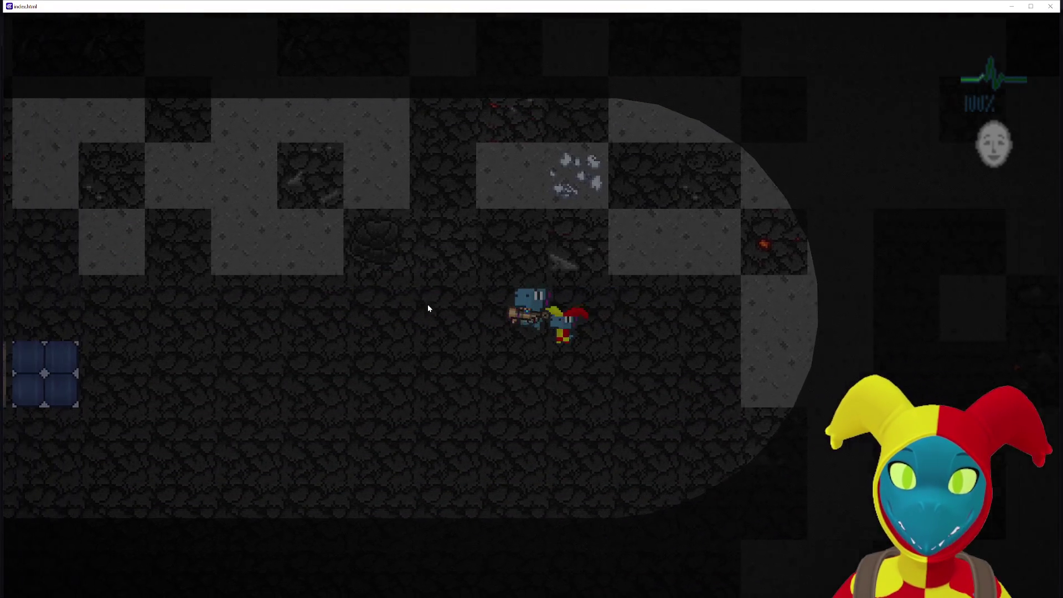
key("a")
Walk the character down and left through new corridors toward the banana.
key("s")
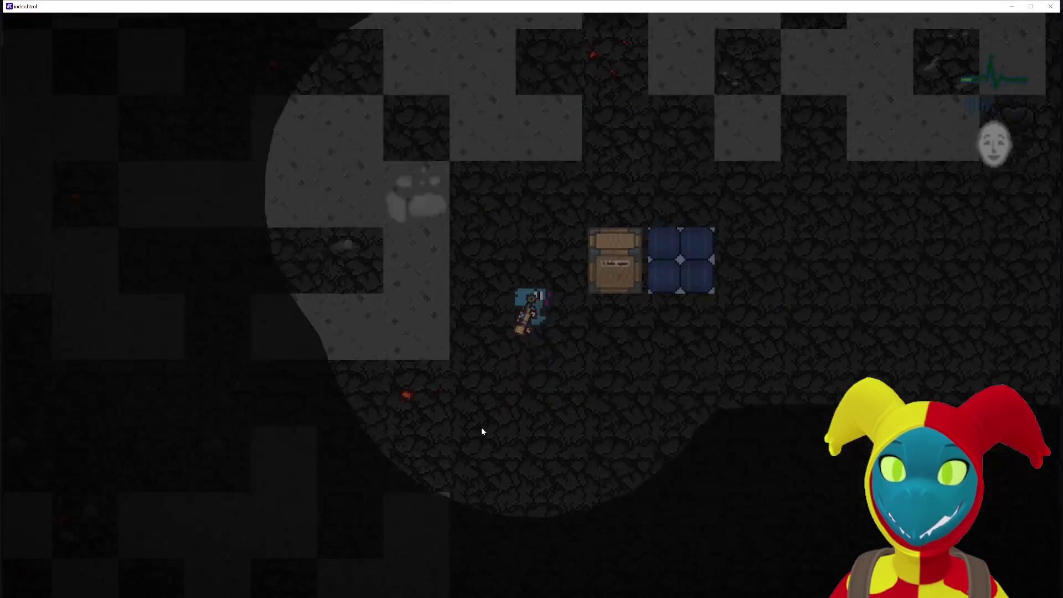
key("d")
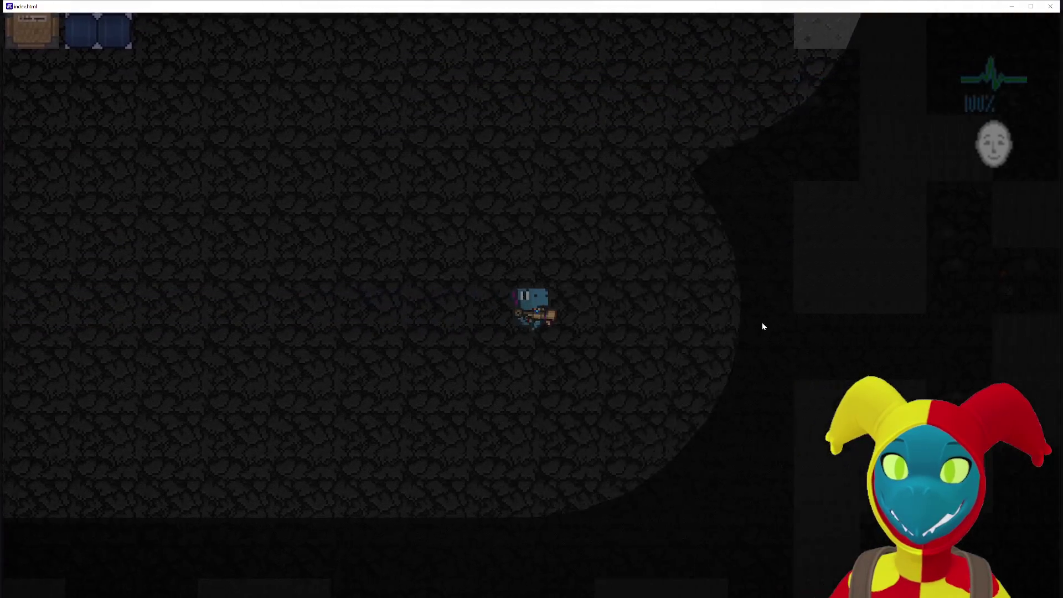
key("s")
key("a")
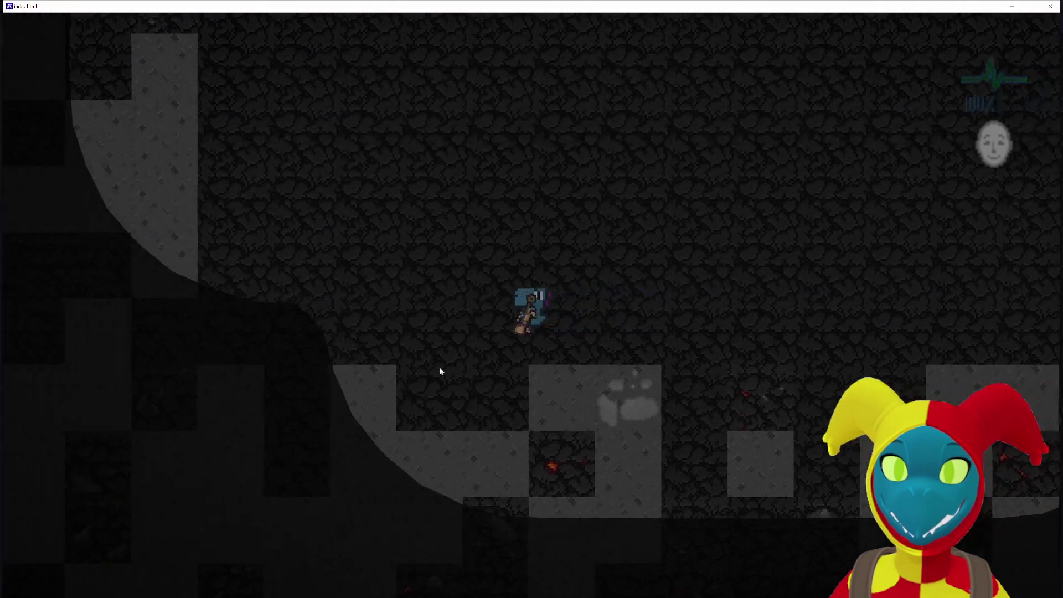
key("d")
key("a")
key("s")
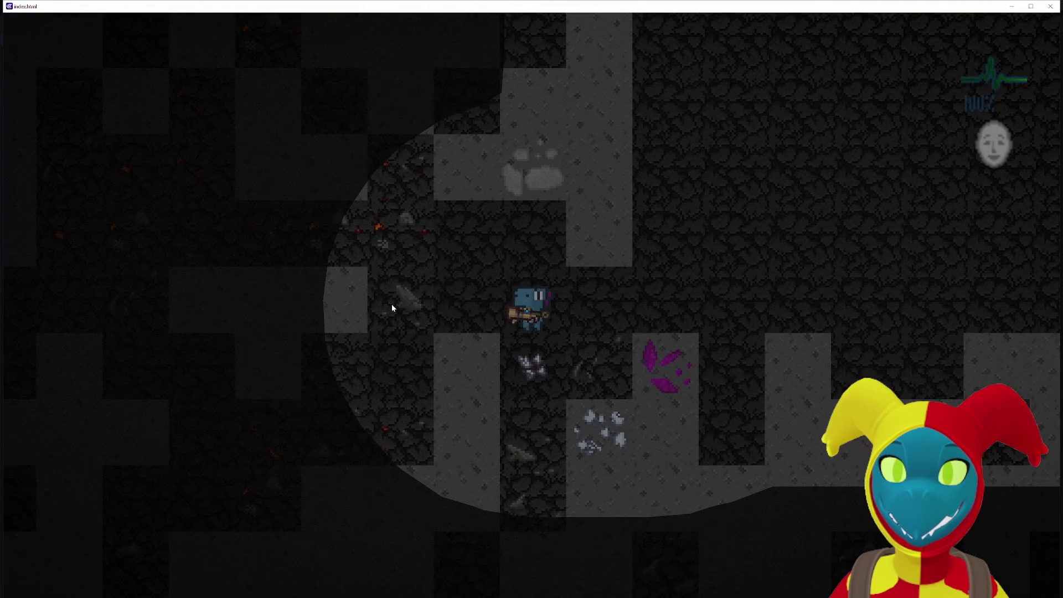
key("a")
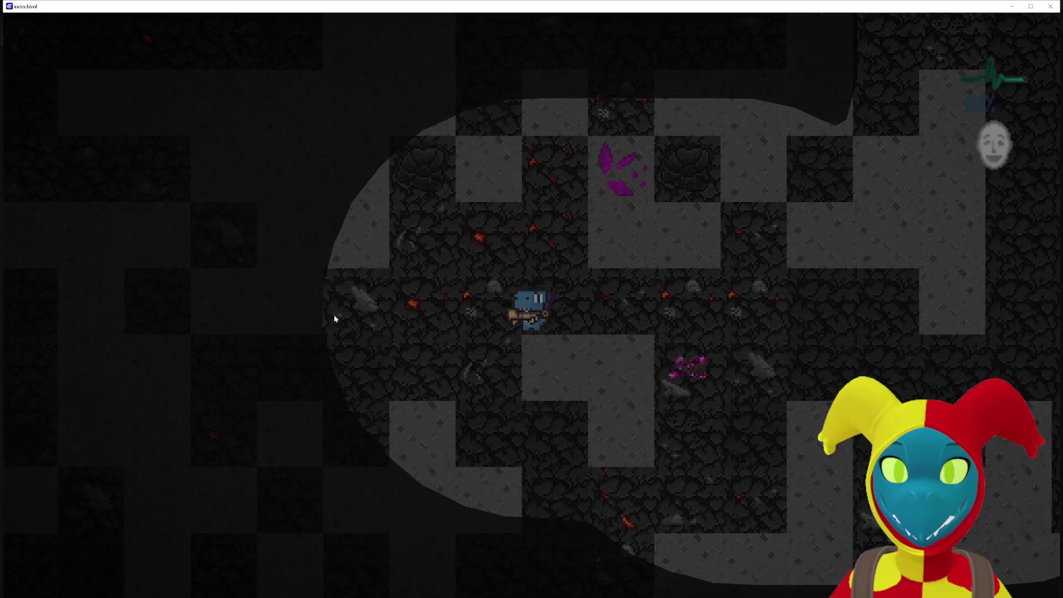
key("s")
key("a")
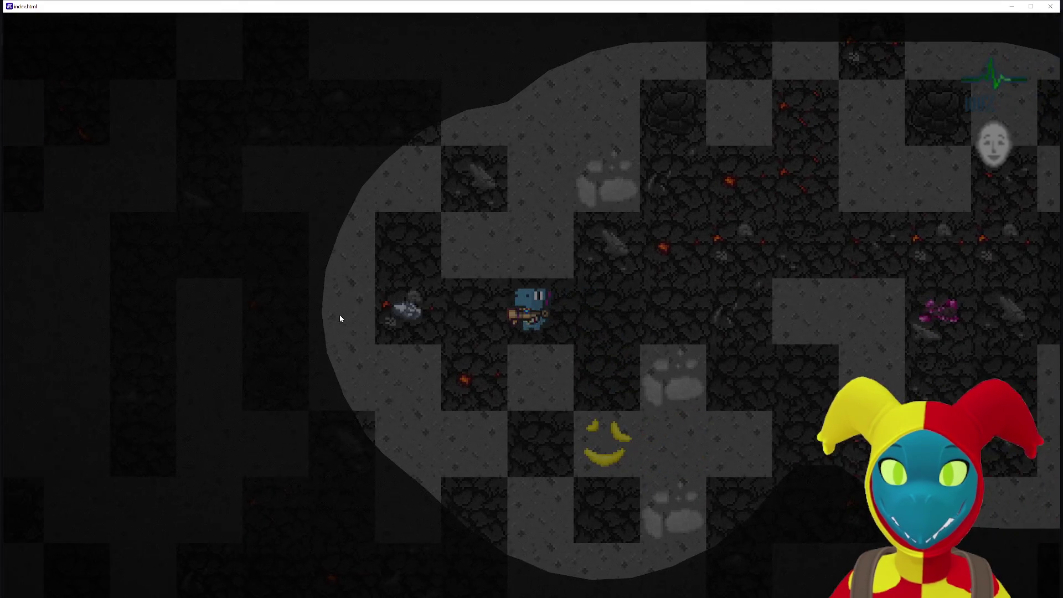
key("d")
key("a")
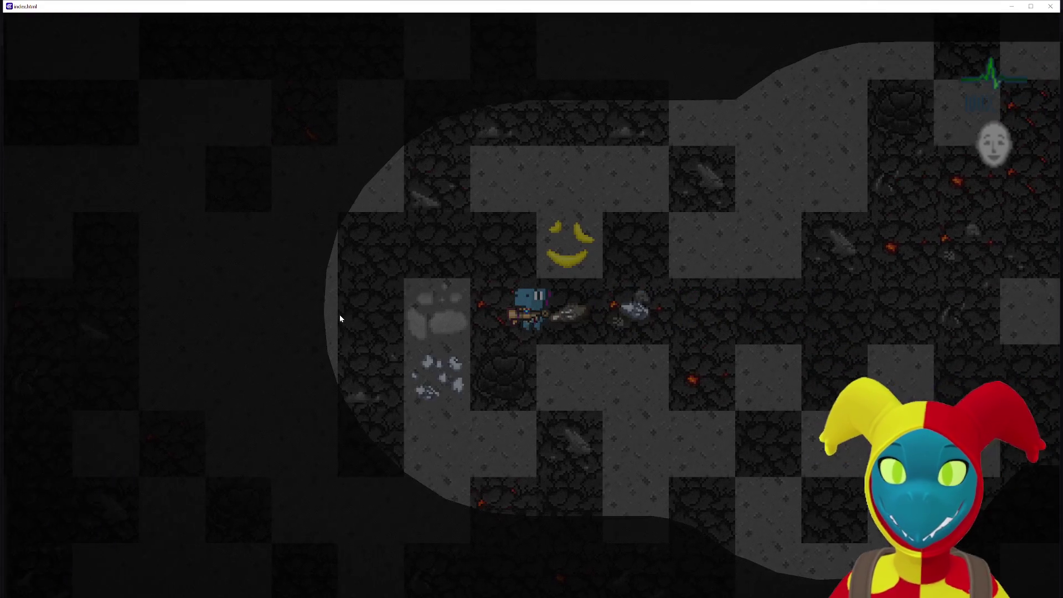
Walk past the banana and purple crystals to the stone wall, then close the preview.
key("w")
key("a")
key("d")
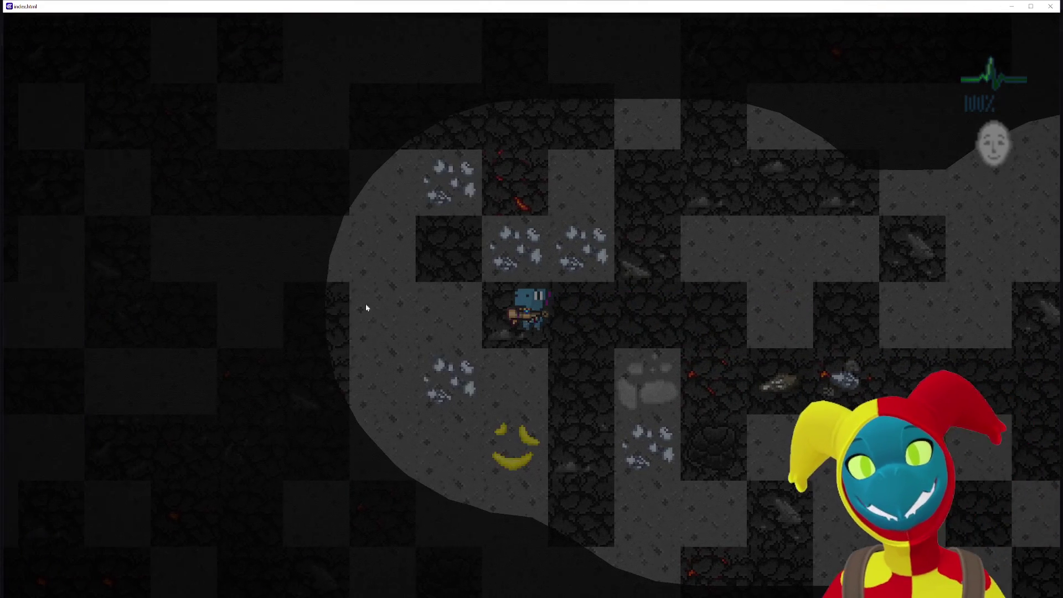
key("d")
key("s")
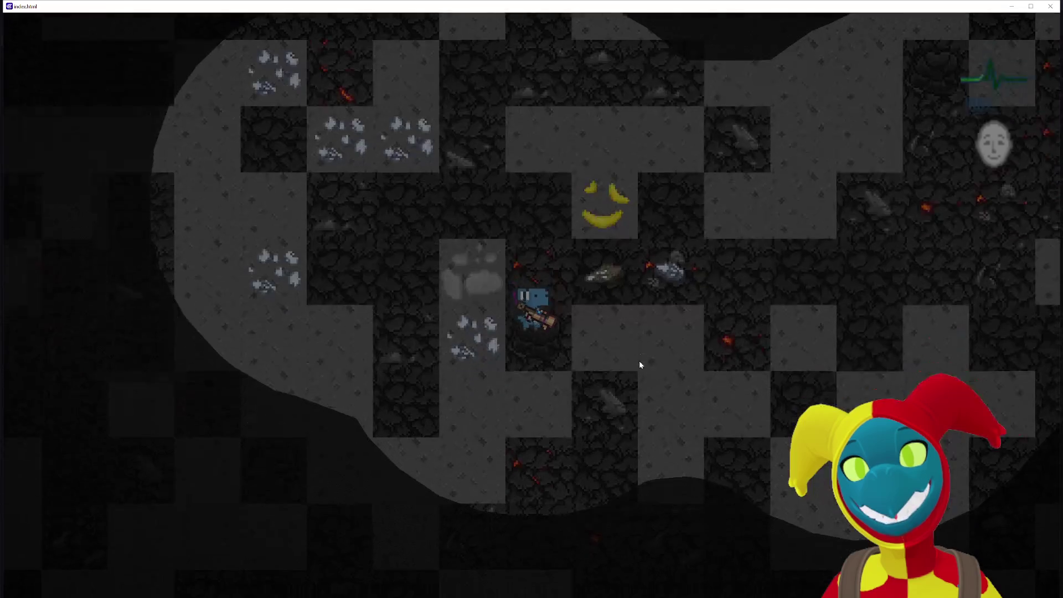
key("w")
key("s")
key("d")
key("w")
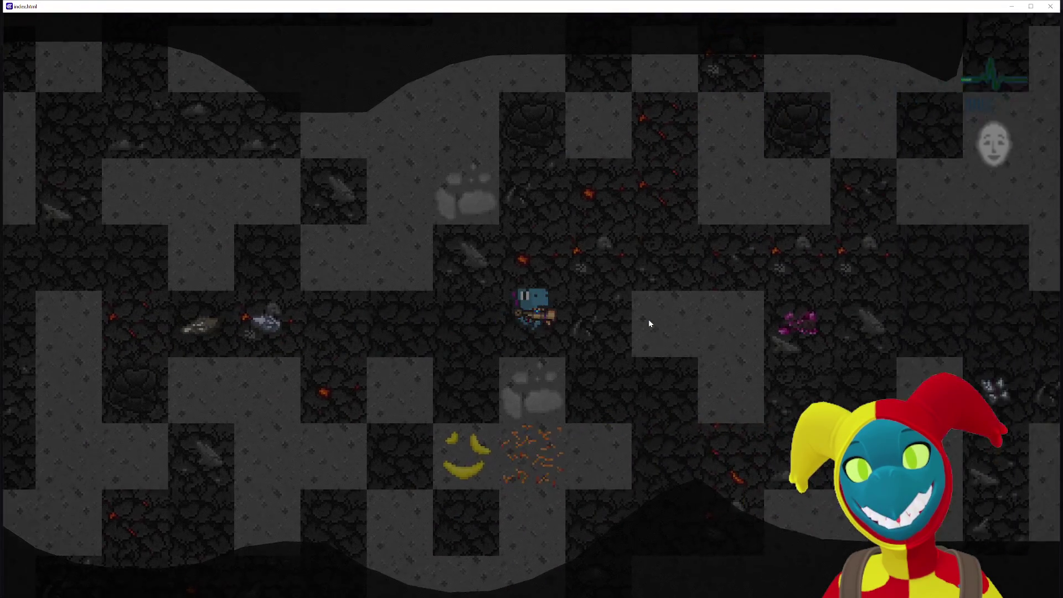
key("d")
key("s")
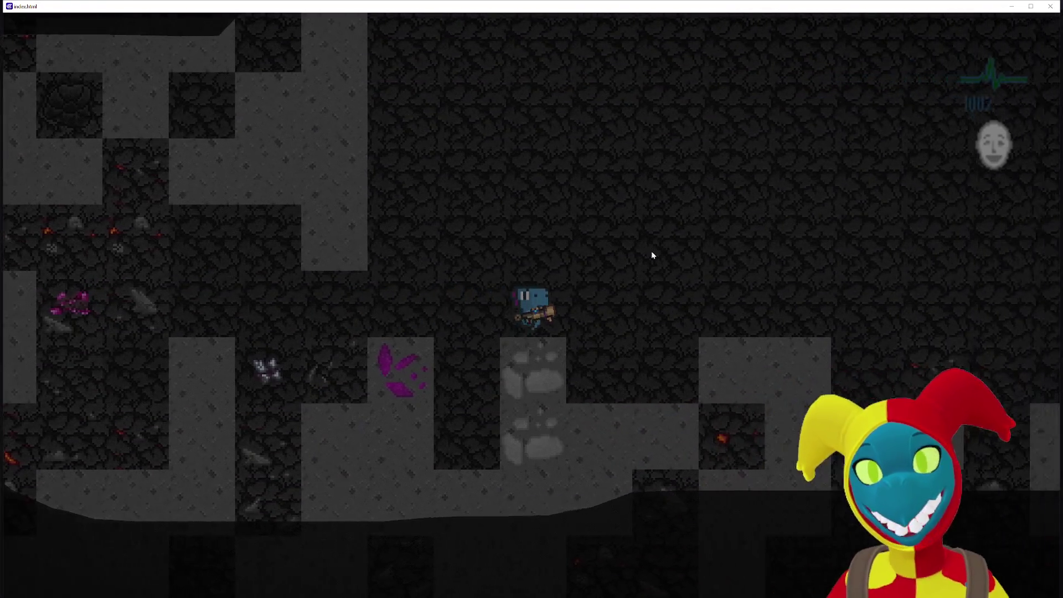
key("w")
key("w")
key("w")
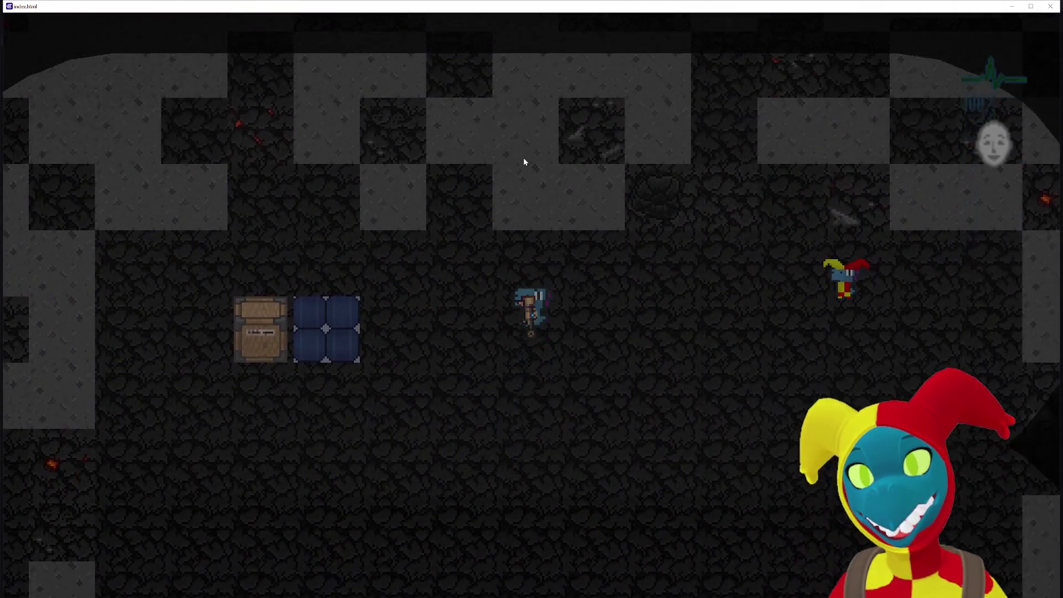
key("s")
key("d")
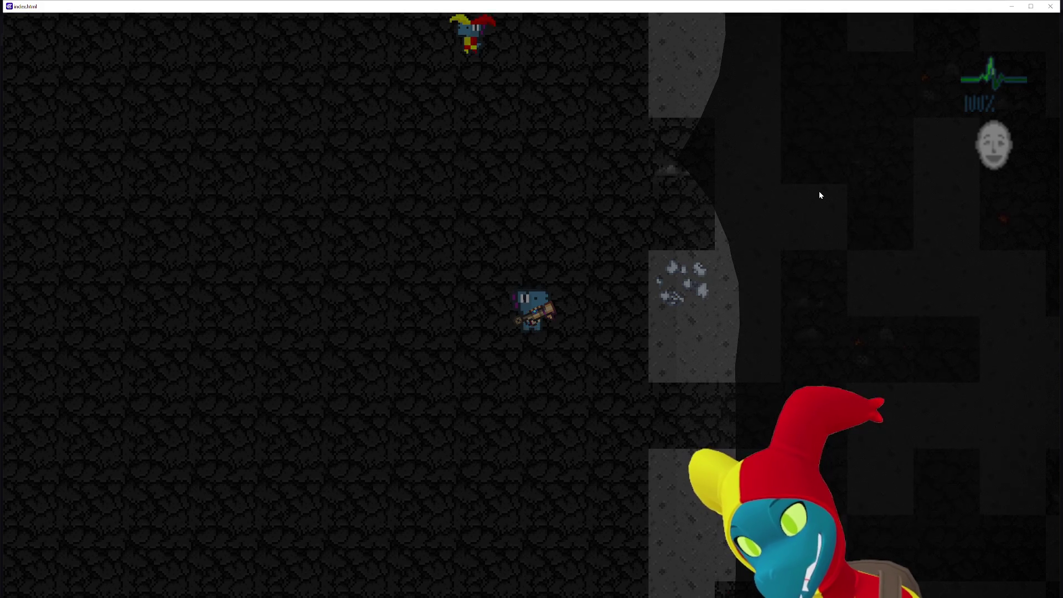
left_click(1050, 6)
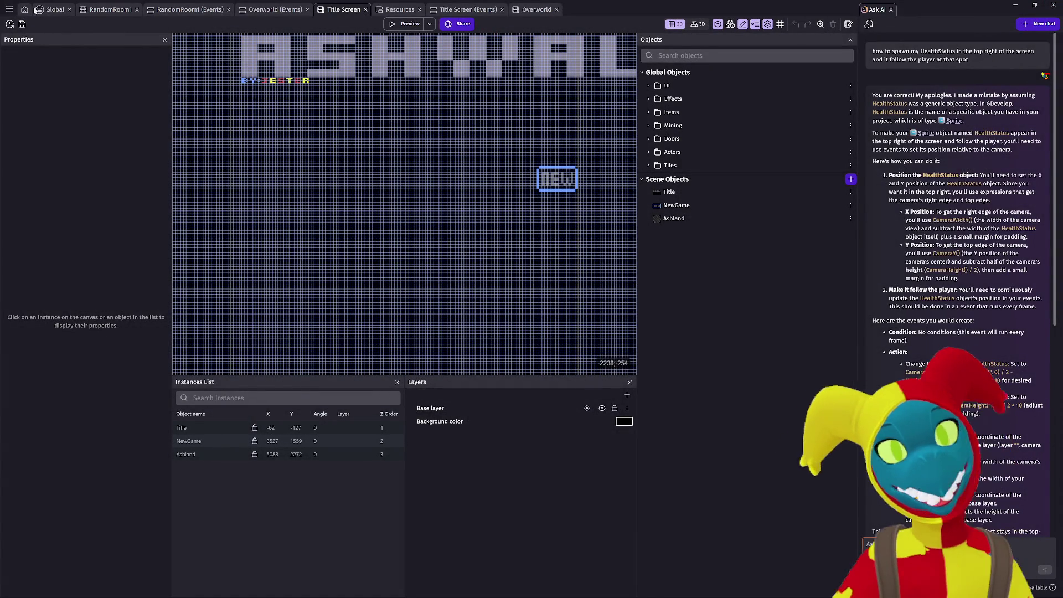
Switch to the Global events sheet showing the UI group's HealthStatus and FaceStatus events.
left_click(54, 10)
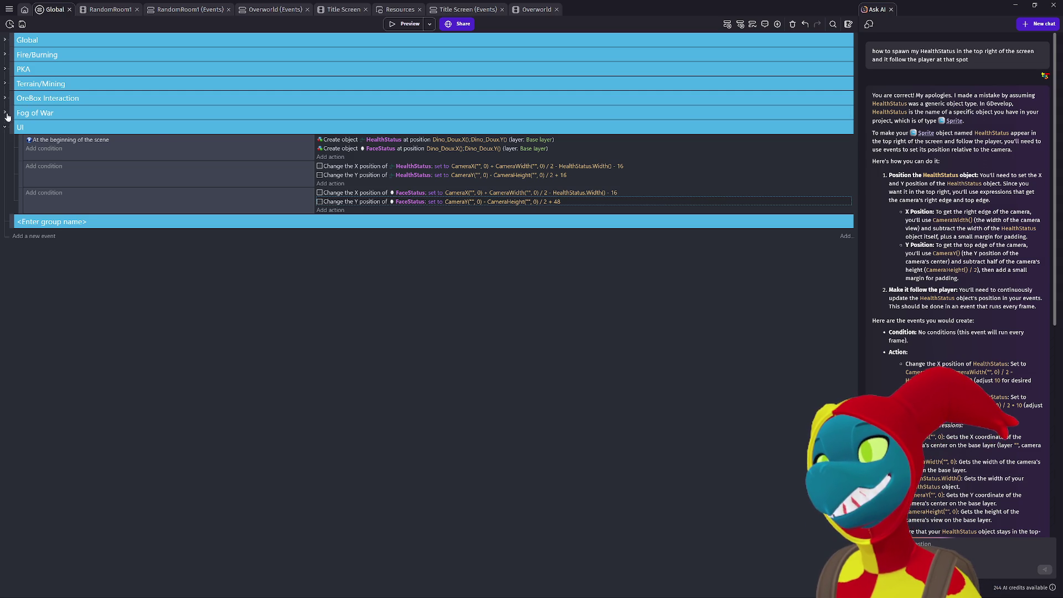
left_click(22, 110)
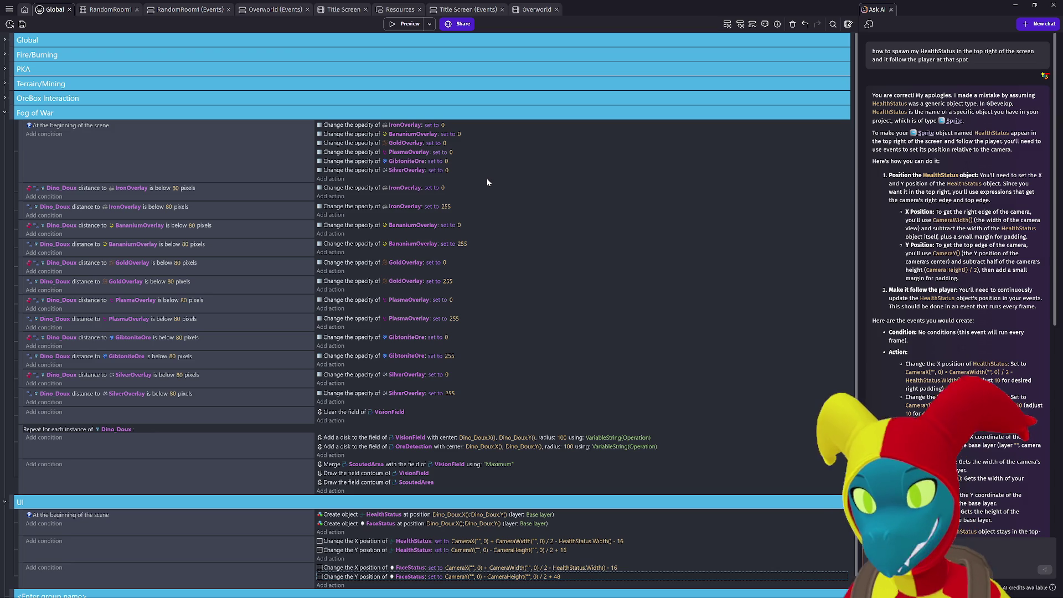
scroll(228, 248, "down", 1)
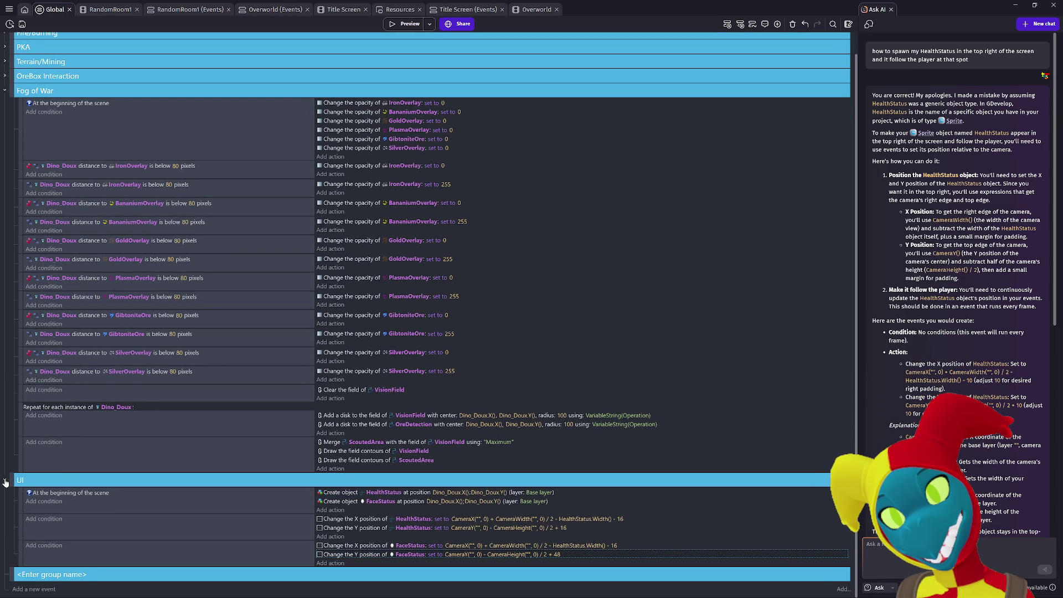
left_click(19, 480)
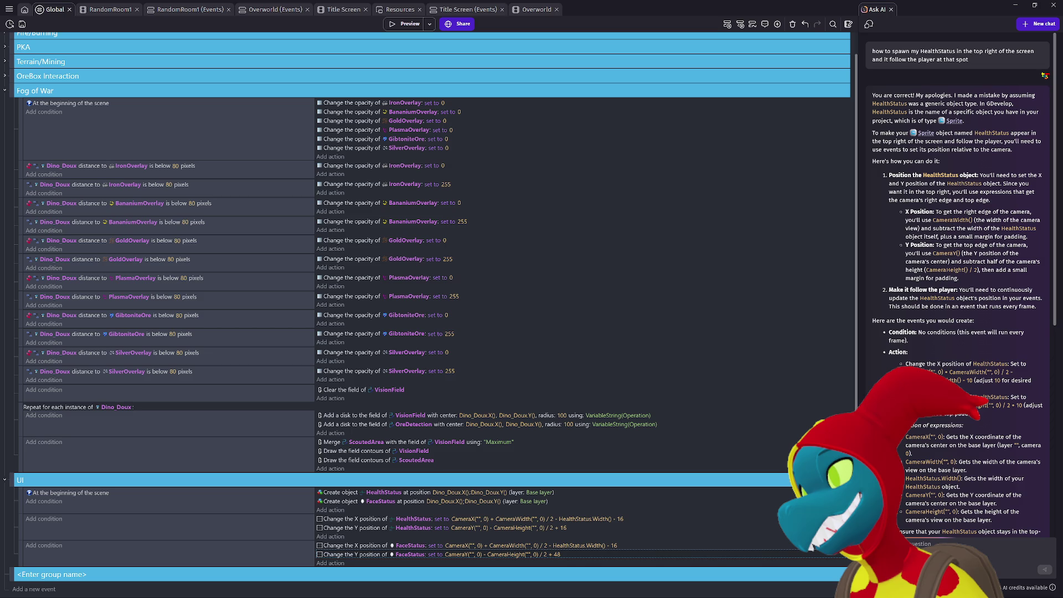
scroll(331, 178, "up", 1)
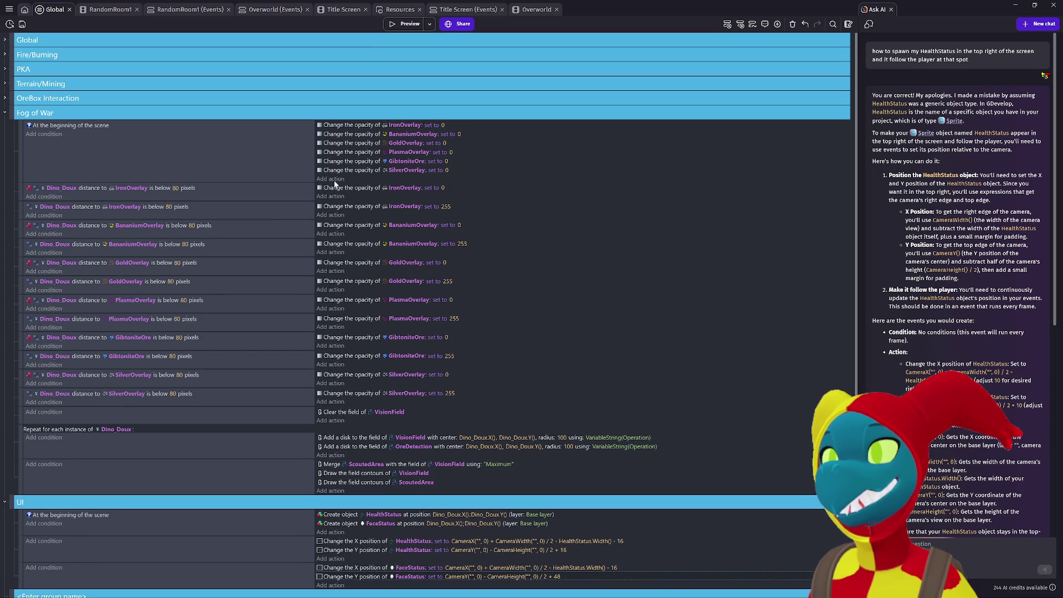
scroll(136, 453, "down", 1)
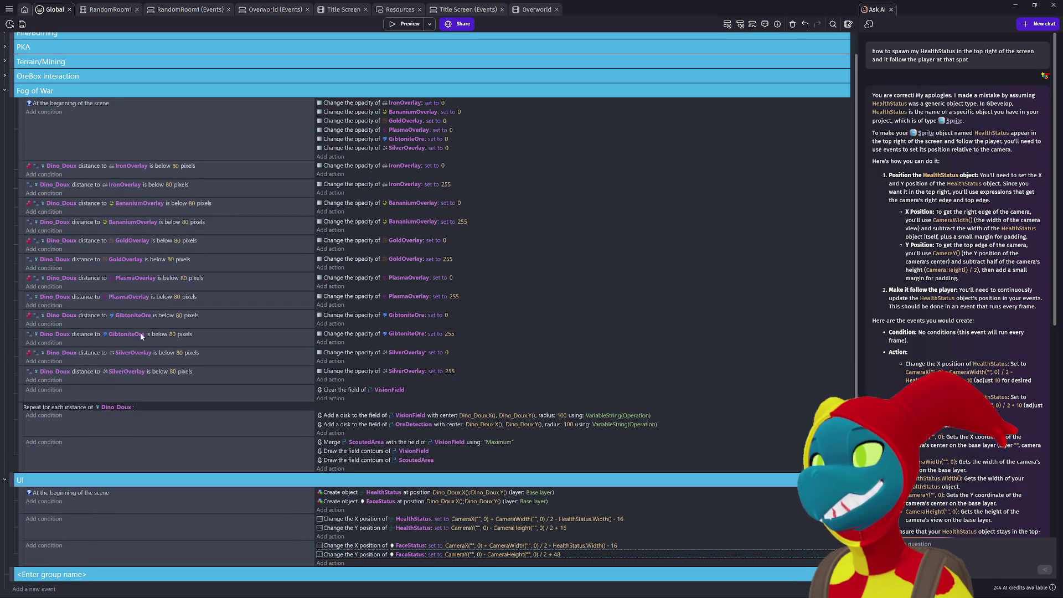
scroll(15, 65, "up", 1)
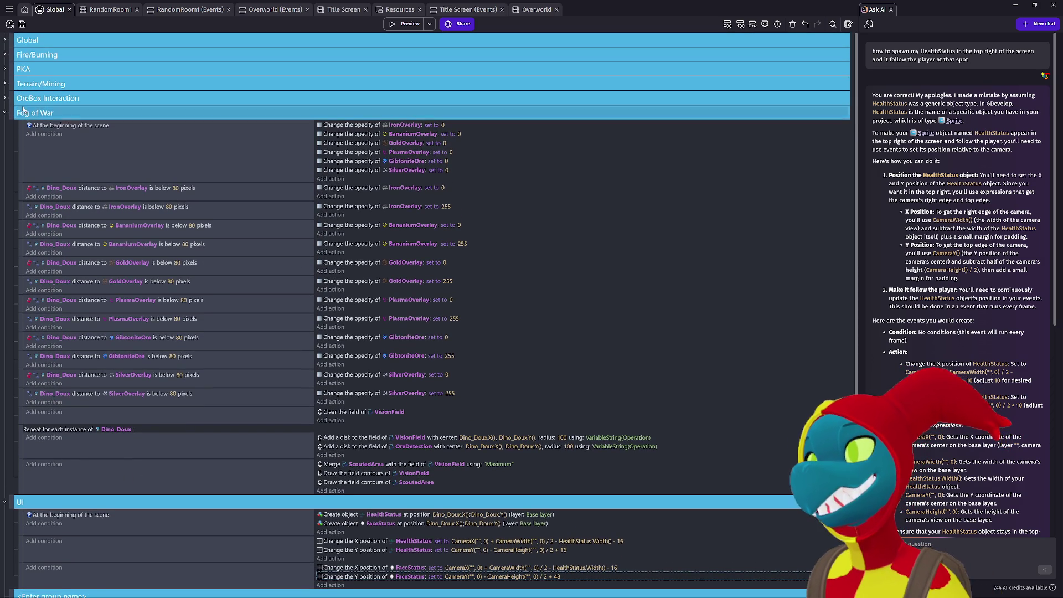
left_click(5, 41)
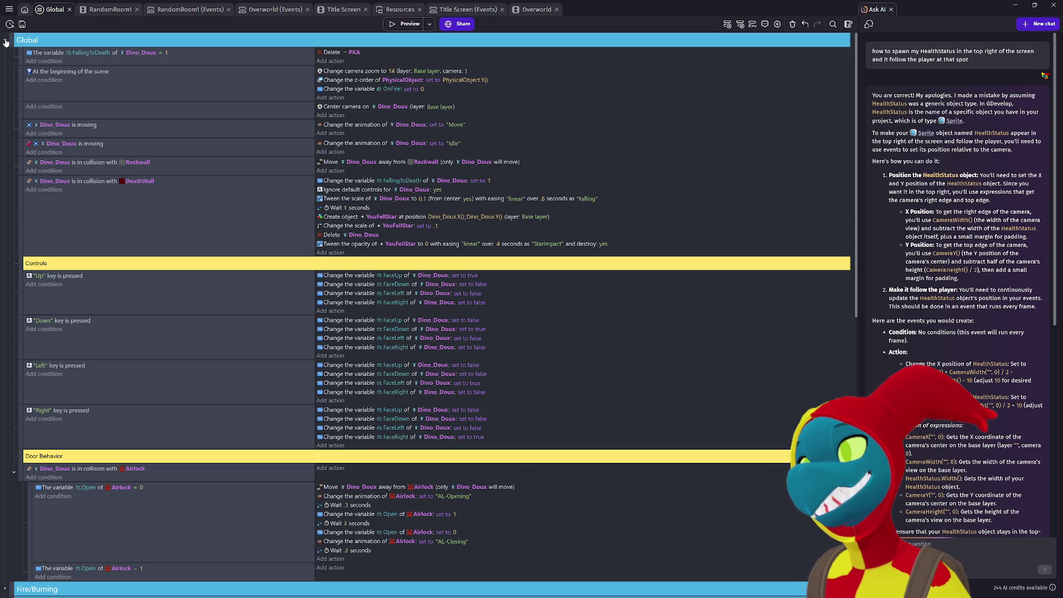
Change the Up key condition in the Controls group to check W.
scroll(72, 173, "down", 3)
scroll(71, 173, "down", 10)
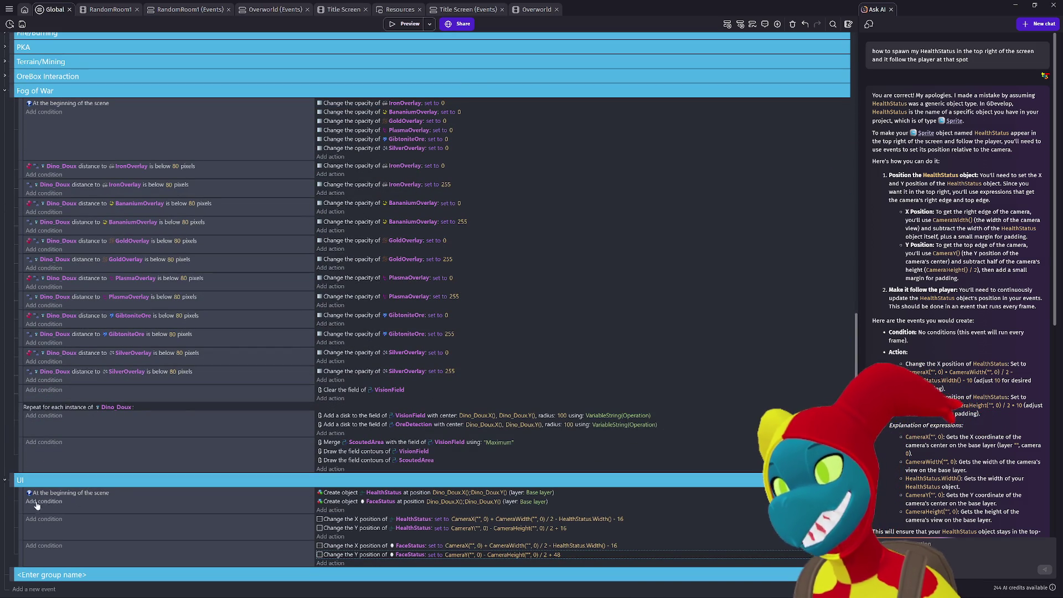
scroll(161, 327, "up", 15)
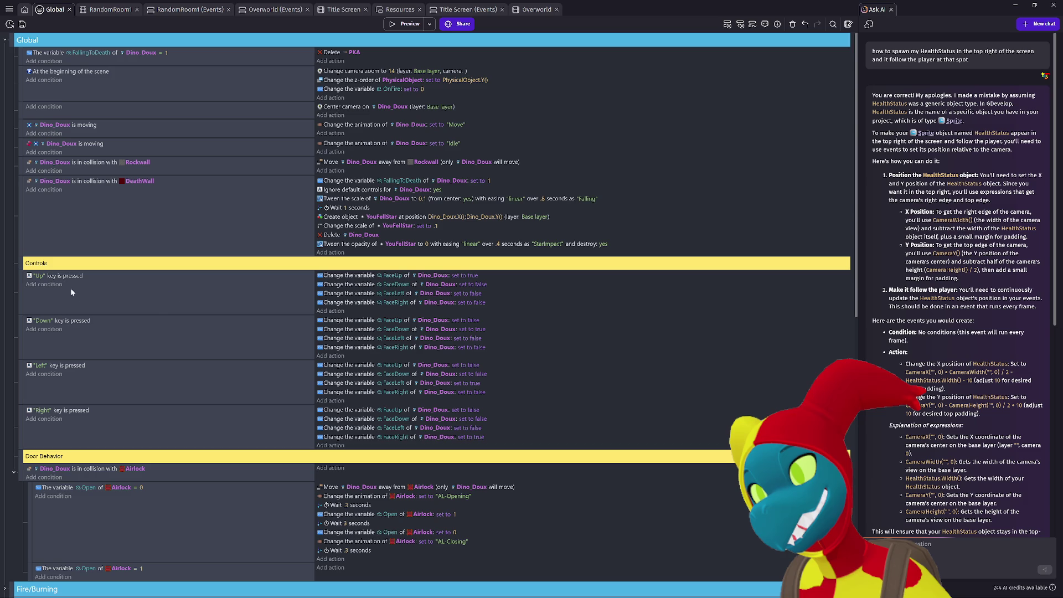
left_click(40, 277)
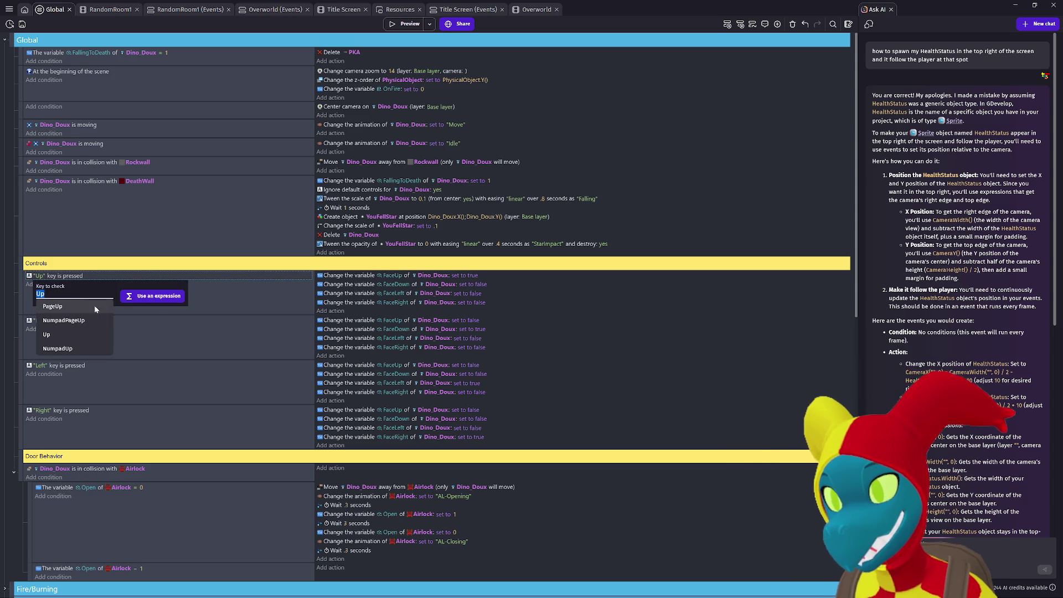
type("Q")
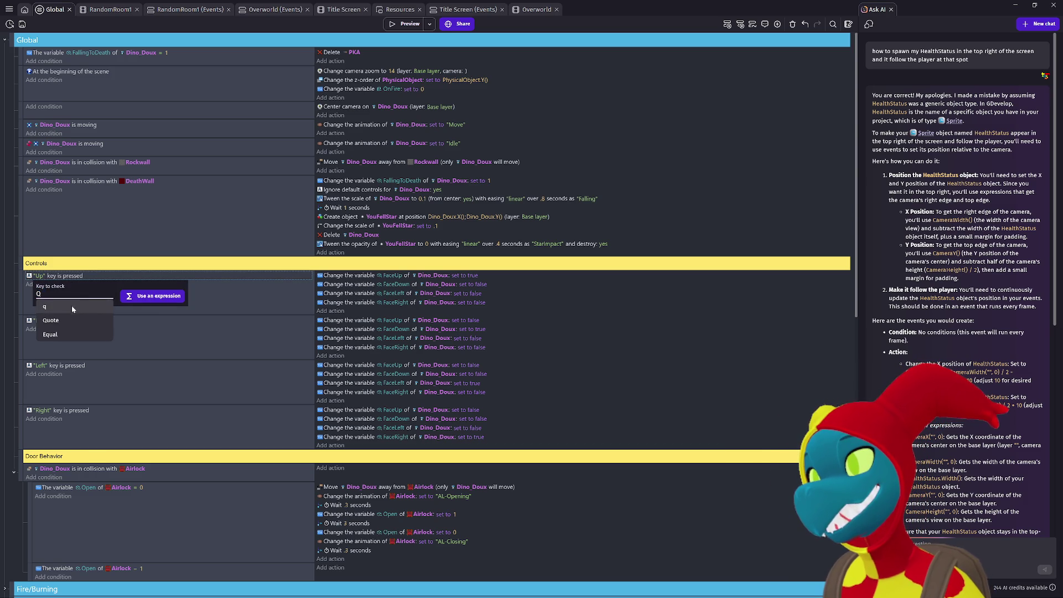
key("Escape")
key("shift+w")
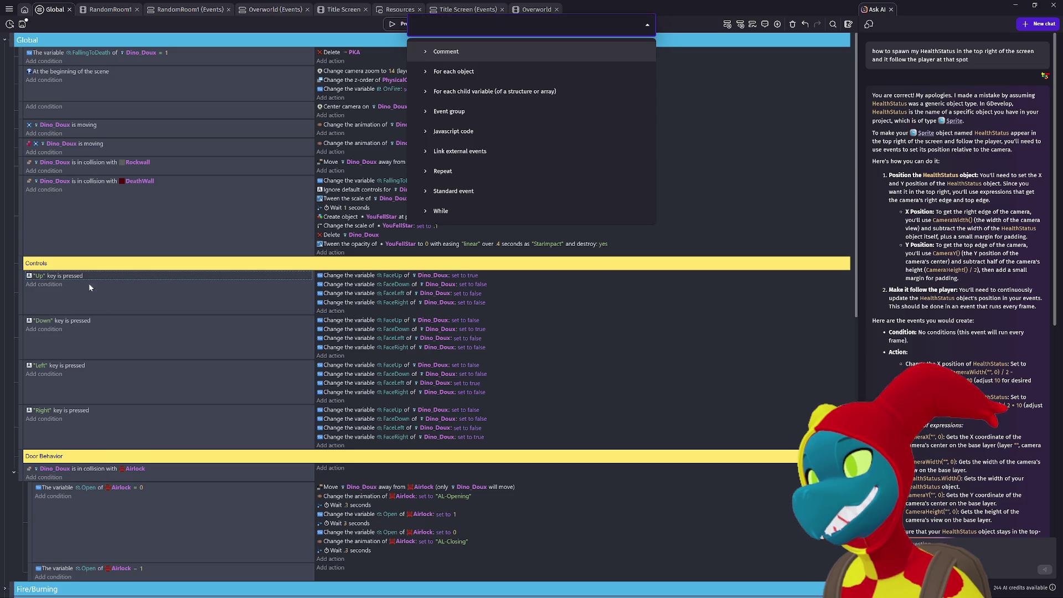
key("Escape")
type("w")
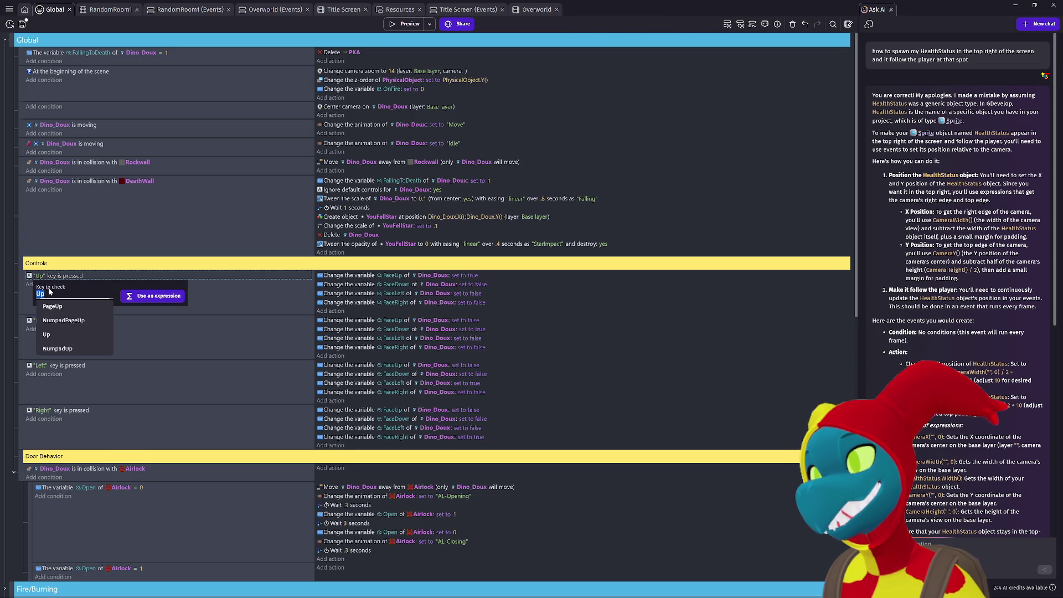
left_click(120, 328)
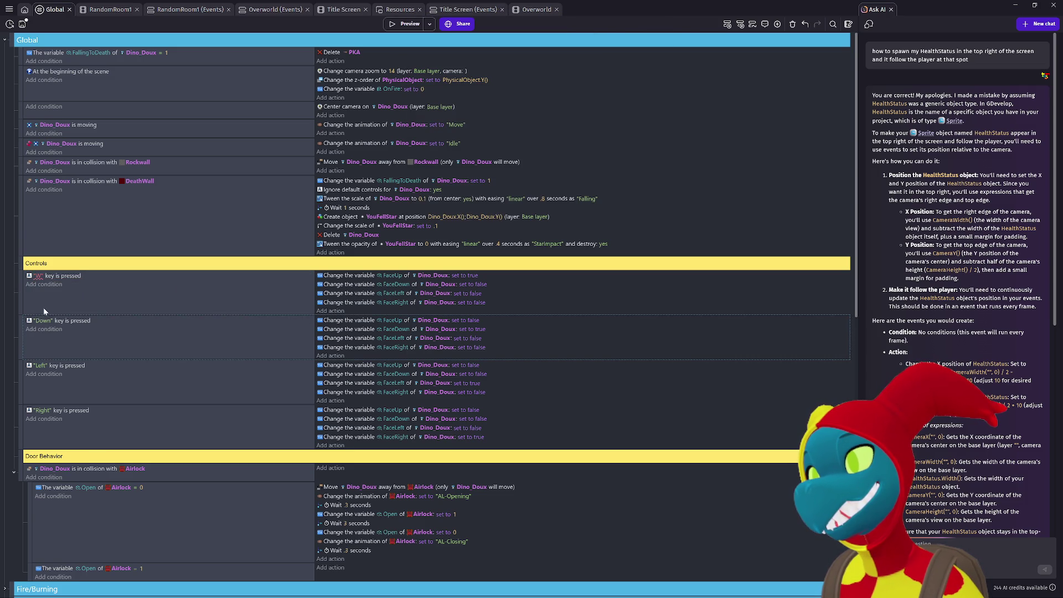
Switch the Down, Left and Right conditions to S, A and D, then launch a preview.
left_click(42, 321)
type("s")
left_click(122, 363)
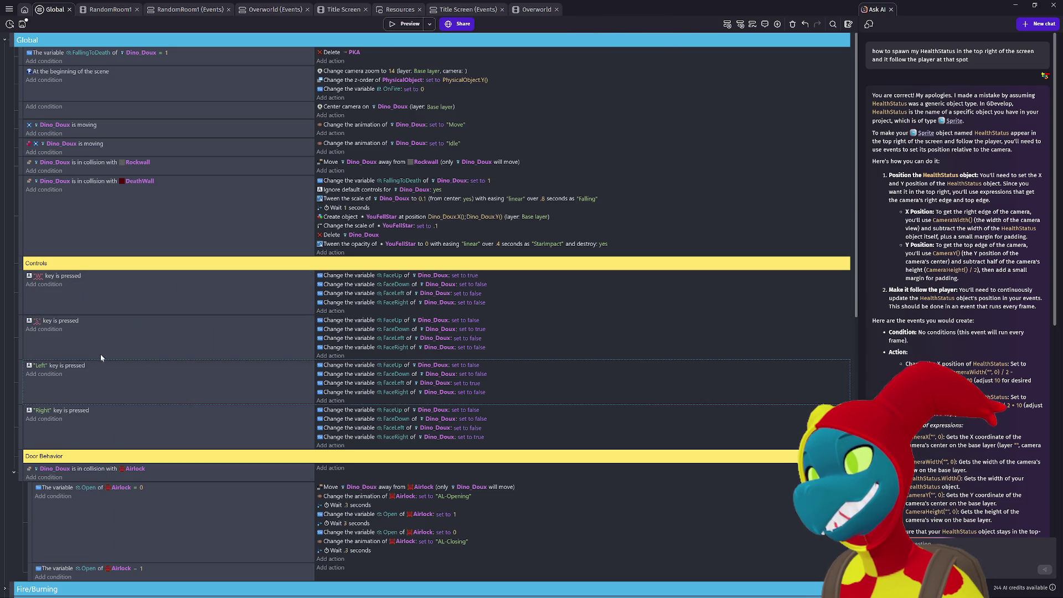
left_click(47, 367)
type("a")
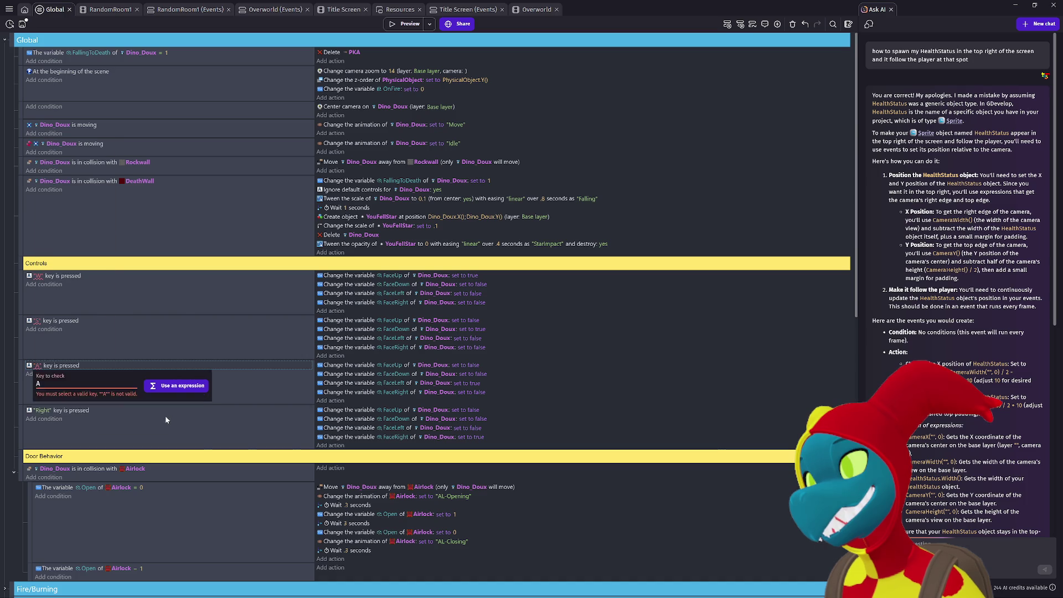
left_click(167, 416)
left_click(51, 413)
type("d")
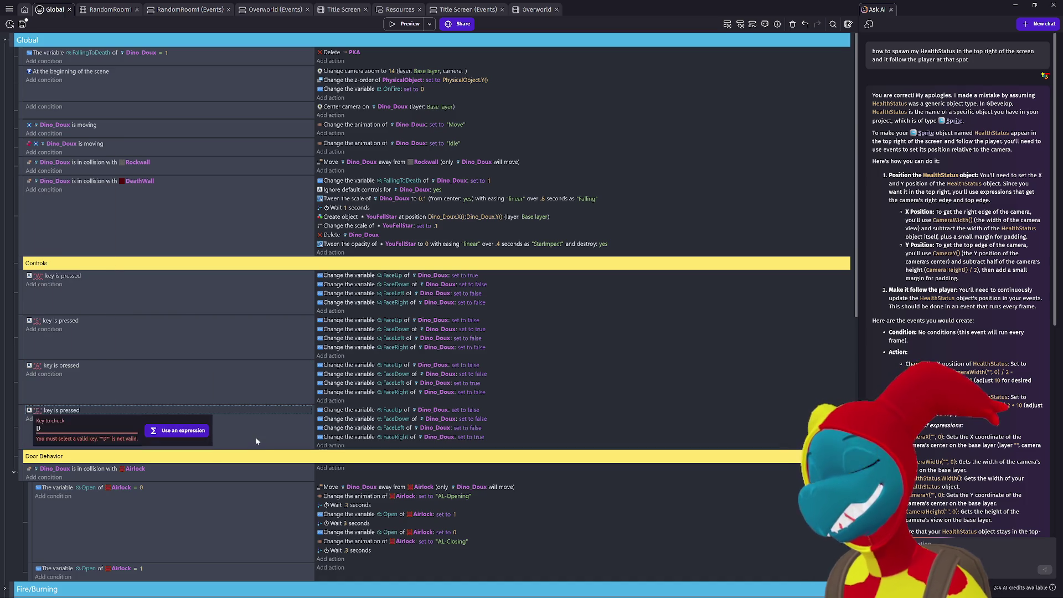
left_click(165, 428)
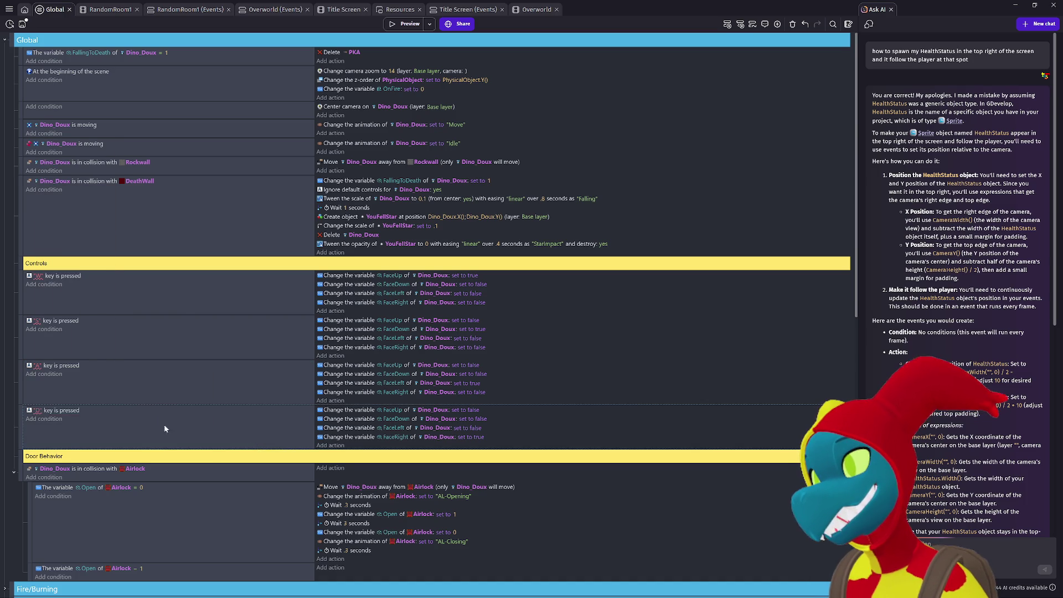
left_click(37, 410)
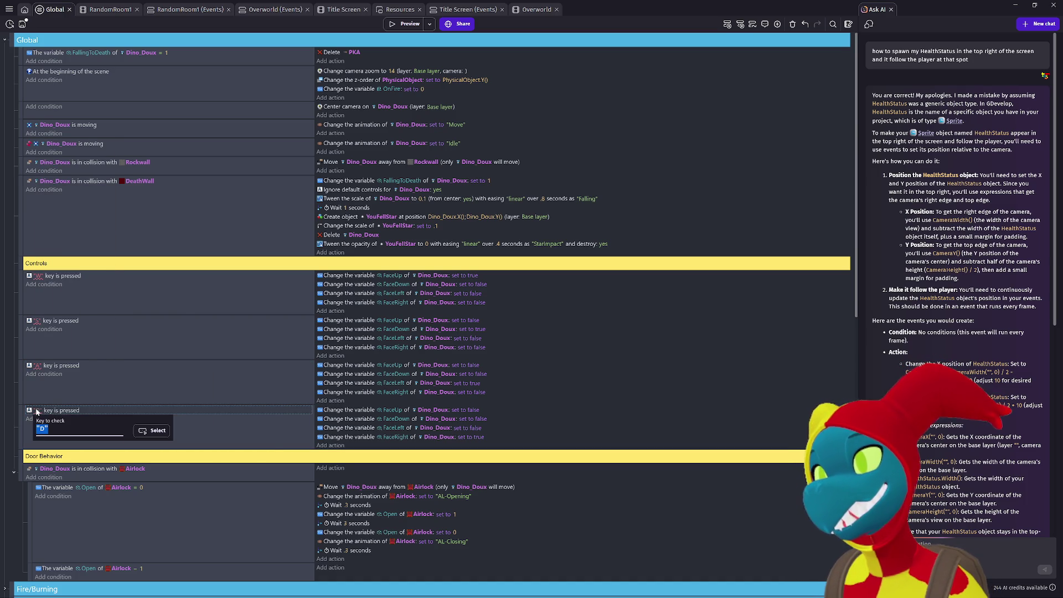
left_click(224, 443)
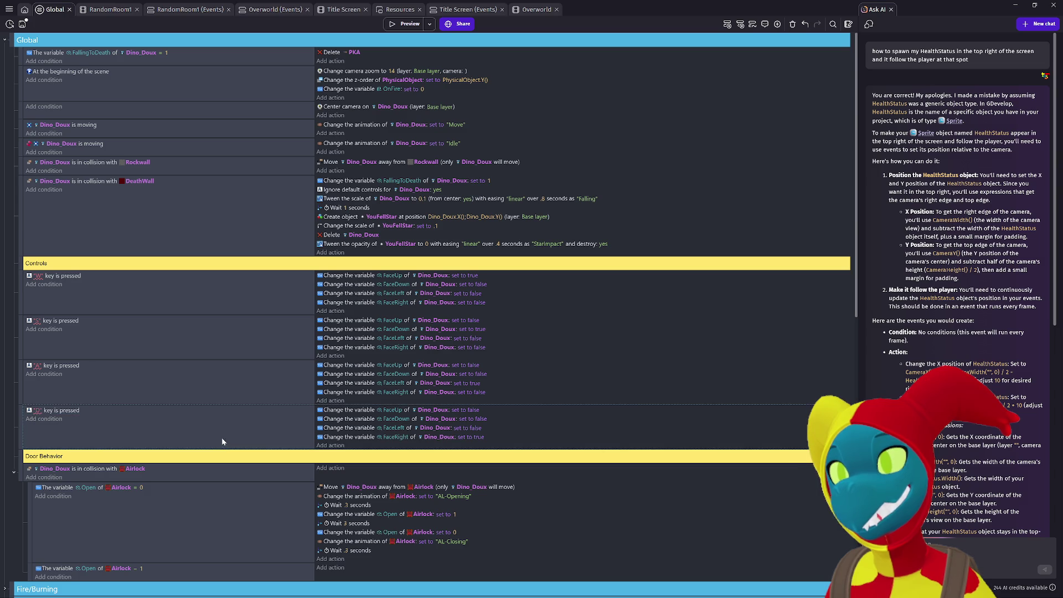
left_click(405, 24)
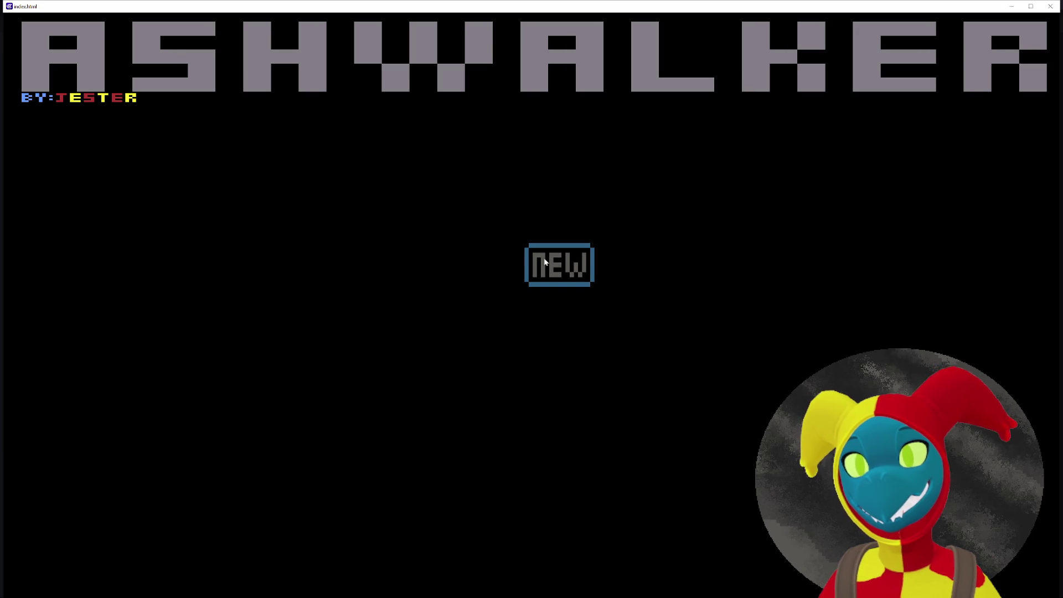
Start a new game, walk one tile left with A, and close the preview window.
left_click(578, 259)
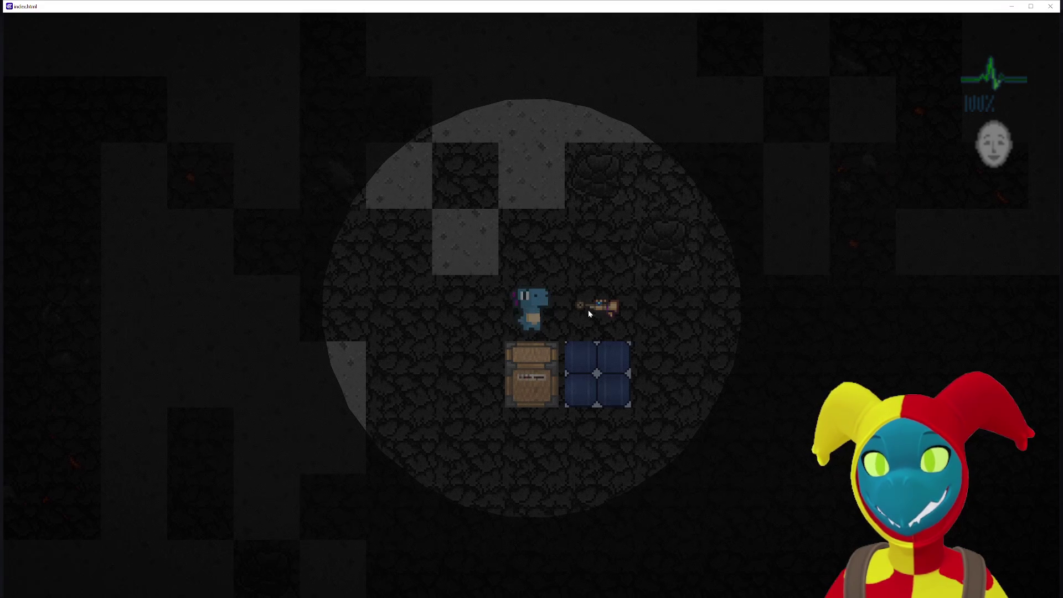
key("a")
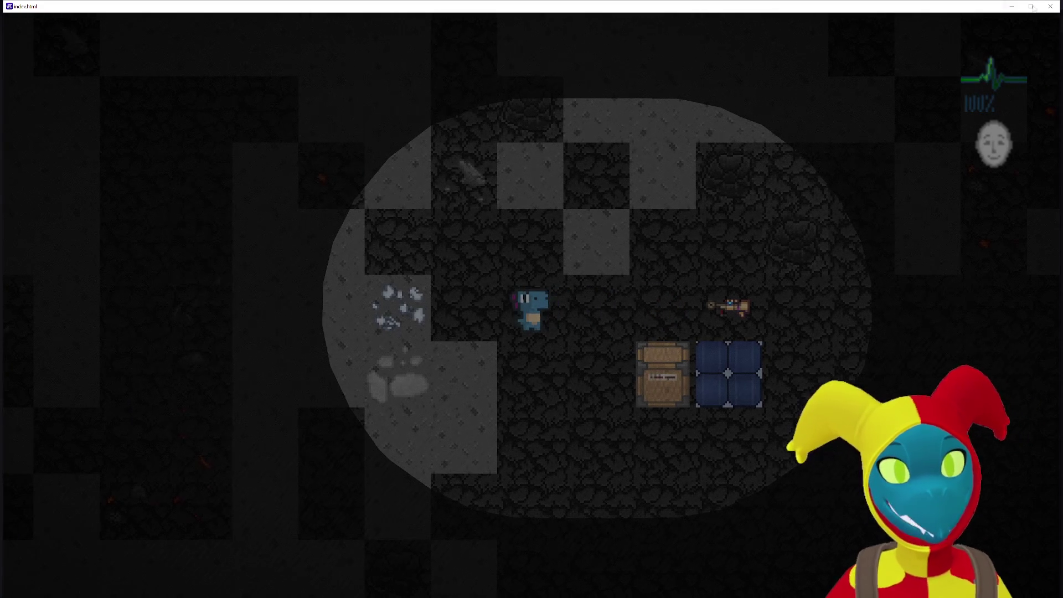
left_click(1044, 6)
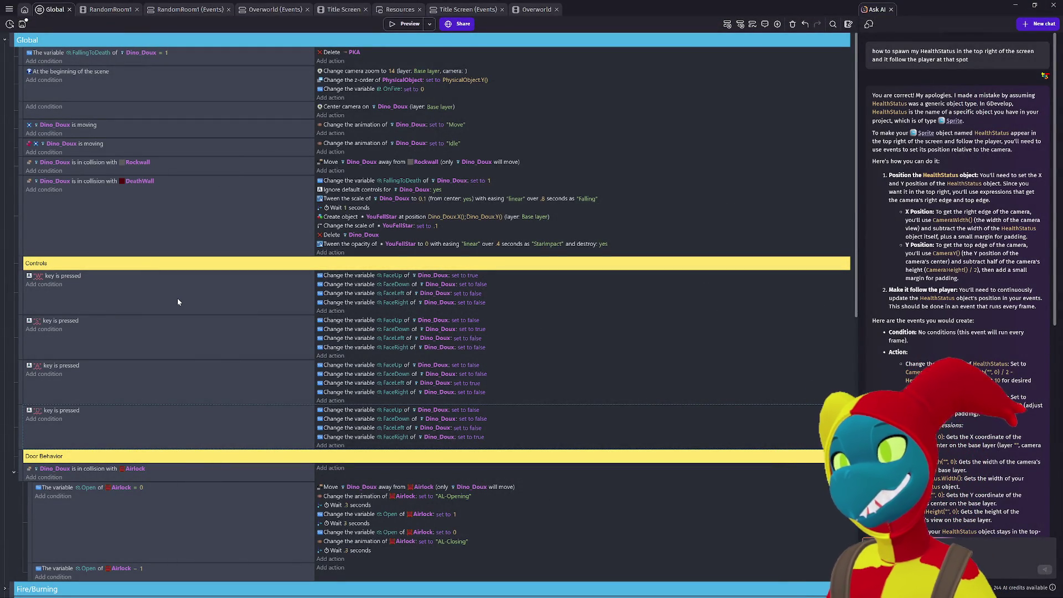
key("ctrl+z")
key("ctrl+z")
key("ctrl+z")
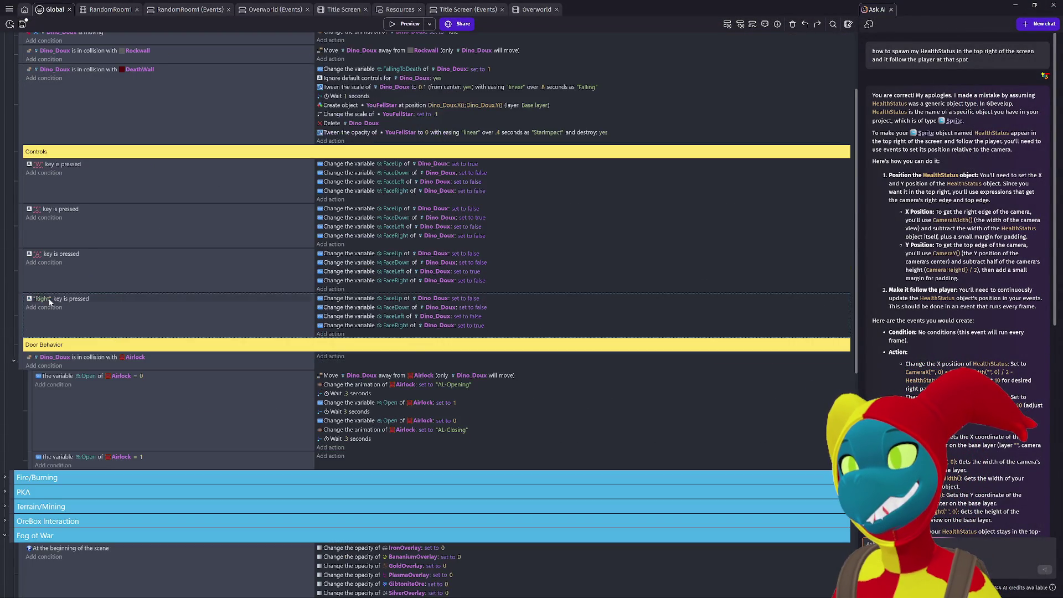
key("ctrl+z")
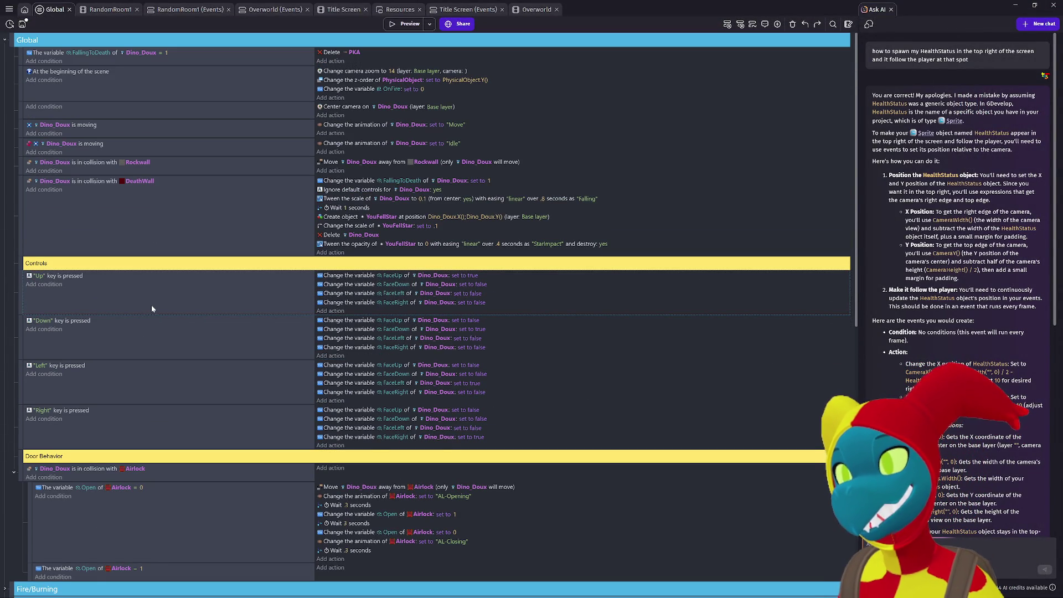
scroll(150, 304, "down", 2)
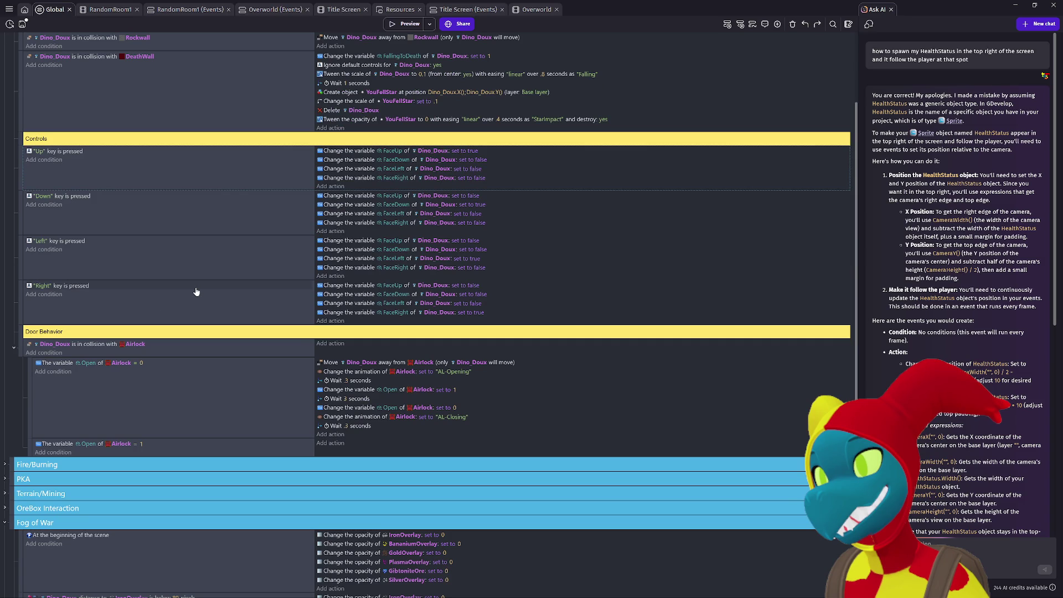
scroll(196, 292, "up", 2)
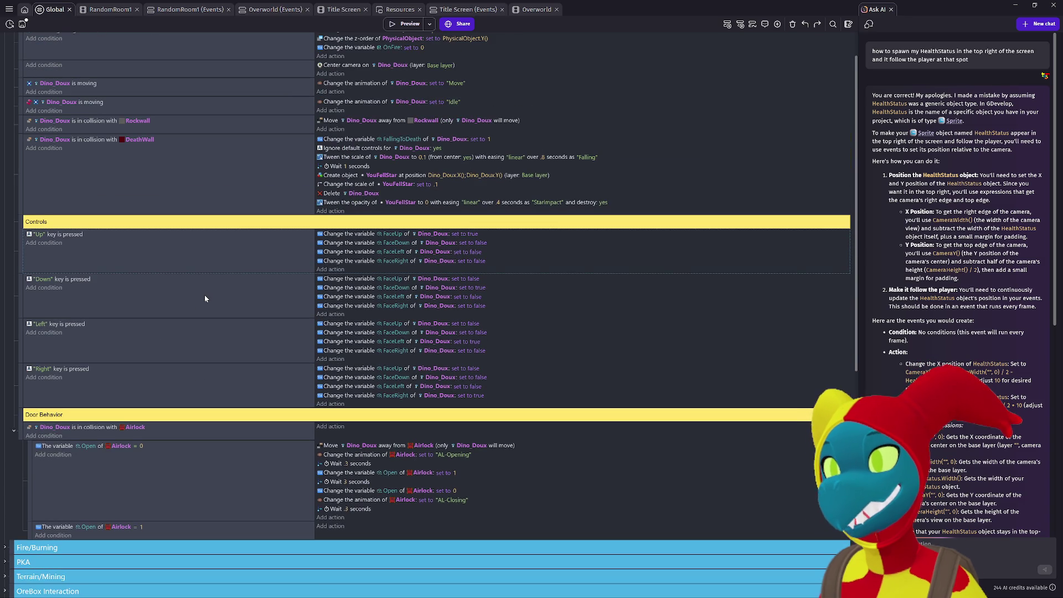
scroll(205, 298, "up", 1)
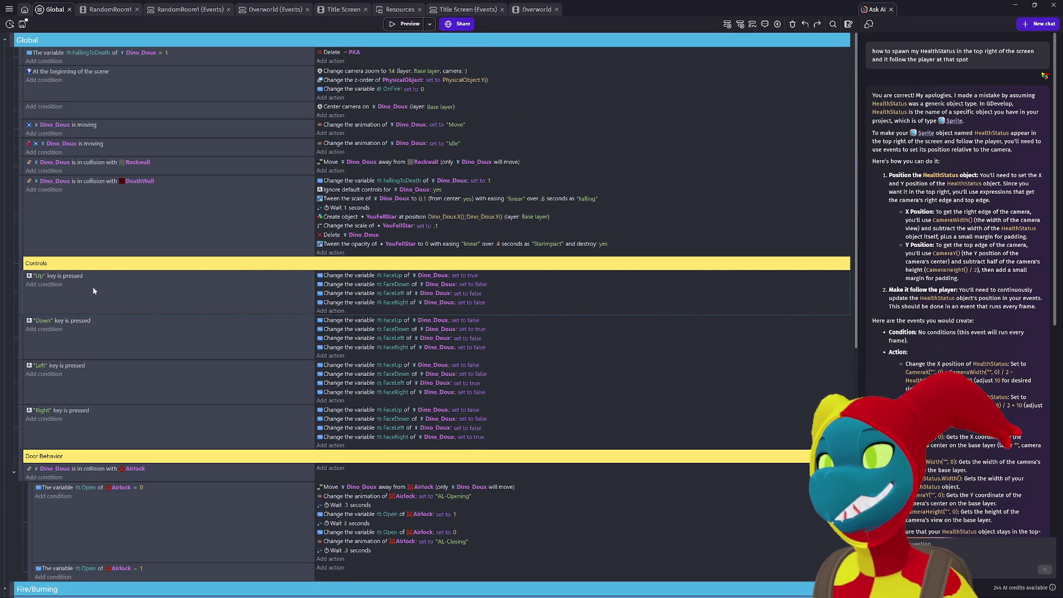
left_click(44, 284)
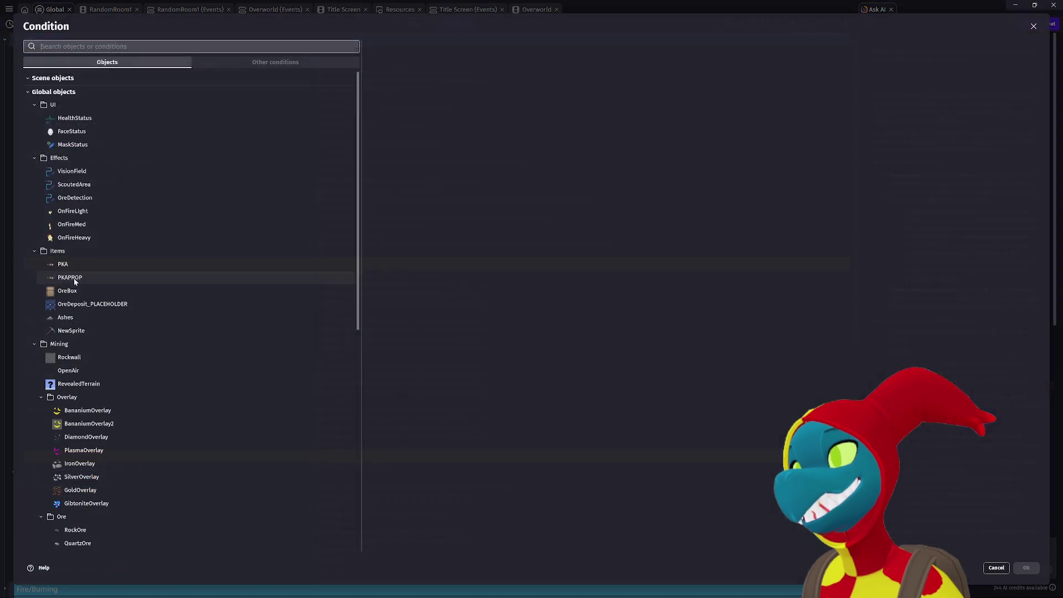
type("button")
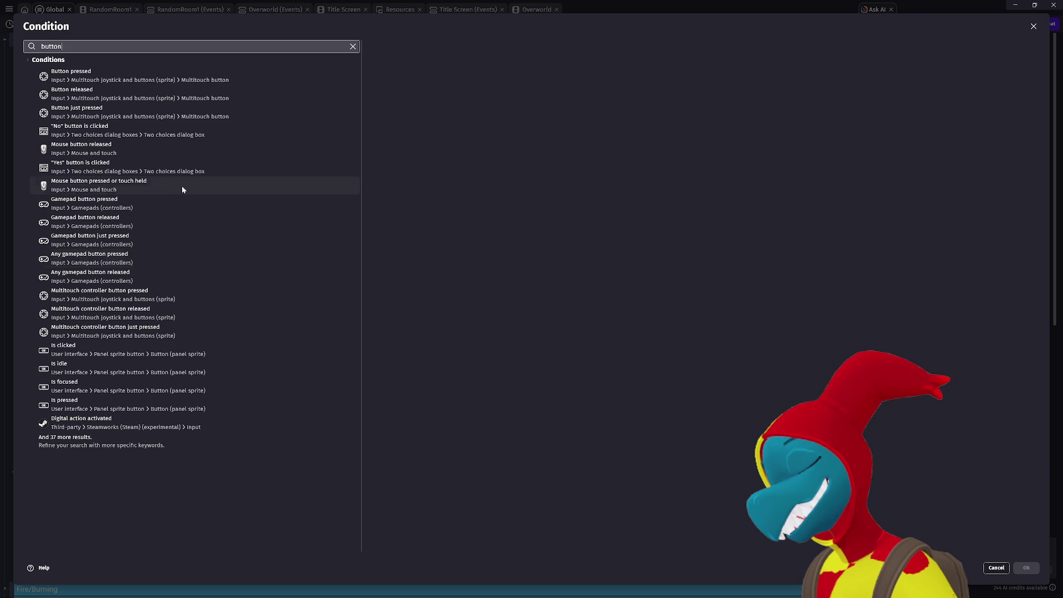
key("ctrl+a")
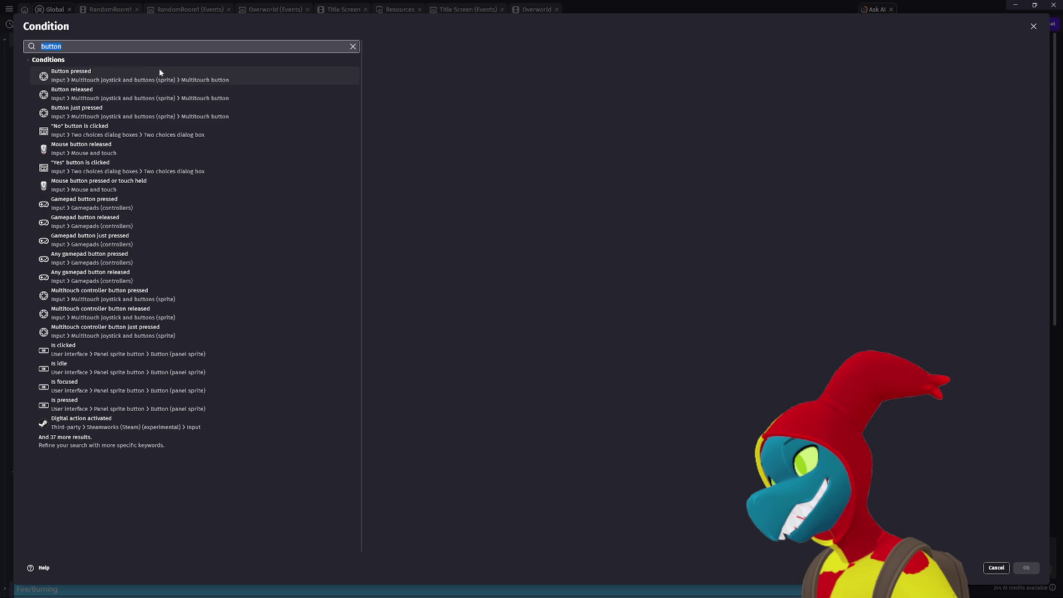
type("key")
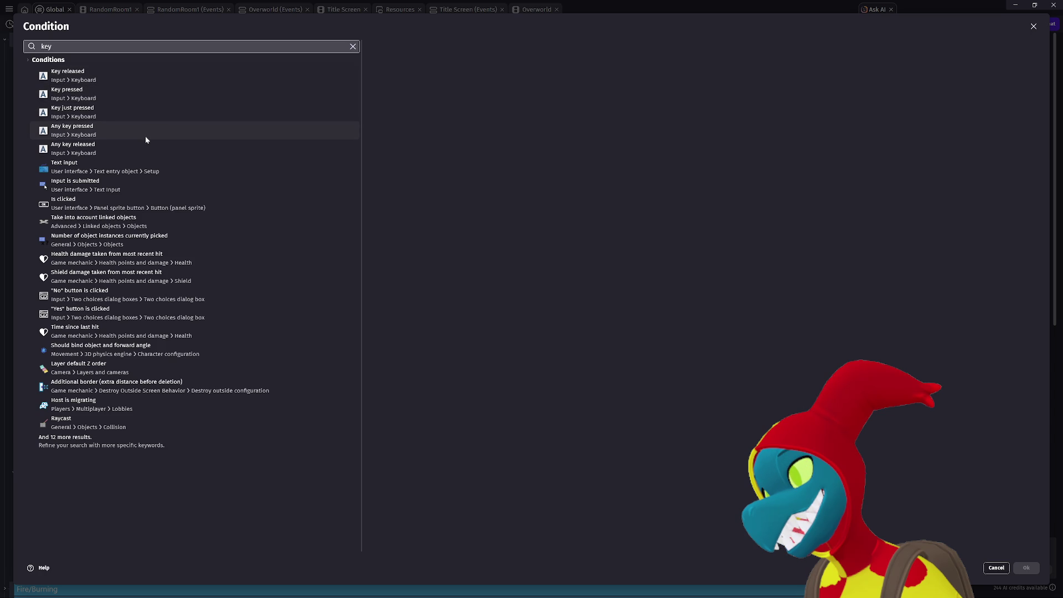
left_click(150, 97)
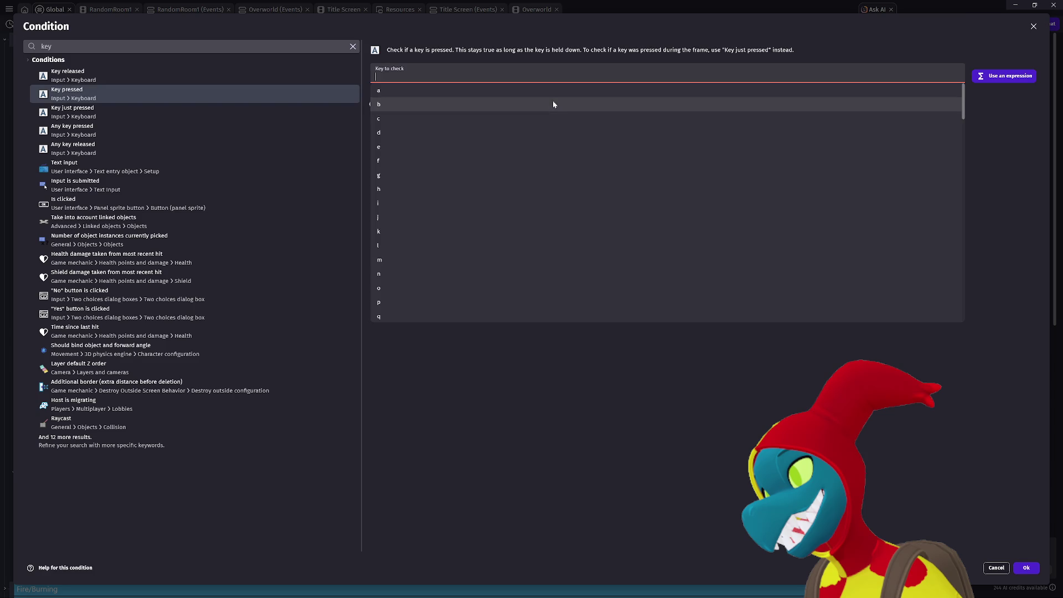
key("Escape")
type("D")
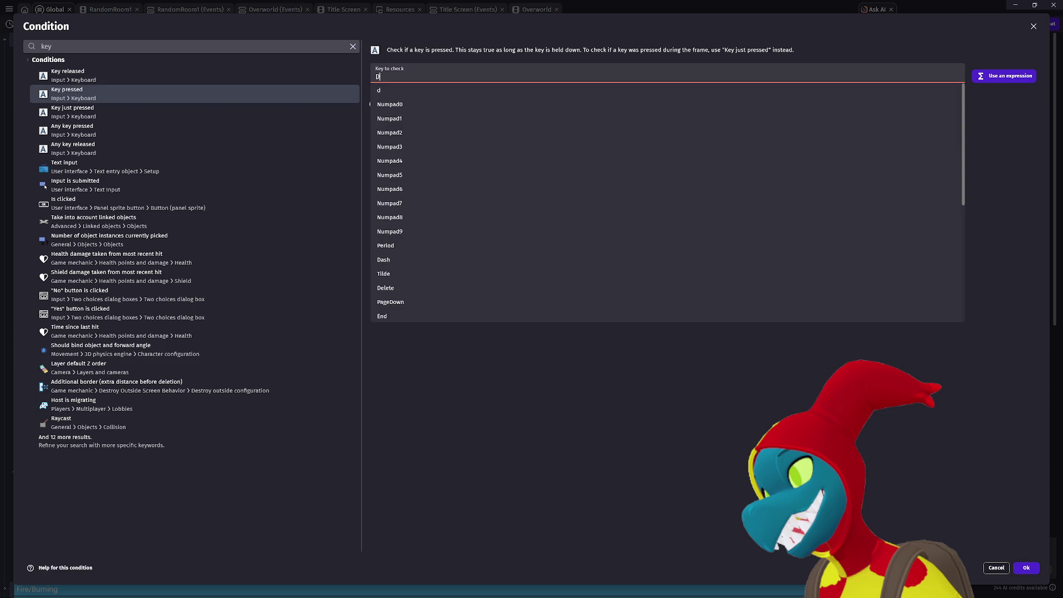
key("BackSpace")
type("W")
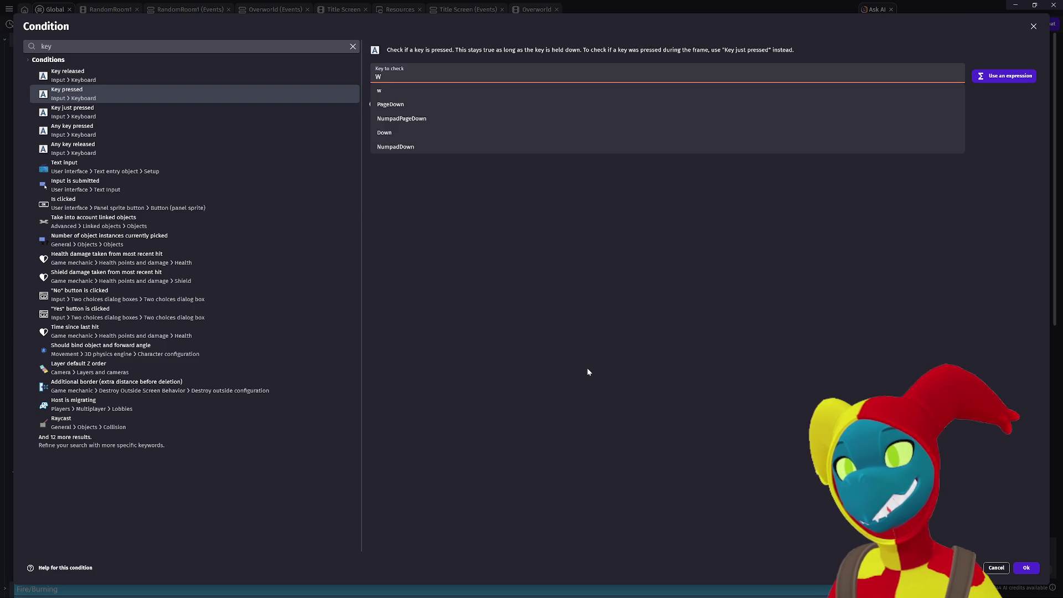
key("Return")
key("Return")
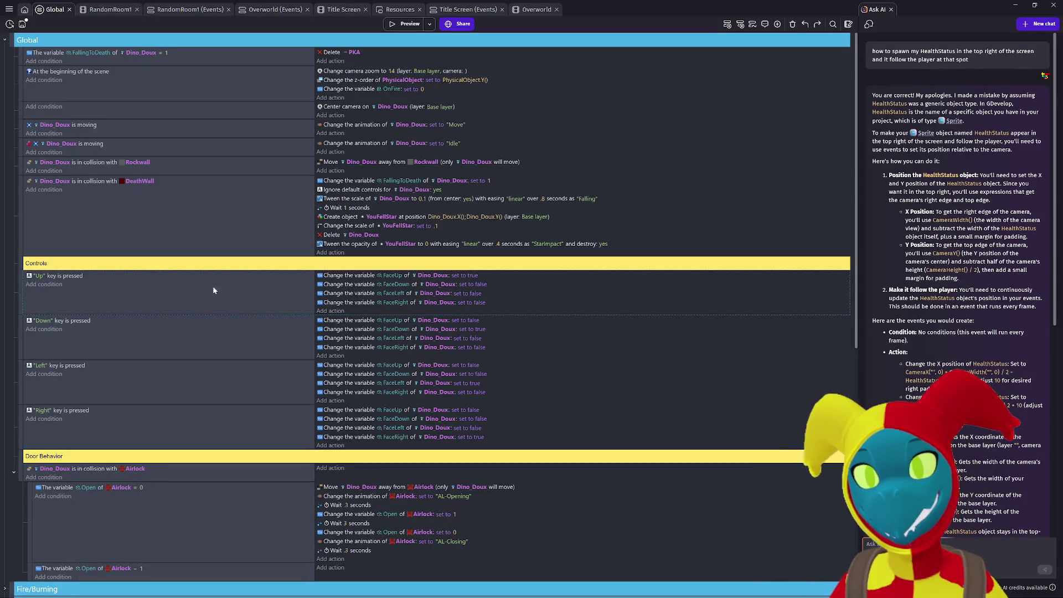
double_click(111, 281)
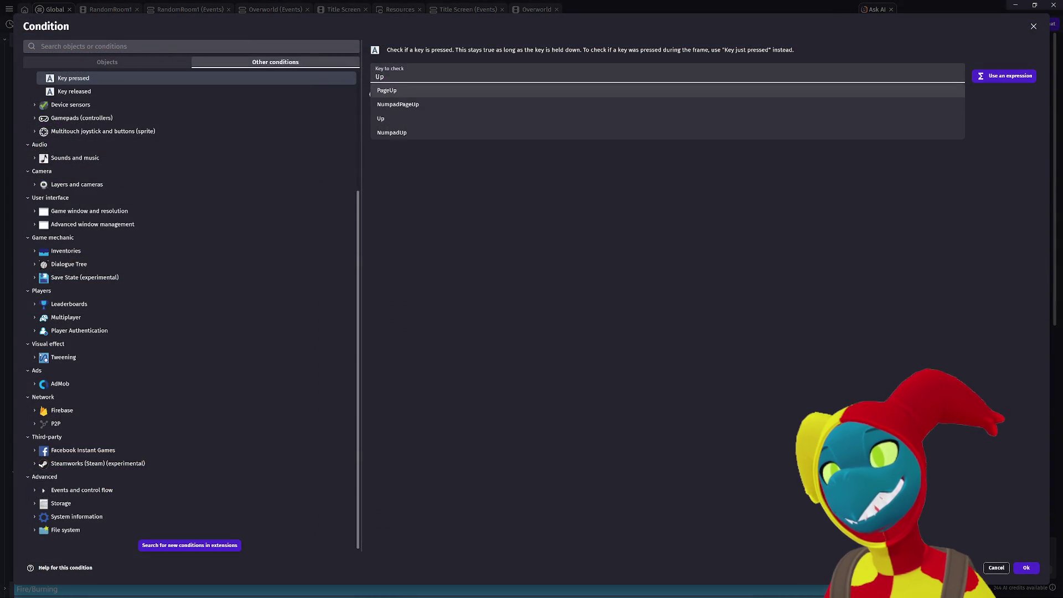
Replace Up with w as the key checked by the first Controls condition.
key("BackSpace")
key("BackSpace")
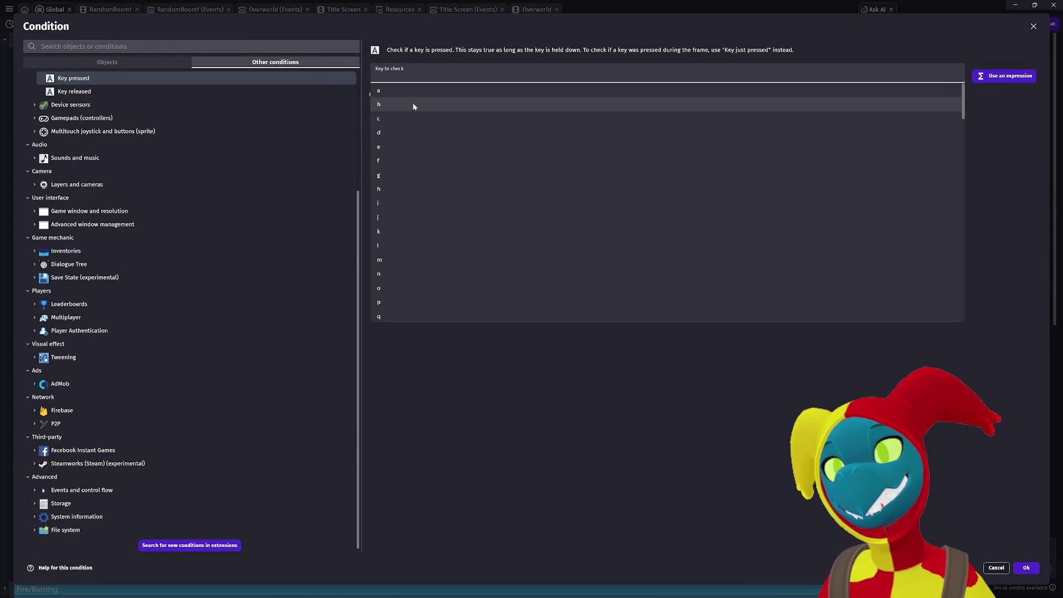
type("d")
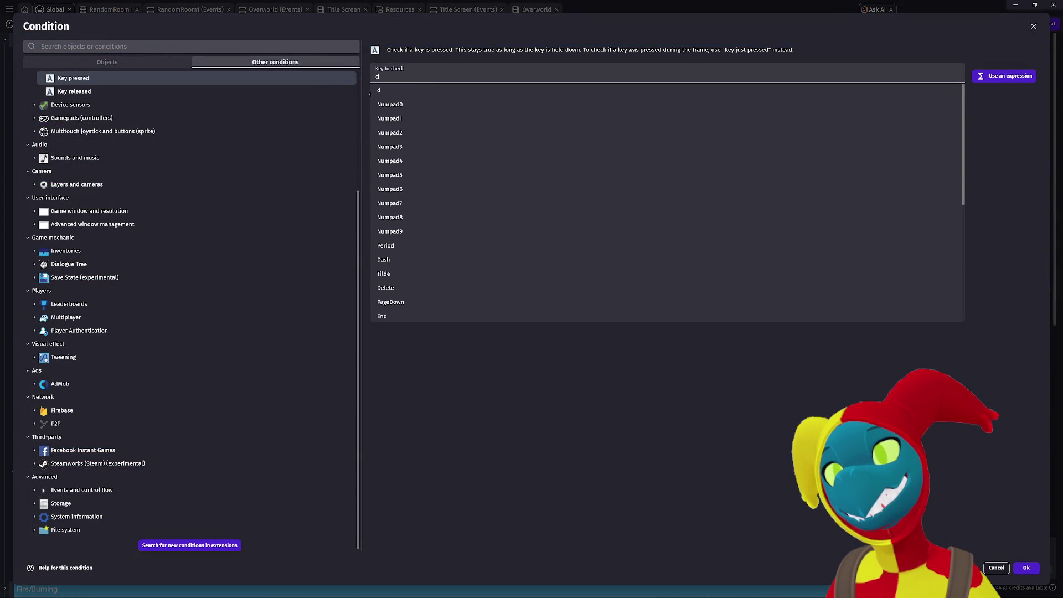
type("w")
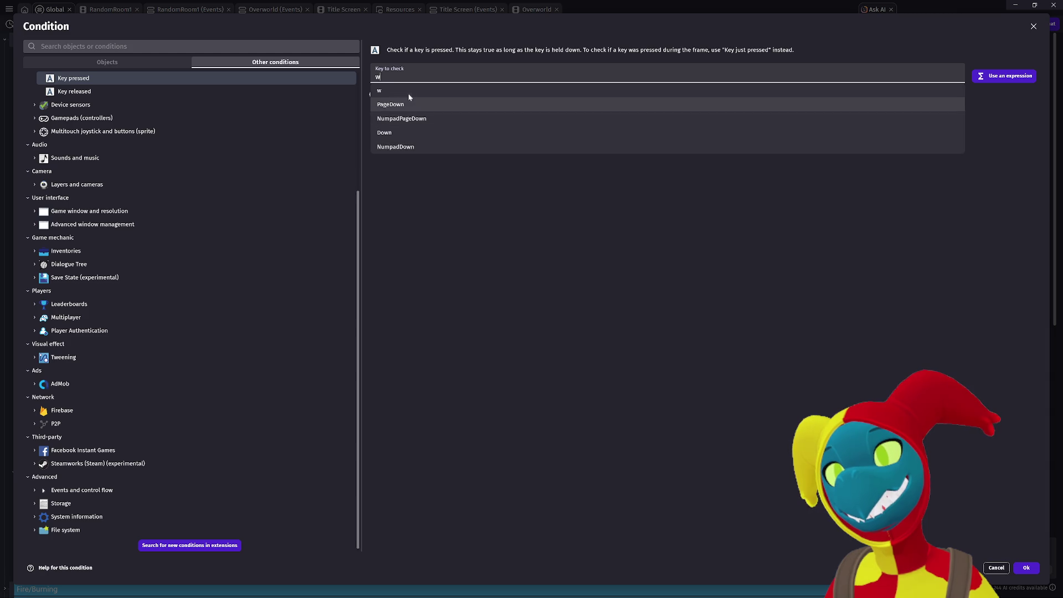
left_click(408, 93)
left_click(1026, 568)
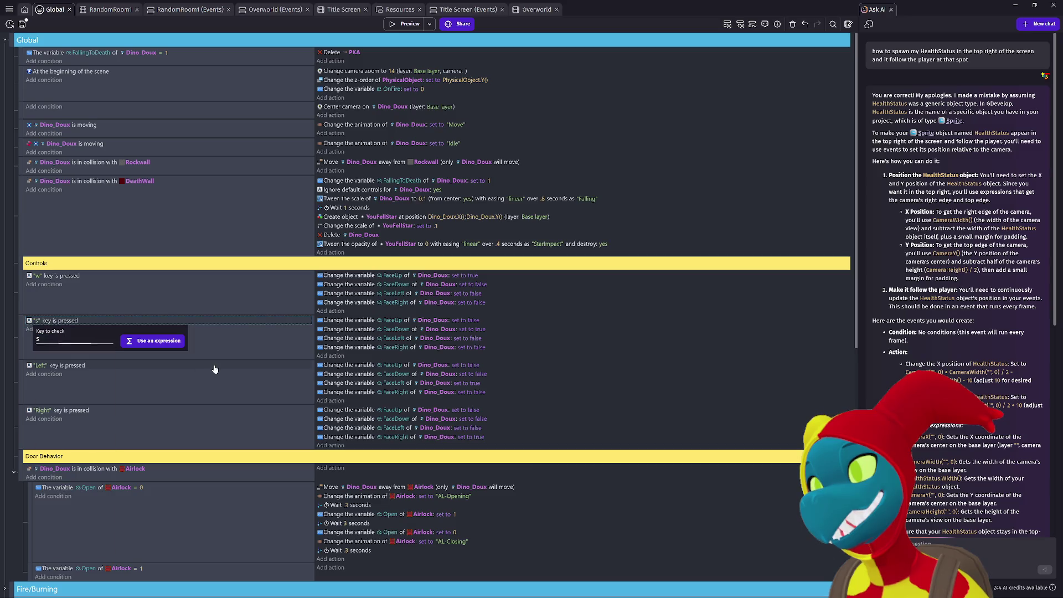
Set the Left and Right conditions to a and d, then launch a preview.
left_click(44, 367)
type("a")
key("Return")
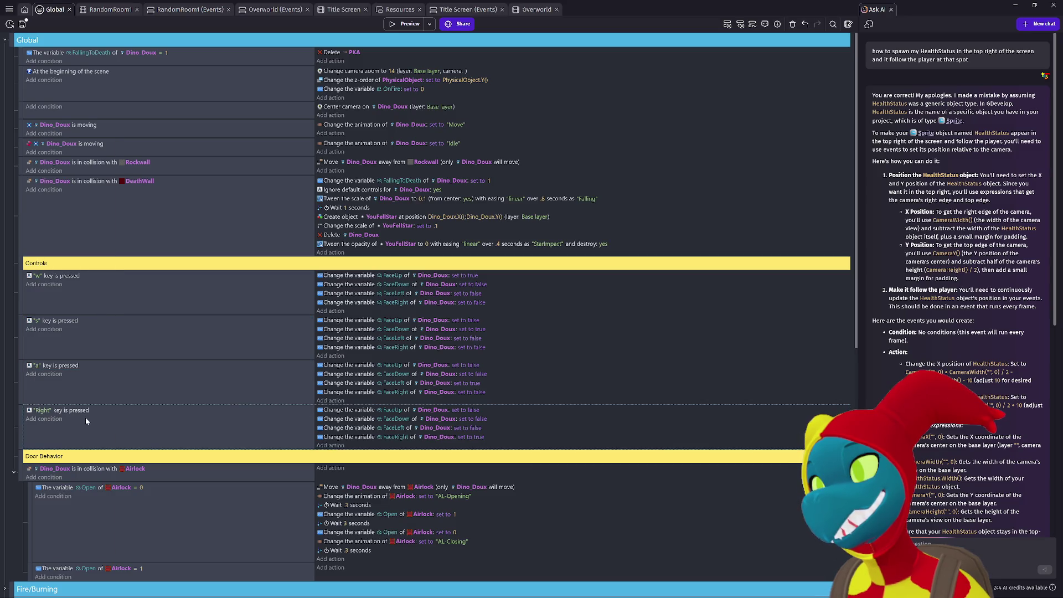
left_click(44, 412)
type("d")
key("Return")
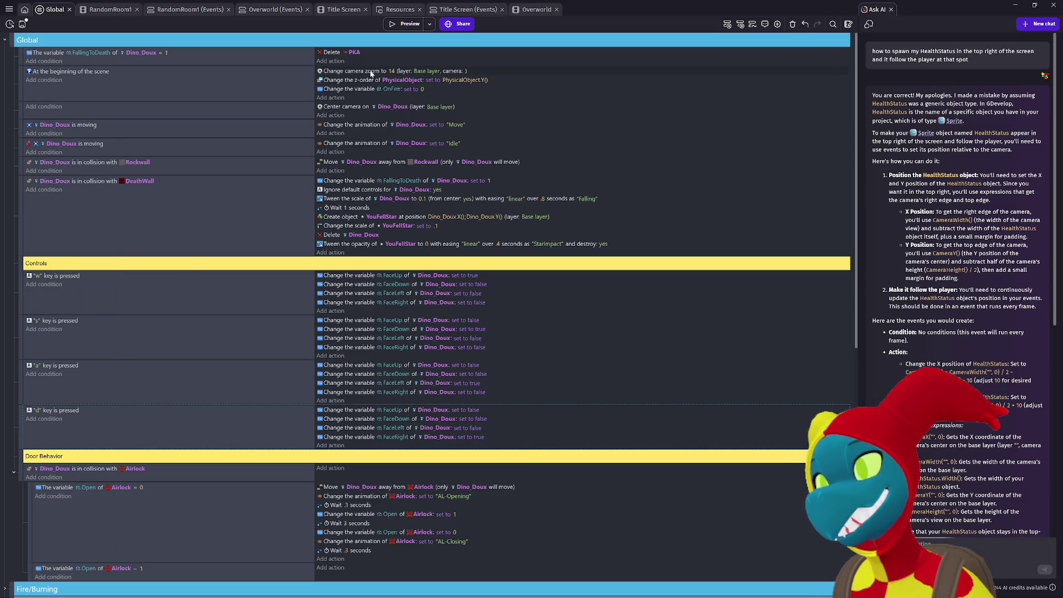
left_click(407, 24)
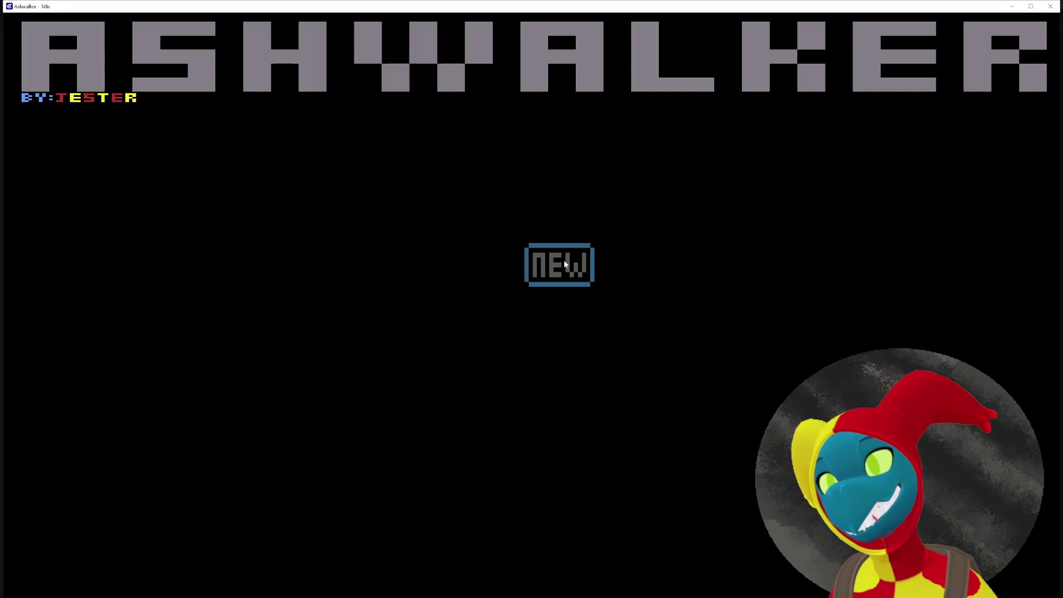
Start a new game with Enter, then leave the preview with Alt+Tab.
key("Return")
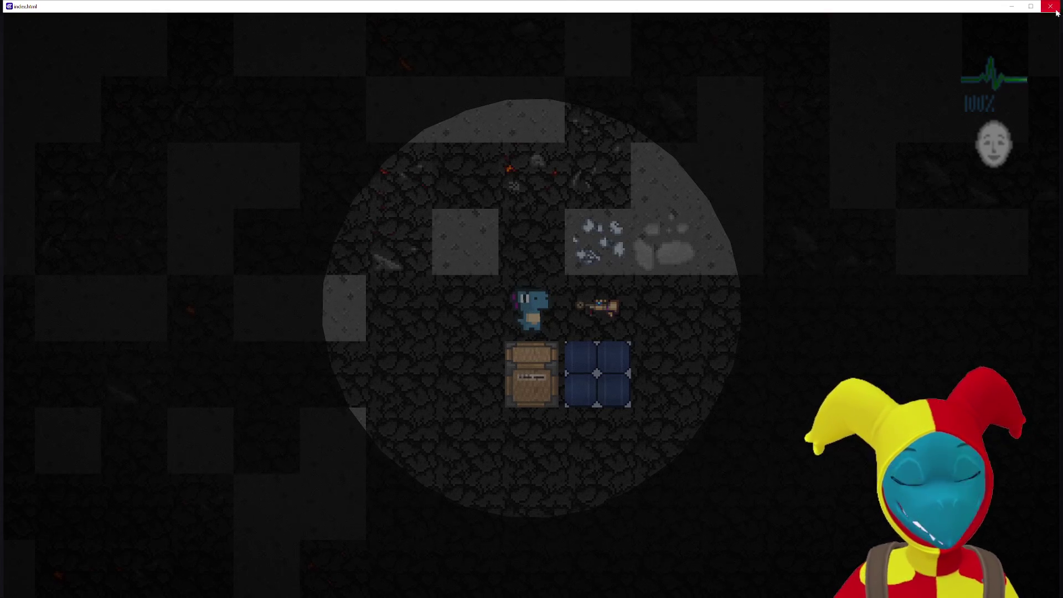
key("alt+Tab")
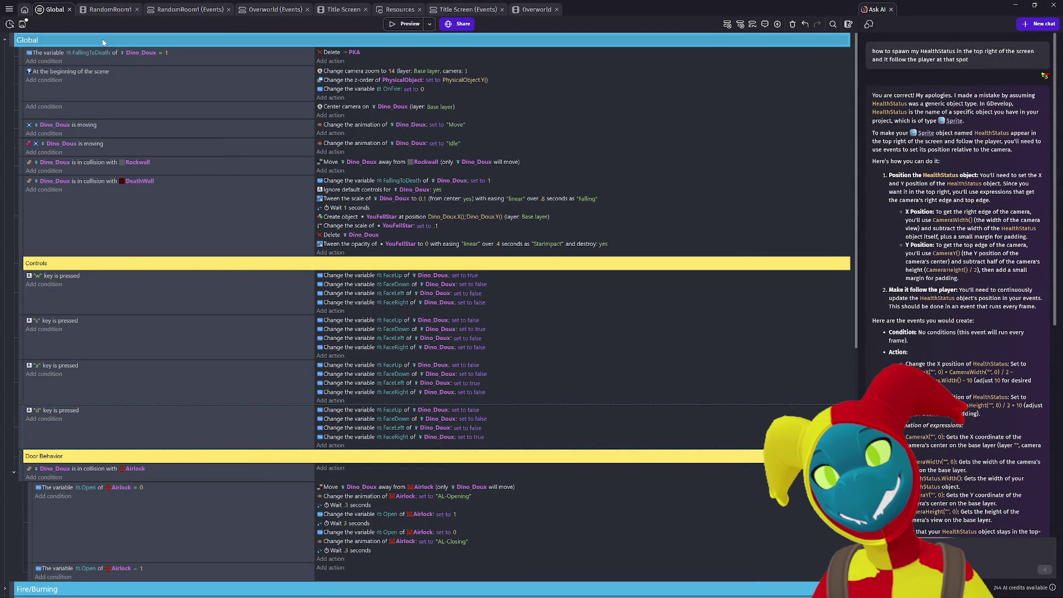
Ask the AI assistant how to switch controls from arrows to WASD, then open the project manager.
left_click(9, 9)
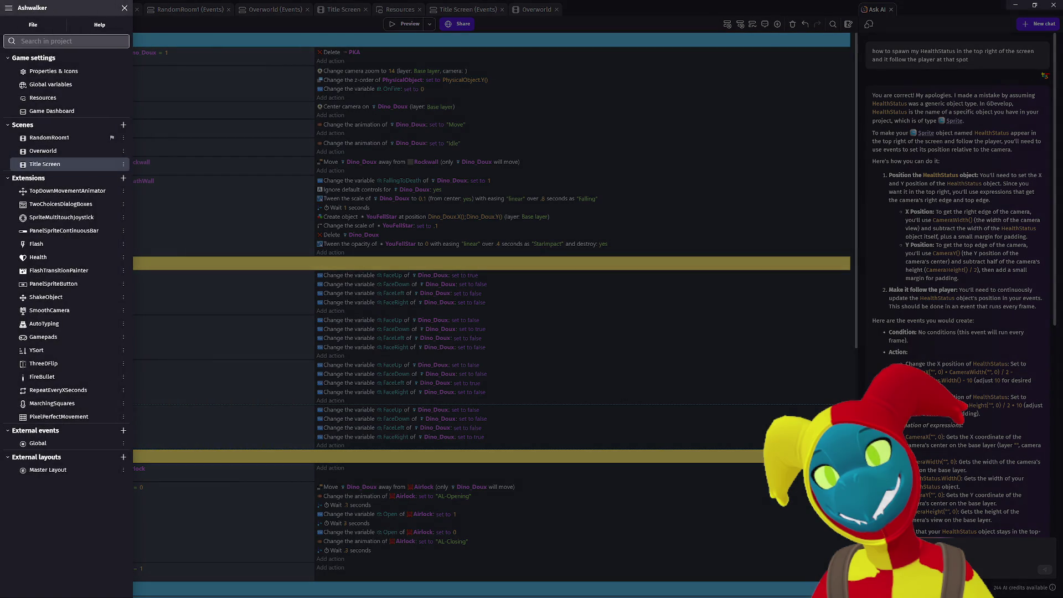
key("Escape")
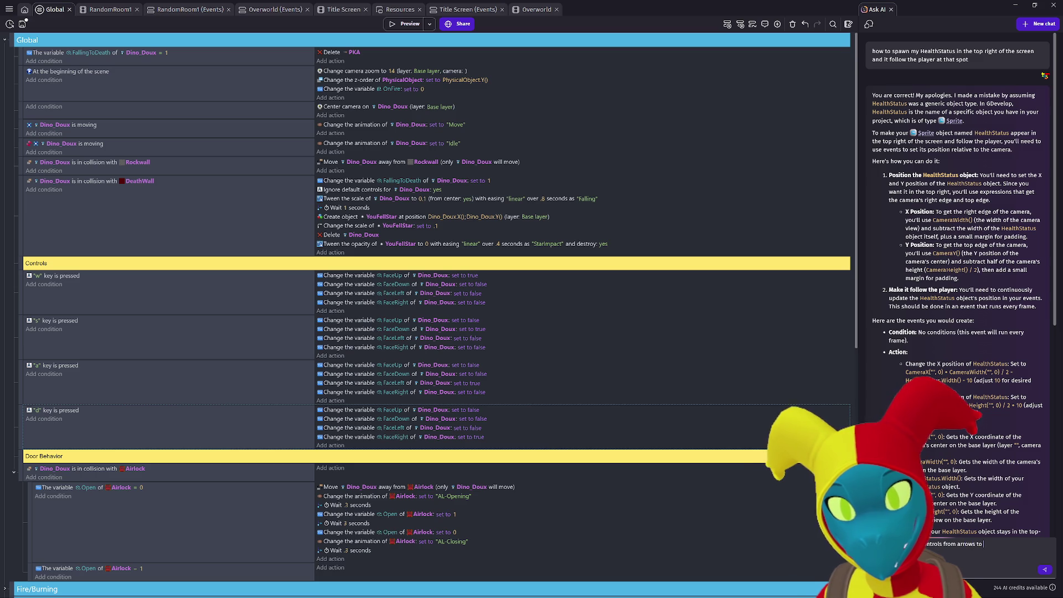
type("SD")
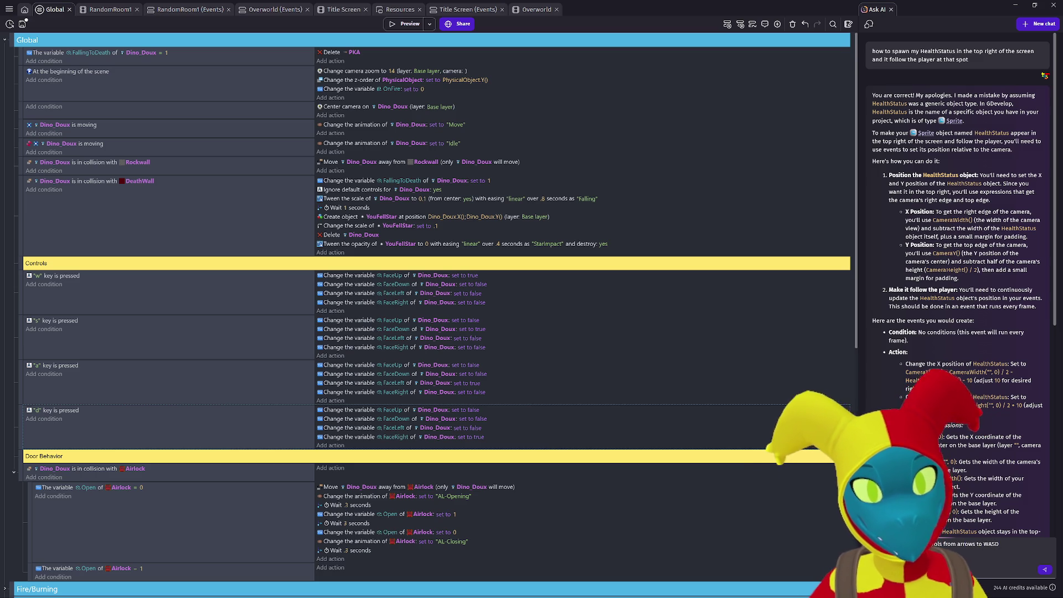
left_click(1041, 567)
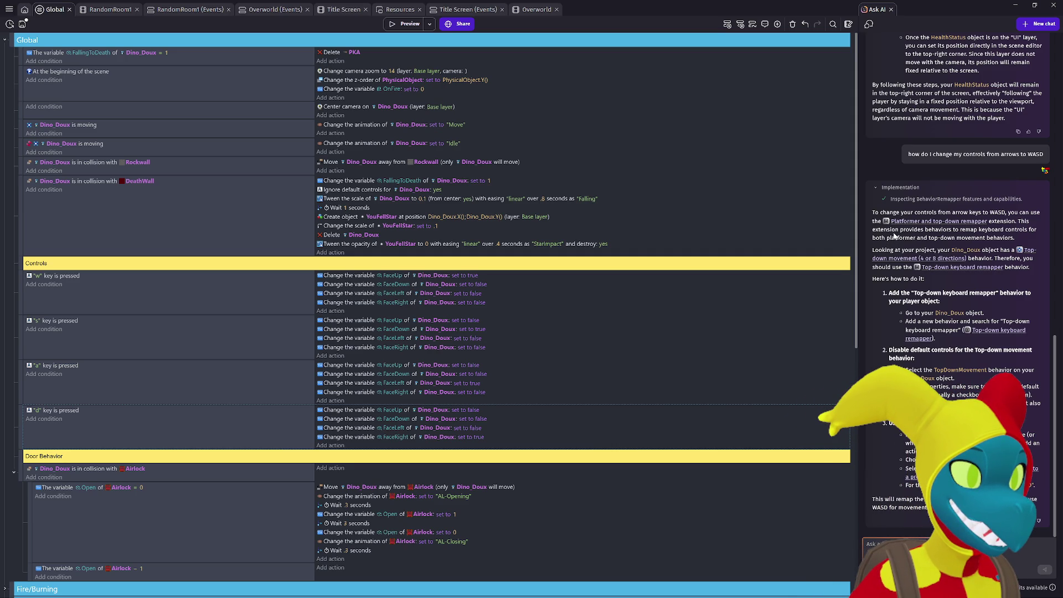
left_click(8, 11)
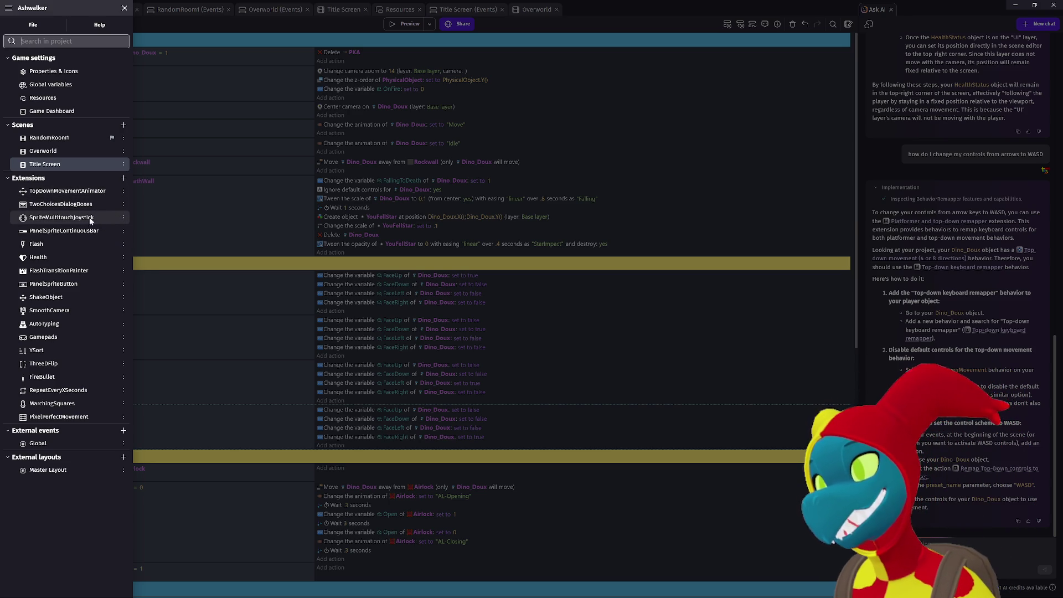
Search for and install the 'Platformer and top-down remapper' extension.
left_click(123, 178)
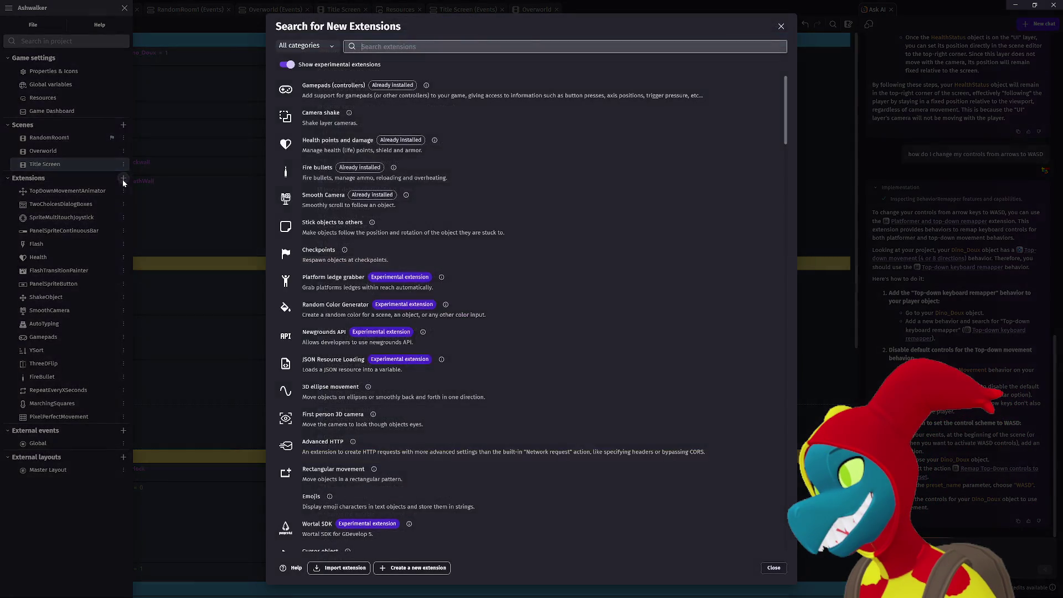
type("pla")
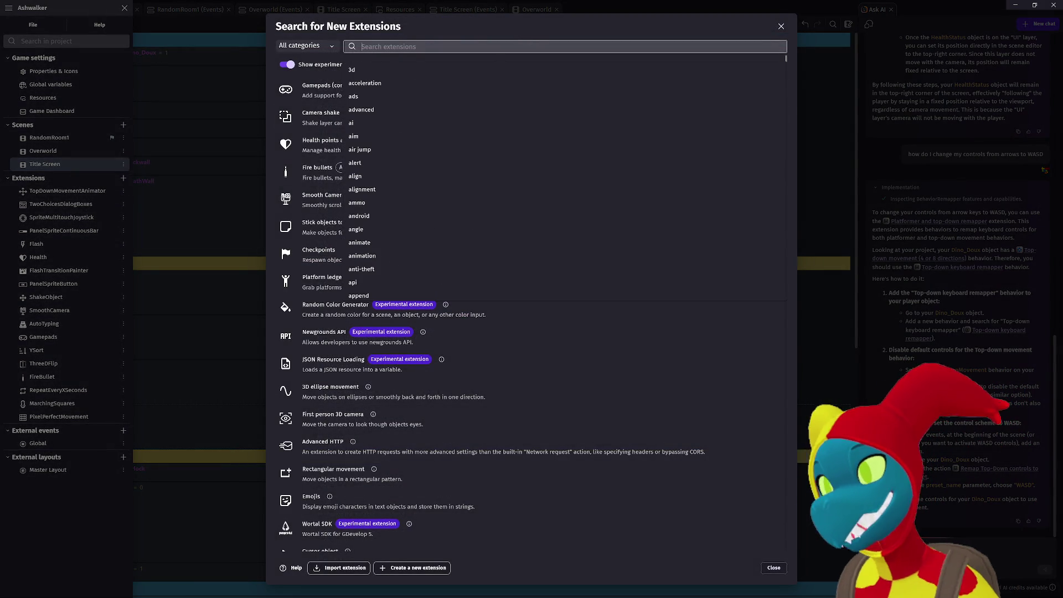
type("t")
key("BackSpace")
key("BackSpace")
type("latformer")
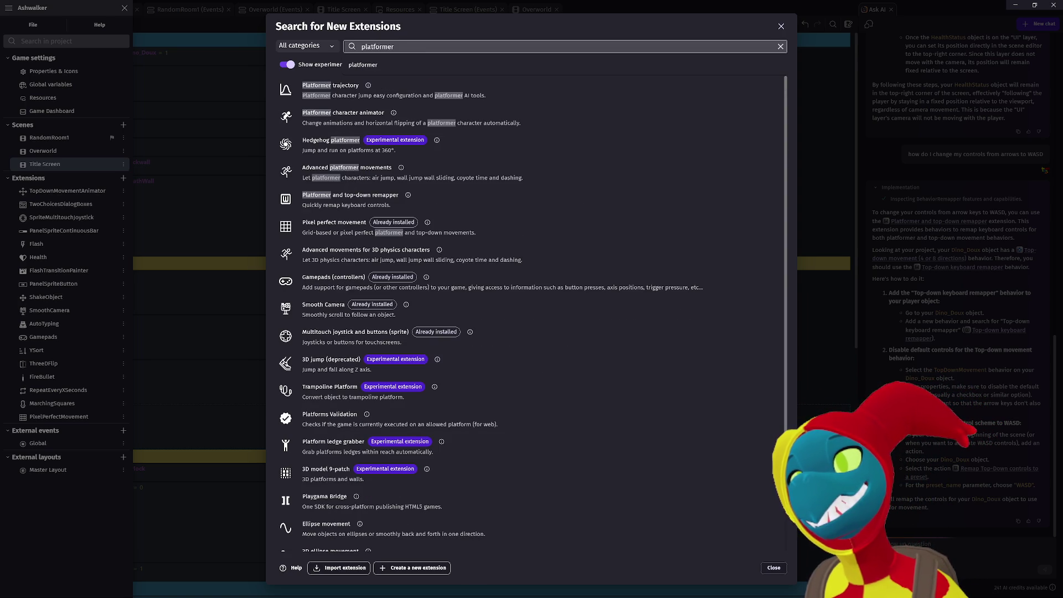
type(" and")
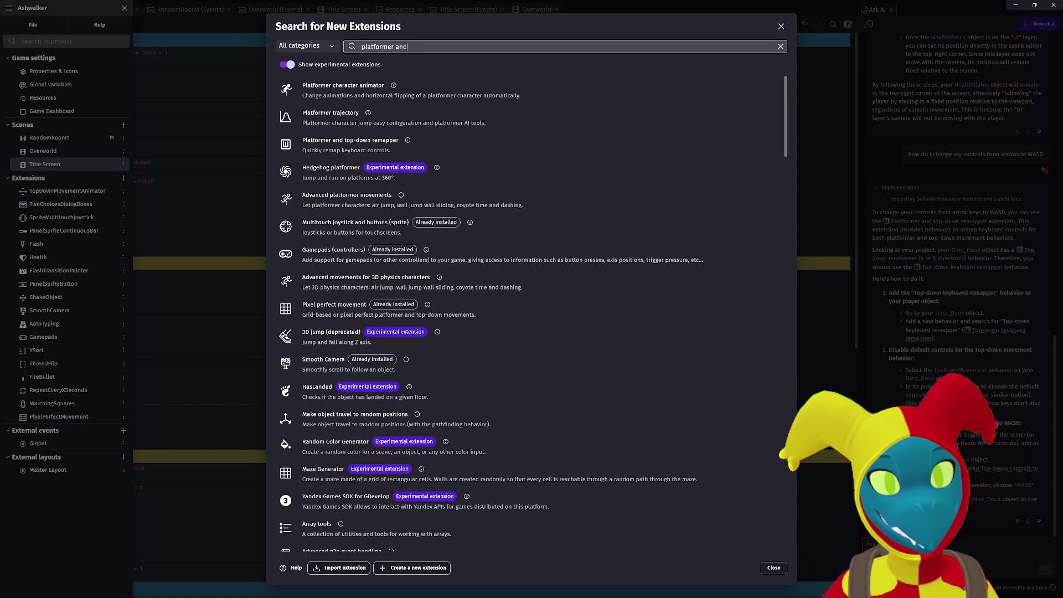
type(" top-down")
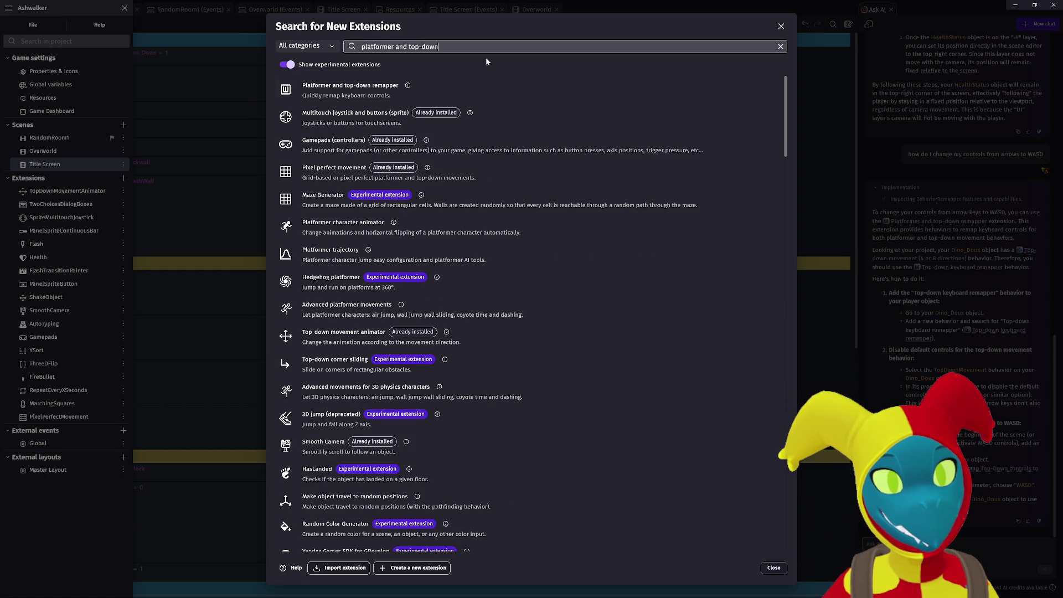
left_click(409, 93)
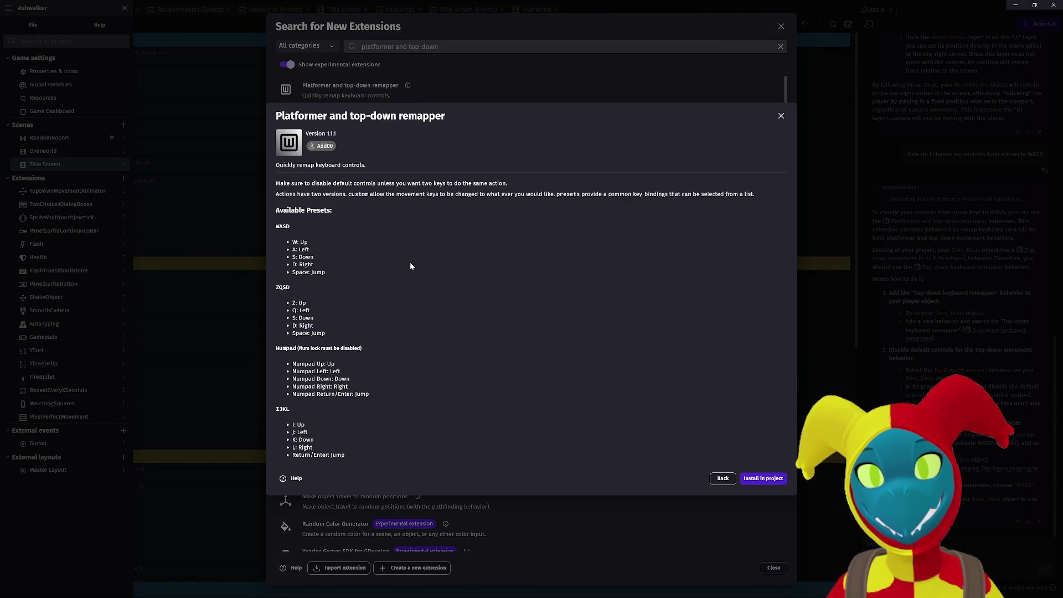
left_click(760, 485)
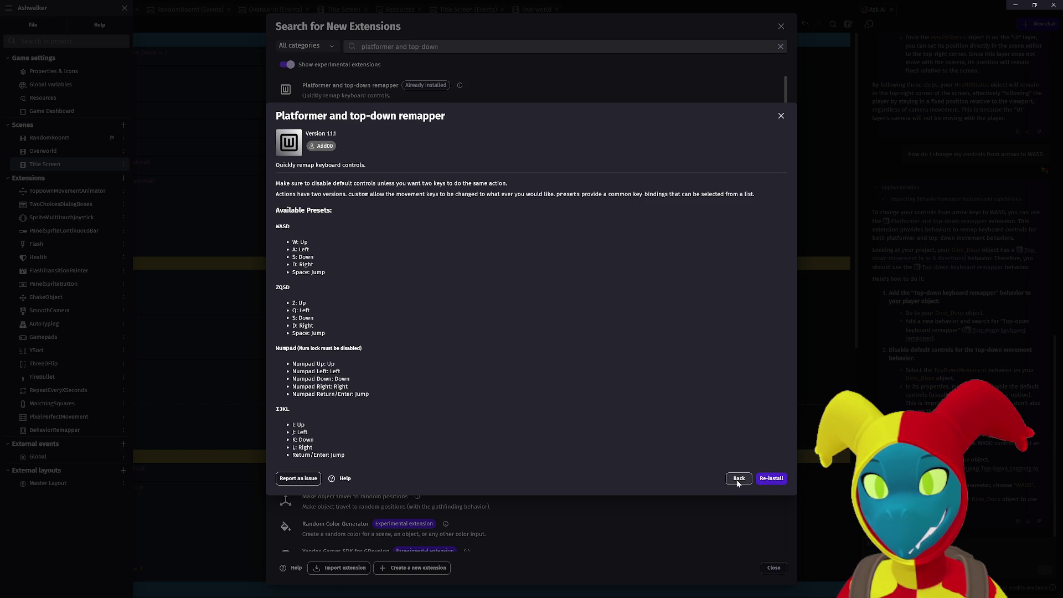
left_click(738, 480)
left_click(772, 567)
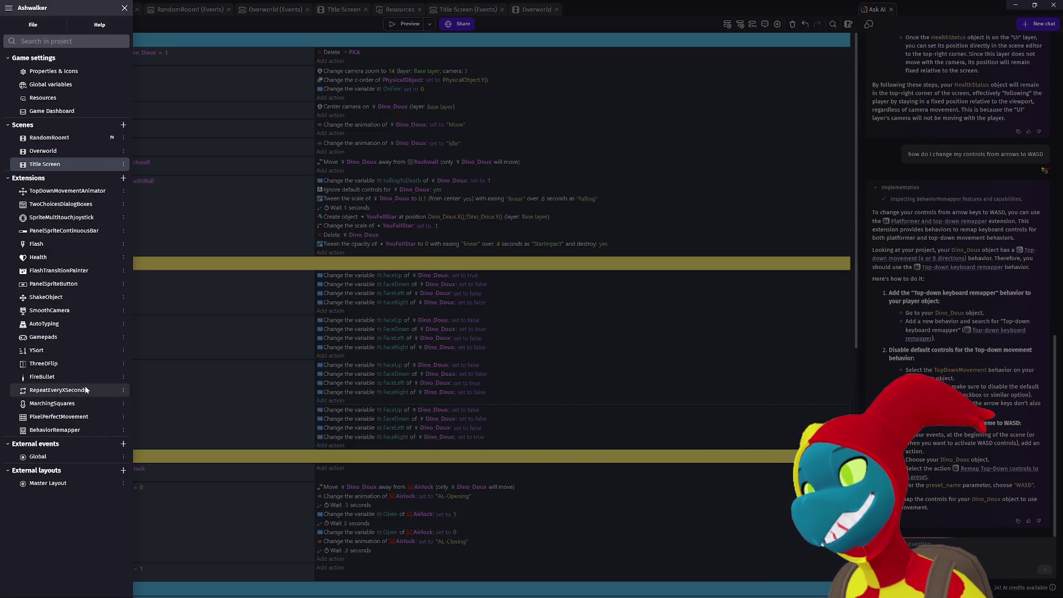
Inspect the PanelSpriteButton and TopDownMovementAnimator extension details, close the project manager, and preview.
left_click(62, 285)
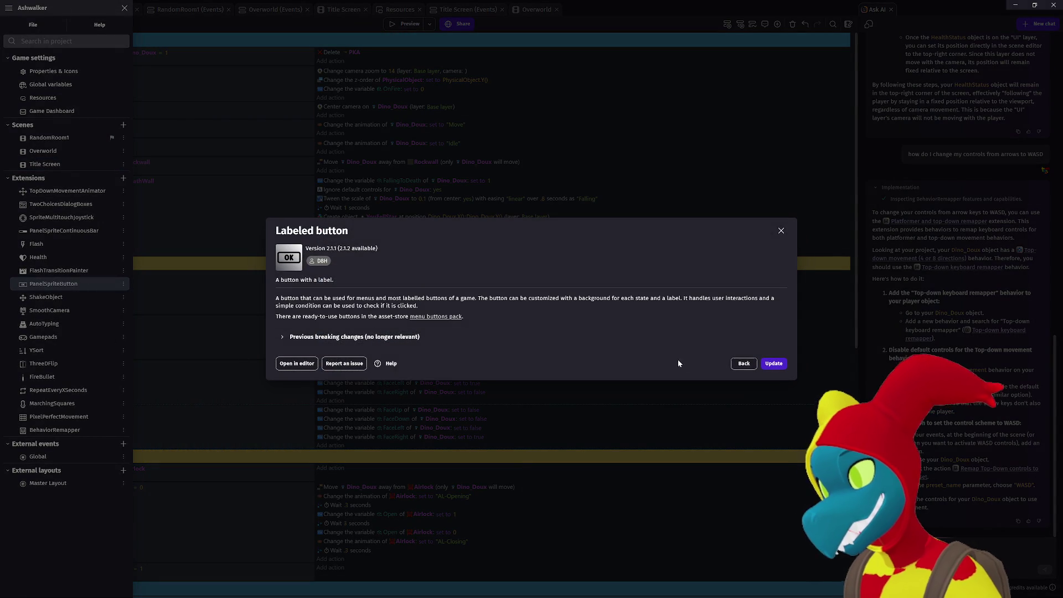
left_click(744, 363)
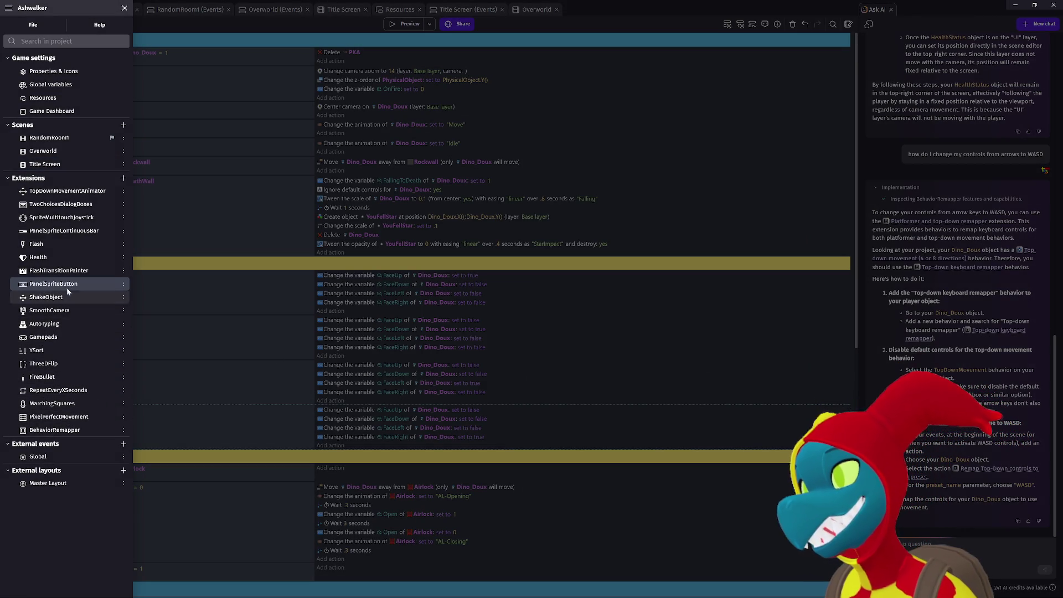
left_click(66, 191)
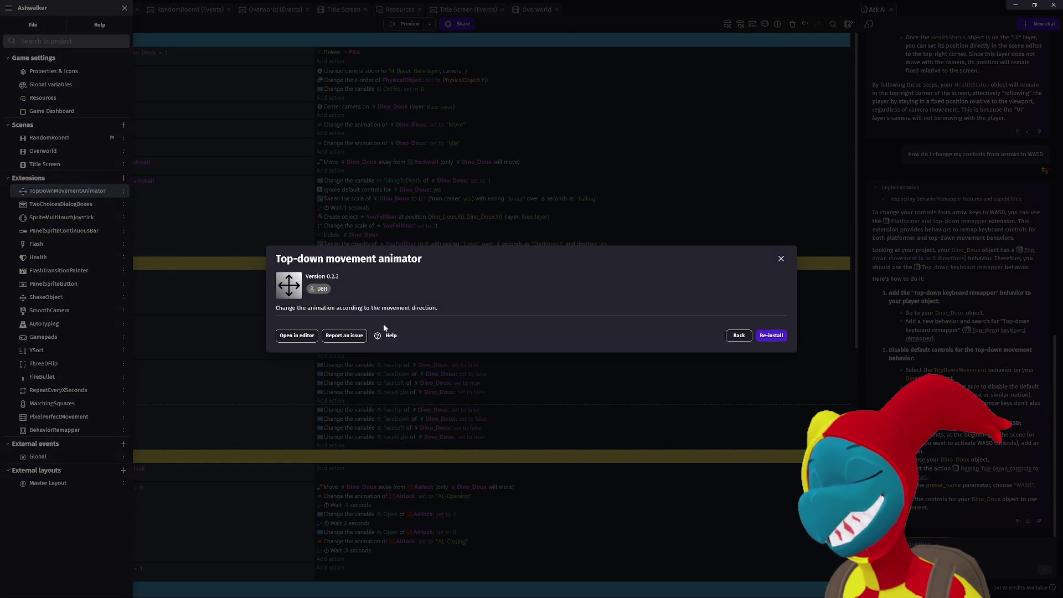
left_click(739, 335)
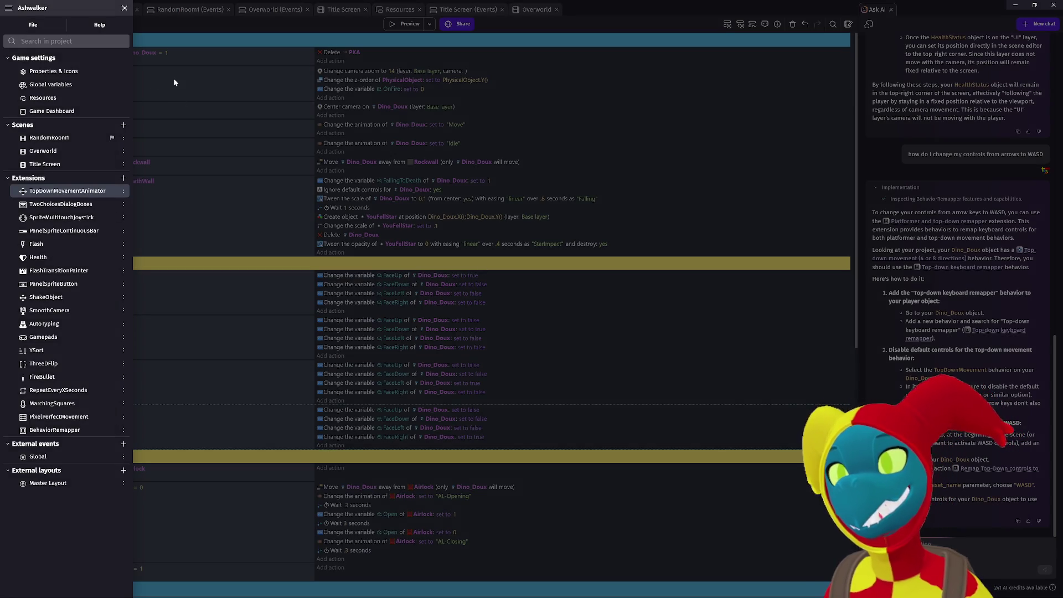
left_click(173, 82)
left_click(408, 24)
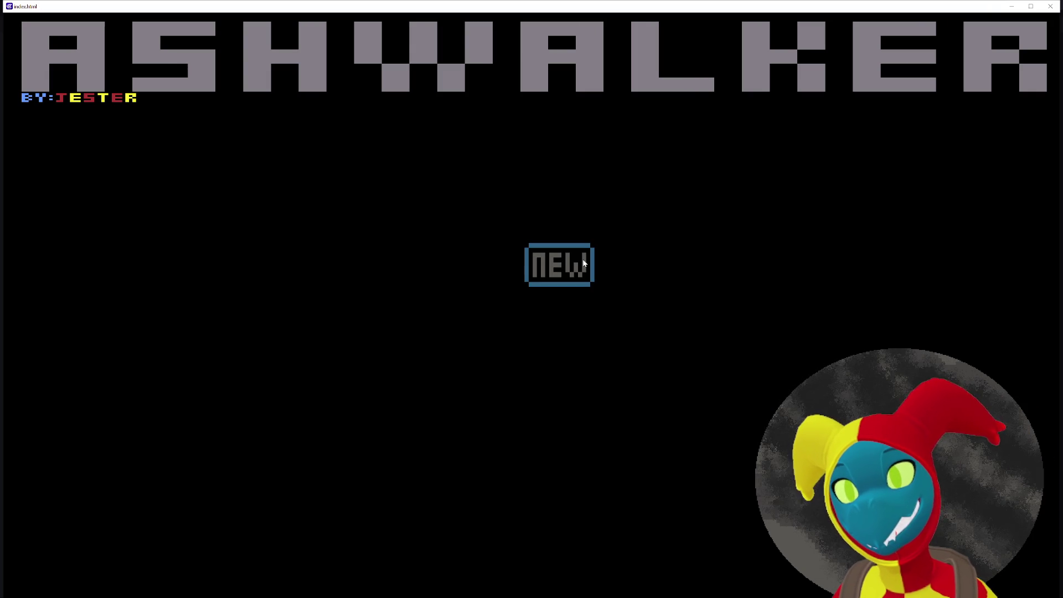
Start a new game, walk left with the Left arrow, and close the preview.
key("Return")
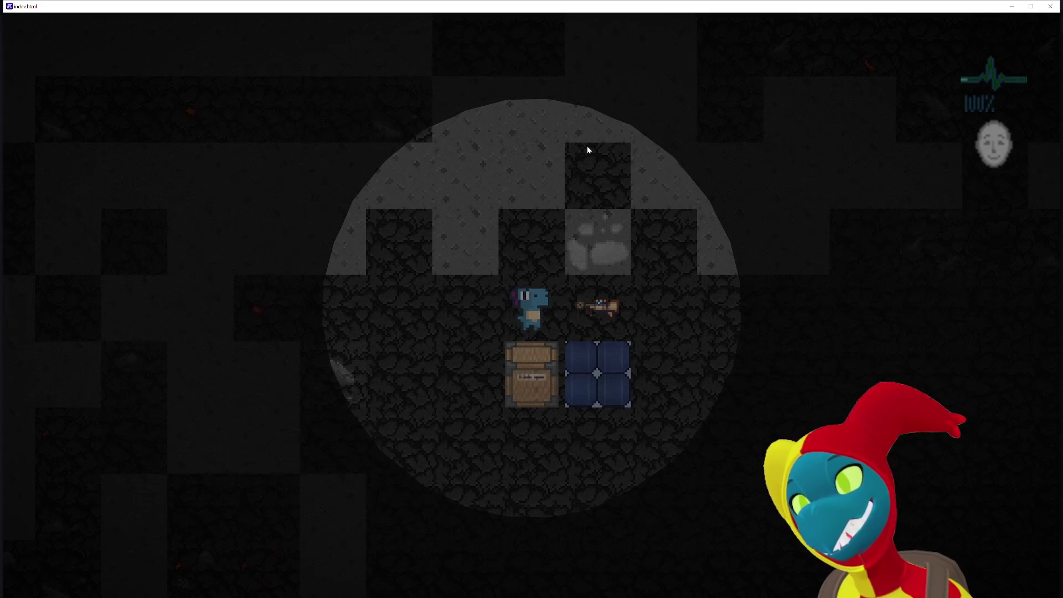
key("Left")
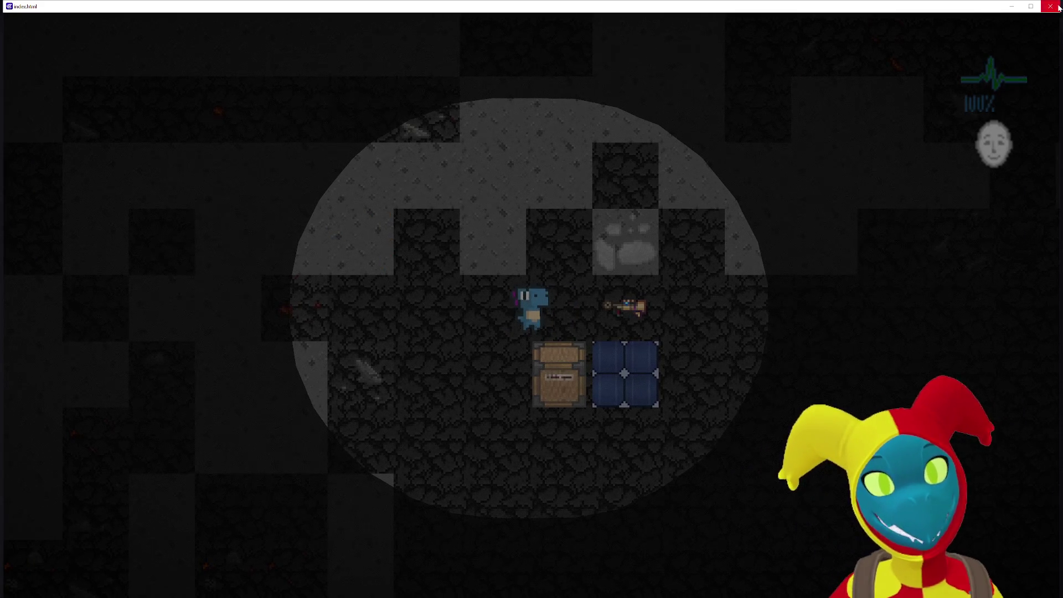
left_click(1050, 6)
Open the Title Screen scene, then the RandomRoom1 scene editor.
mouse_move(963, 221)
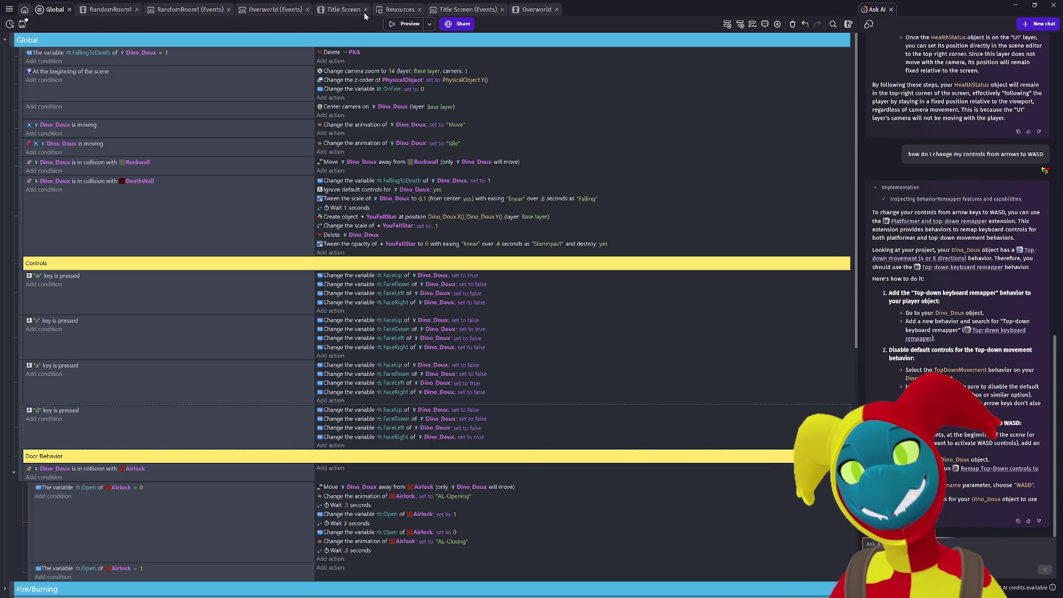
left_click(342, 9)
left_click(99, 9)
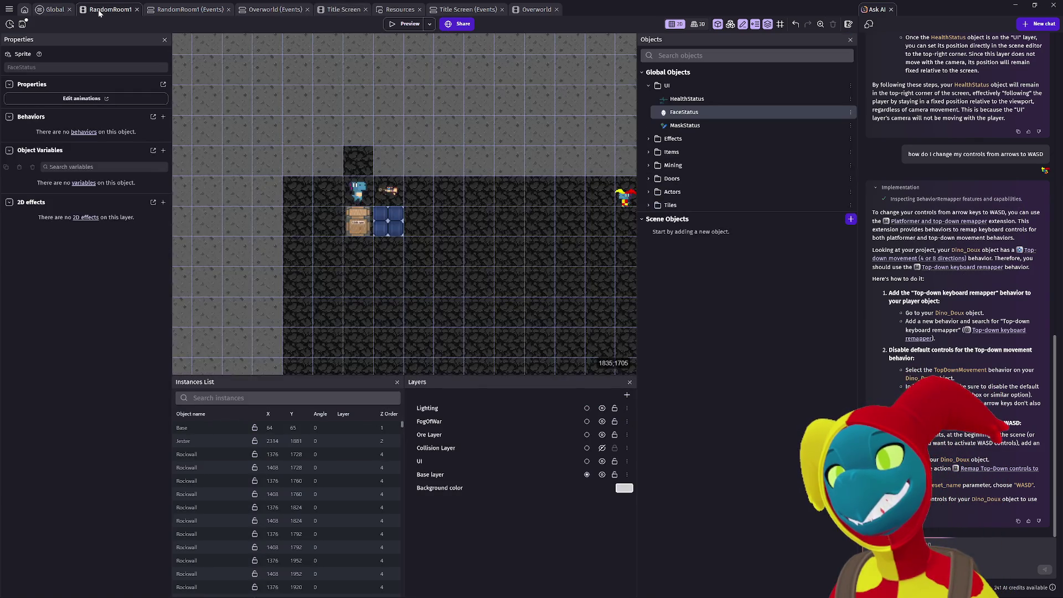
Expand Actors, inspect Dino_Doux's Health, TopDownMovement and Tween behaviors, and begin adding a behavior.
left_click(657, 192)
left_click(691, 232)
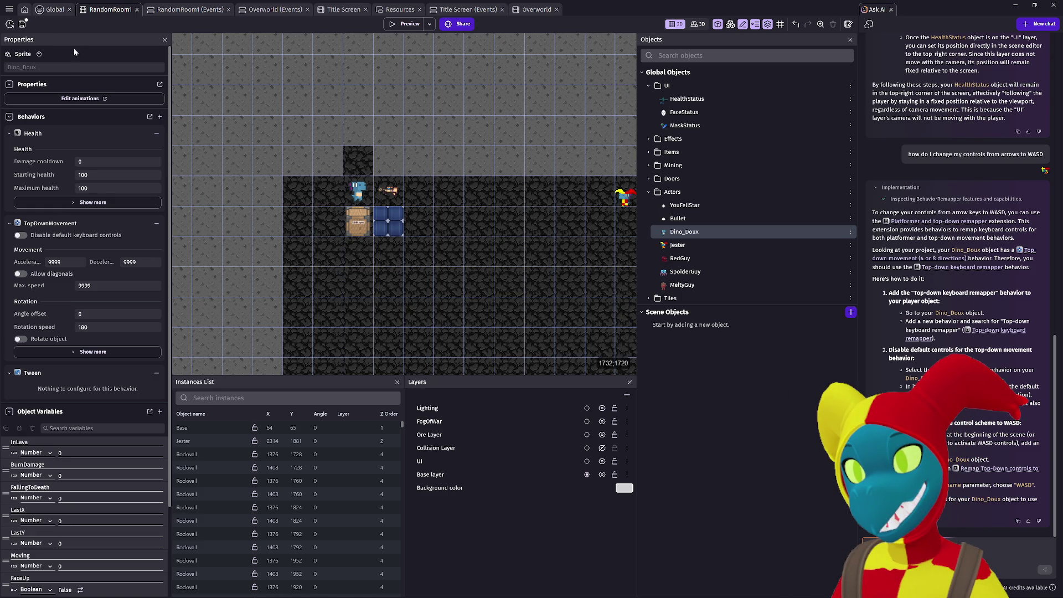
scroll(90, 317, "down", 1)
scroll(99, 249, "up", 1)
left_click(159, 116)
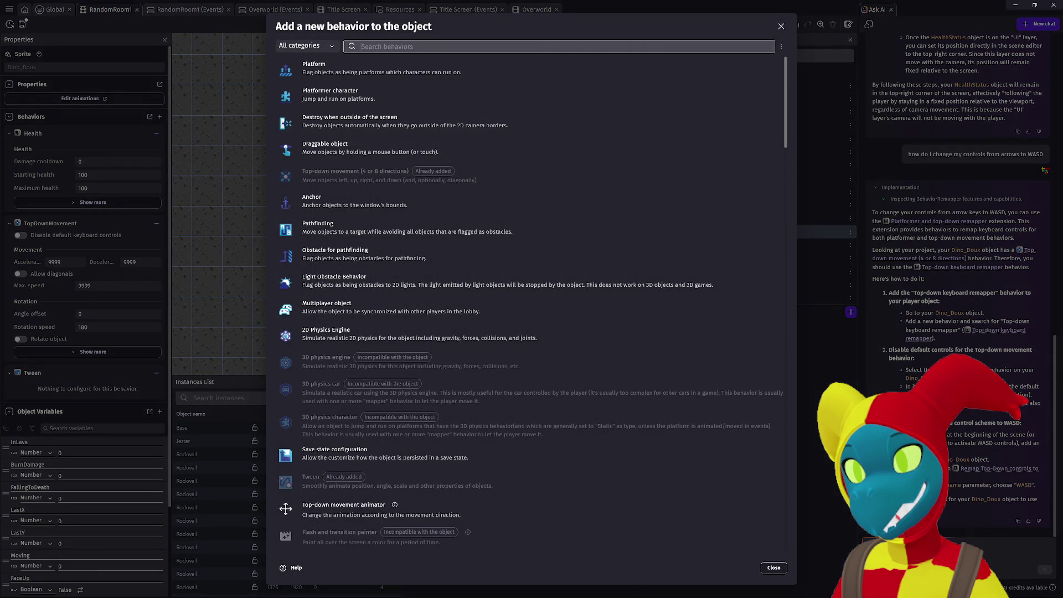
Give Dino_Doux the Top-down keyboard remapper behavior (w, s, a, d) and launch a preview.
scroll(467, 337, "down", 5)
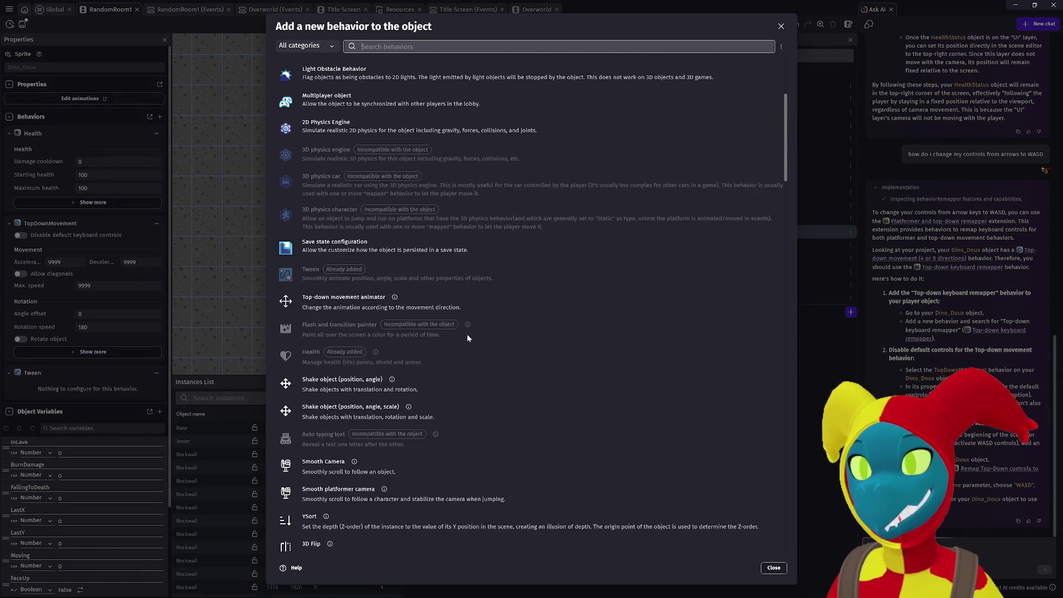
scroll(467, 338, "down", 4)
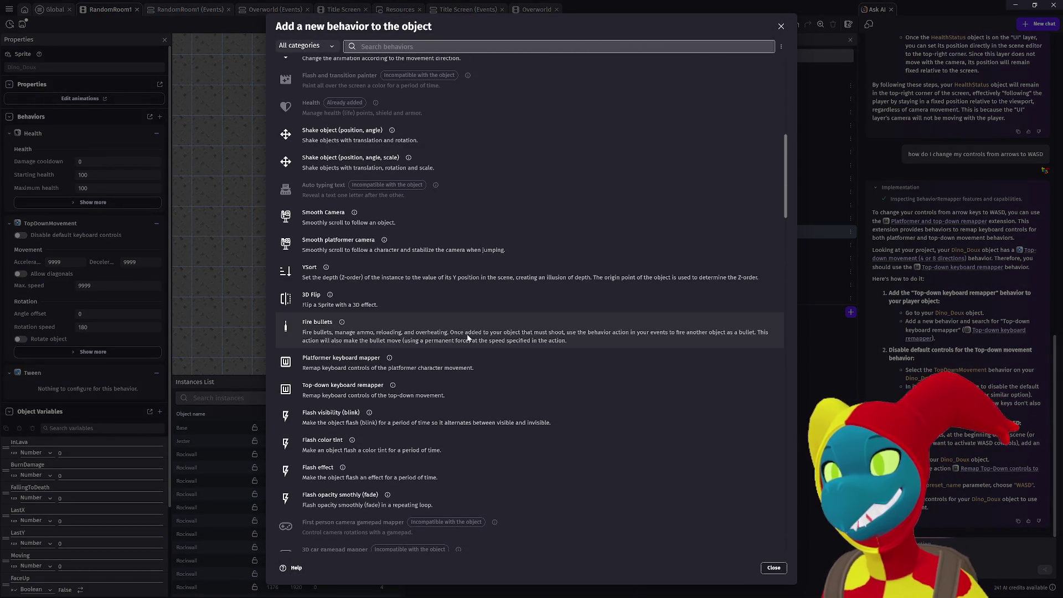
left_click(454, 380)
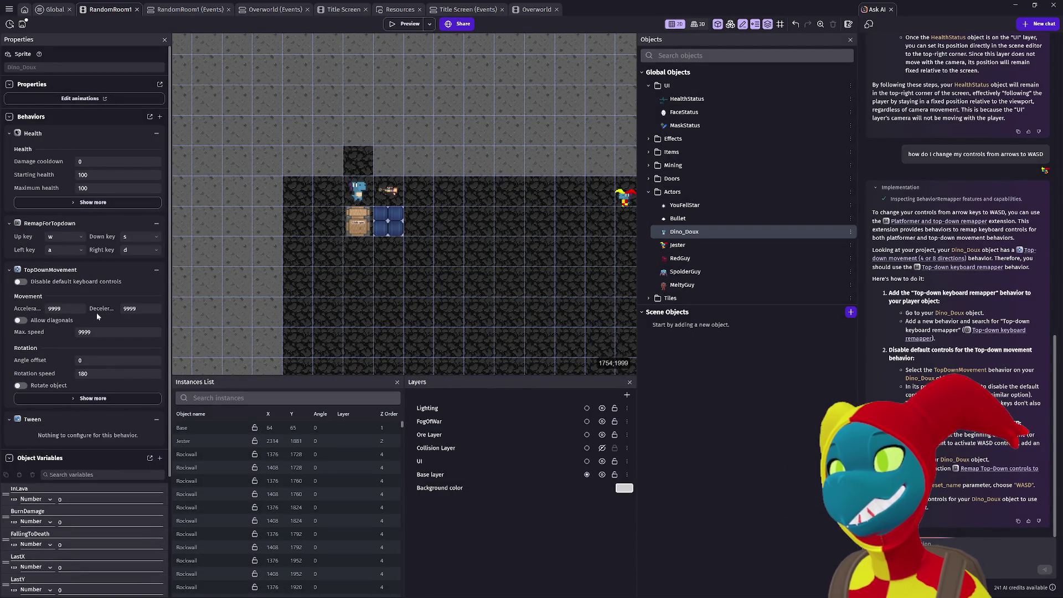
scroll(94, 266, "down", 3)
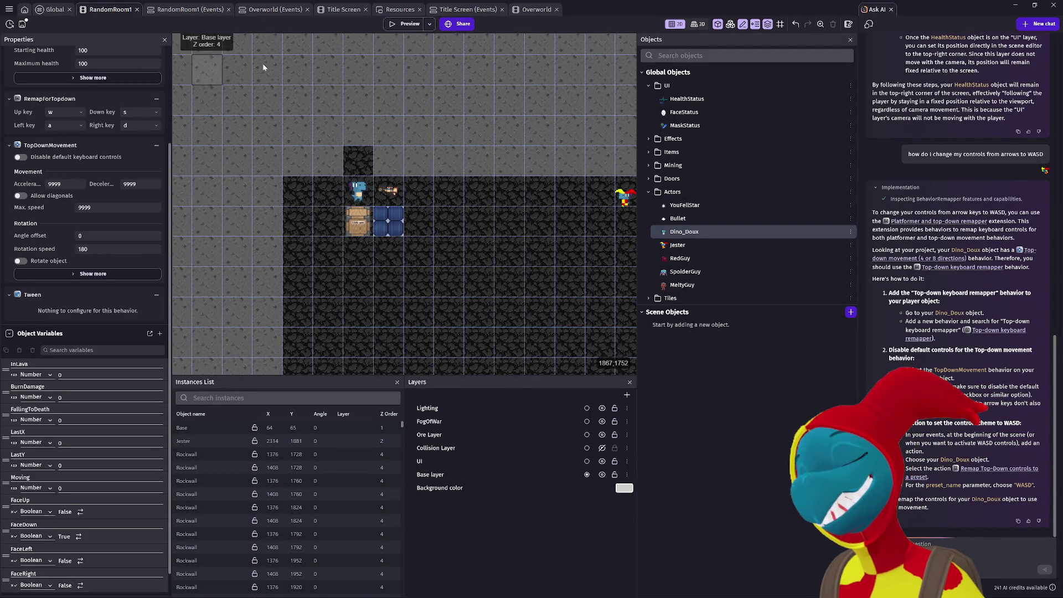
left_click(402, 25)
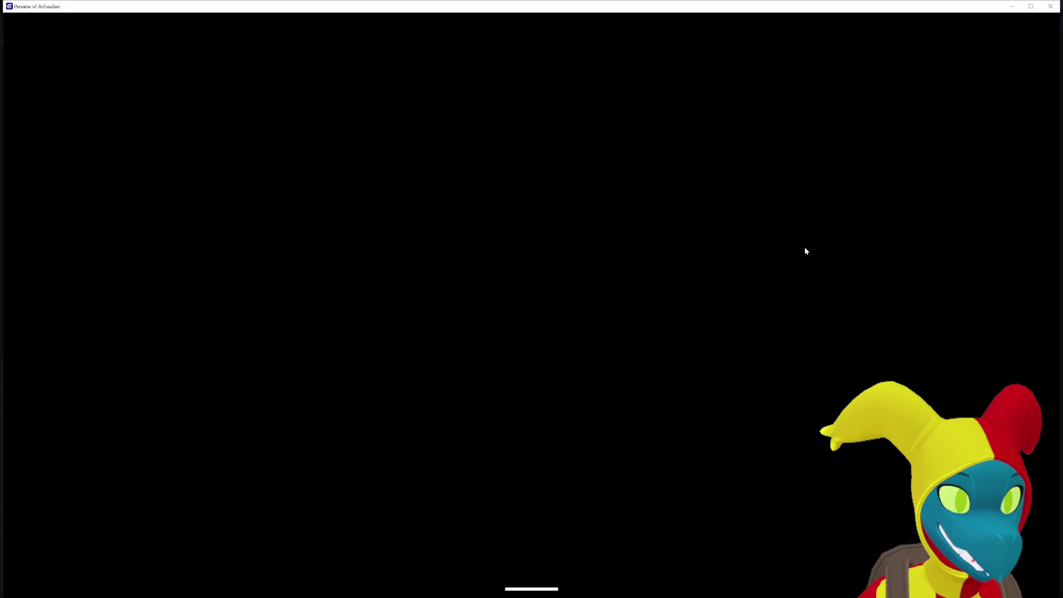
key("a")
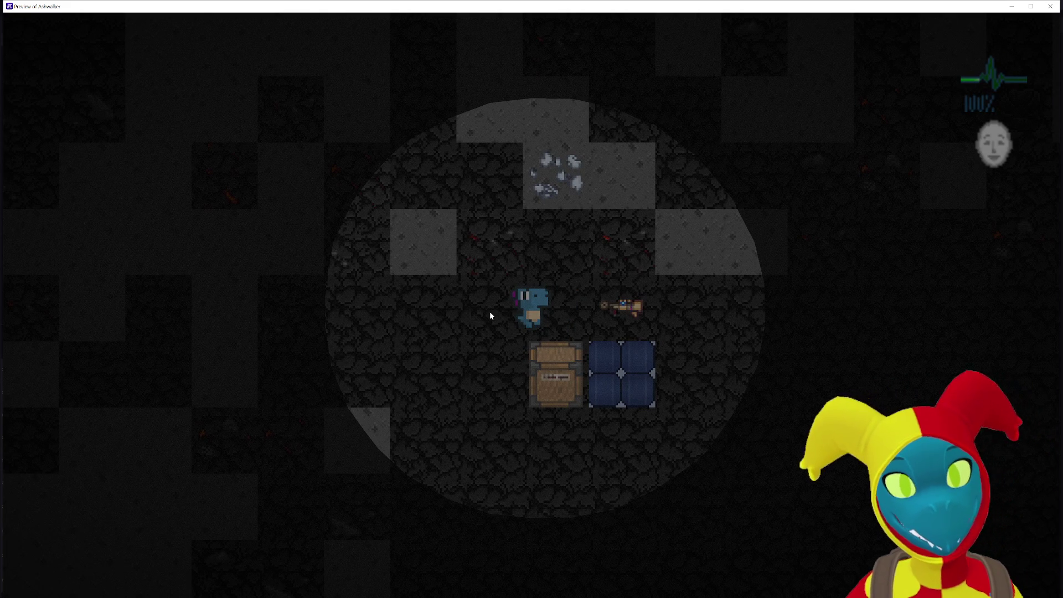
key("a")
key("d")
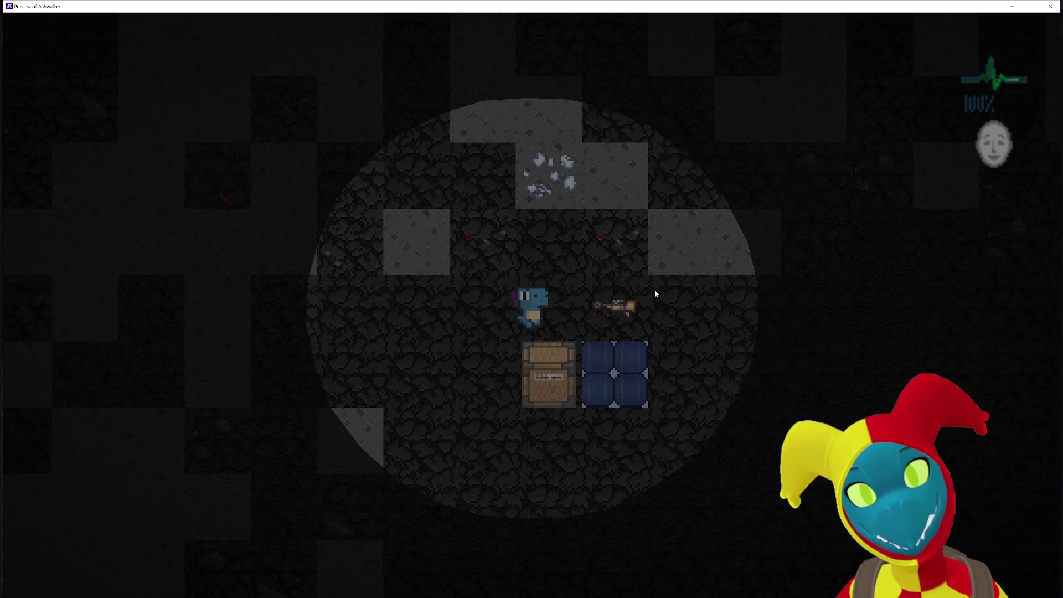
key("a")
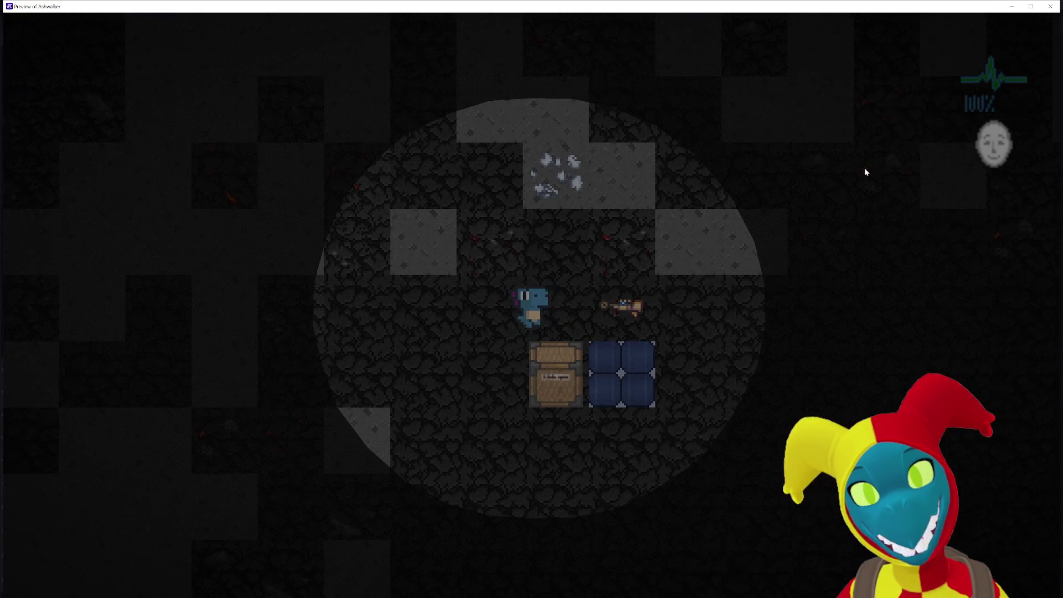
left_click(1051, 6)
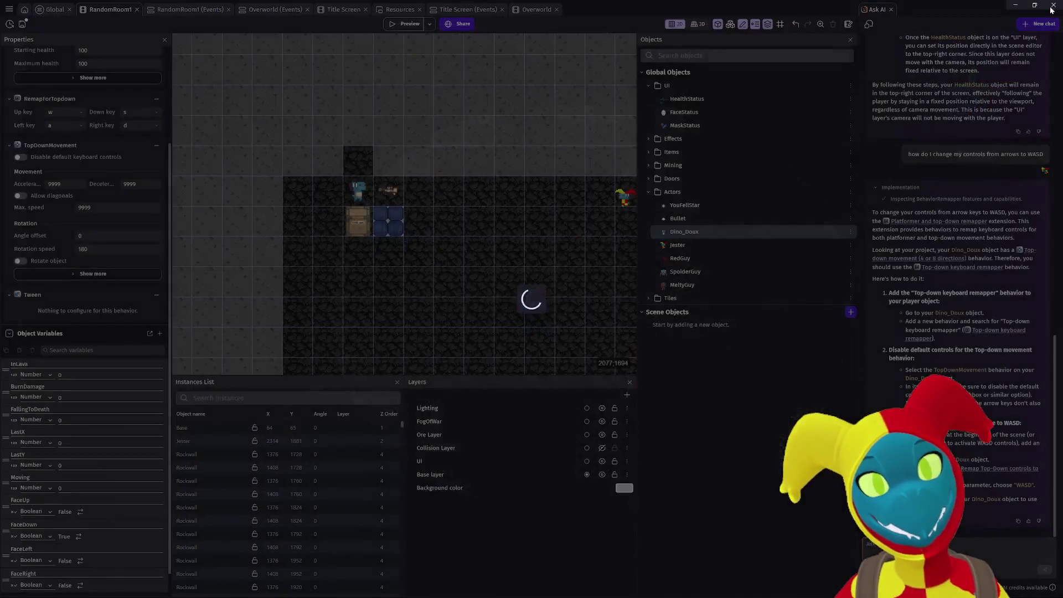
left_click(405, 26)
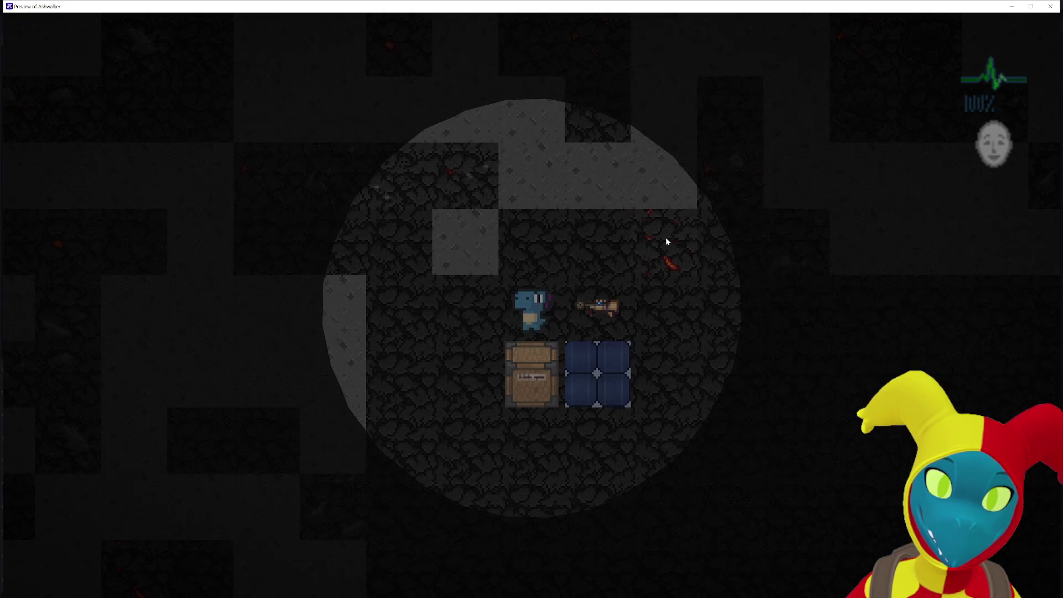
key("d")
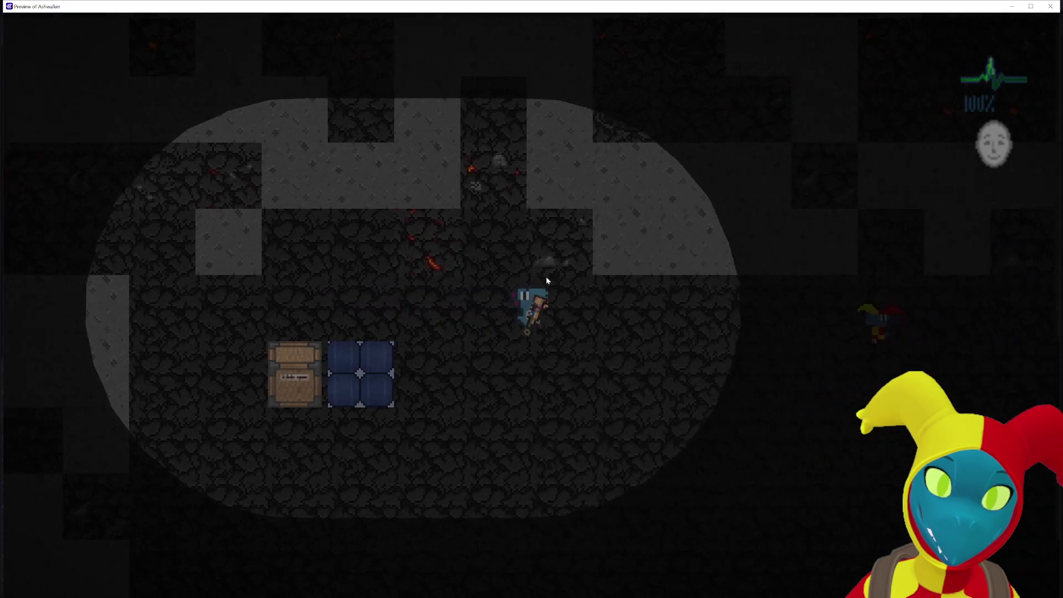
key("s")
key("a")
key("d")
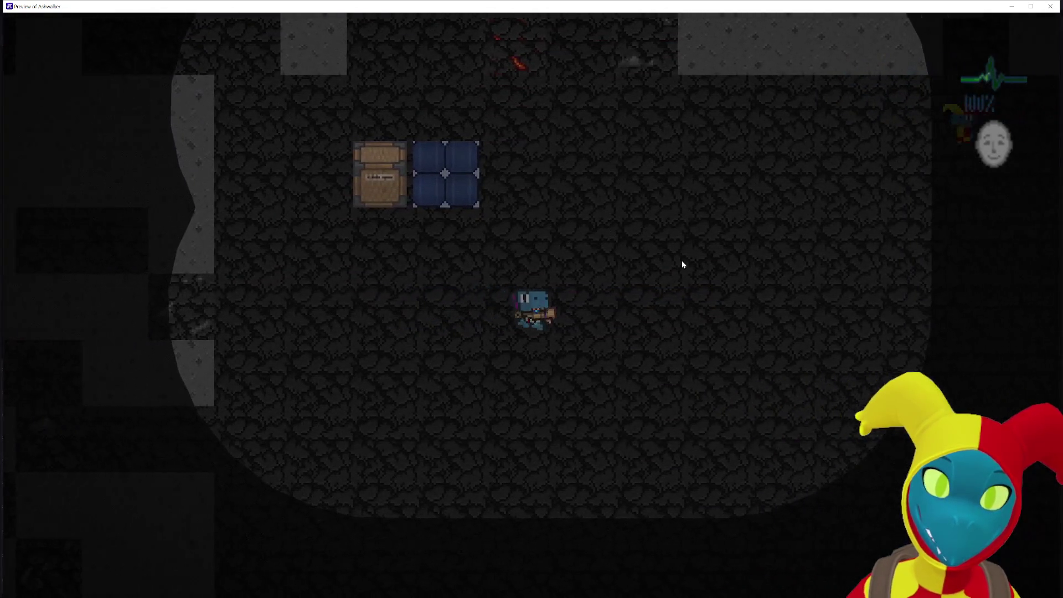
key("w")
key("w")
key("a")
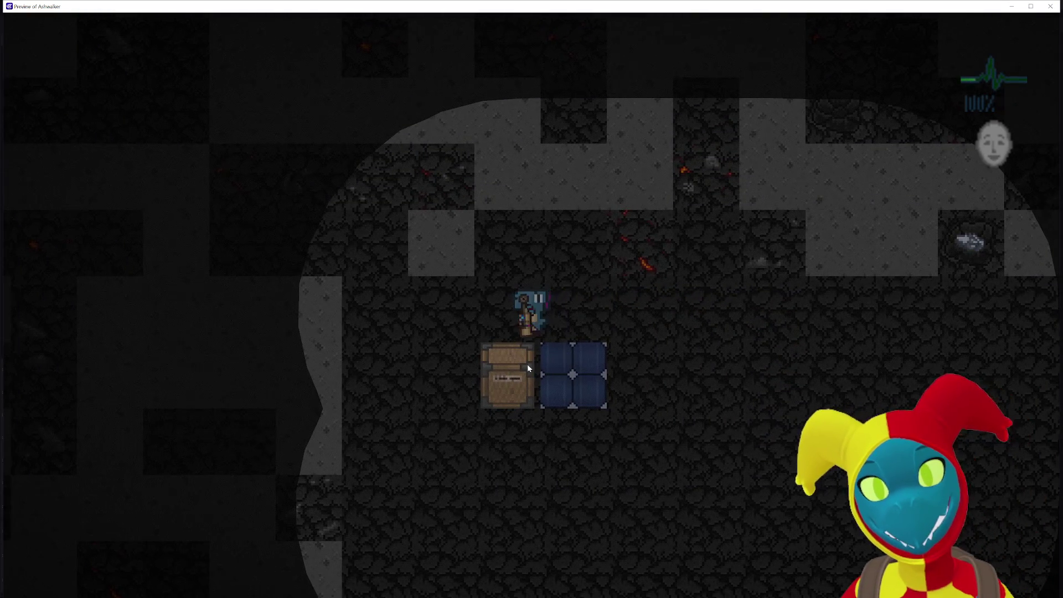
key("s")
key("d")
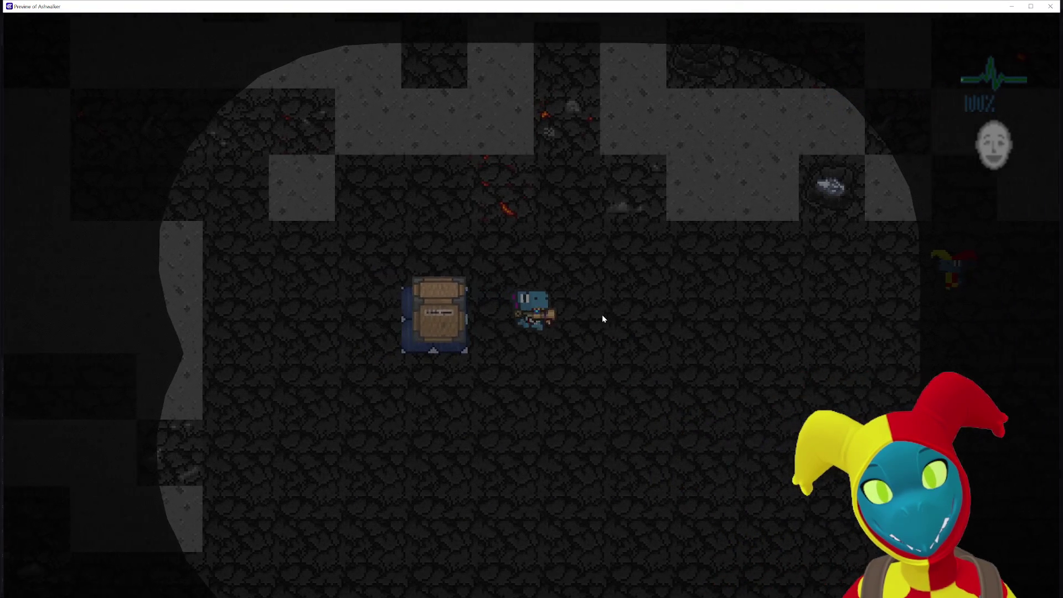
key("d")
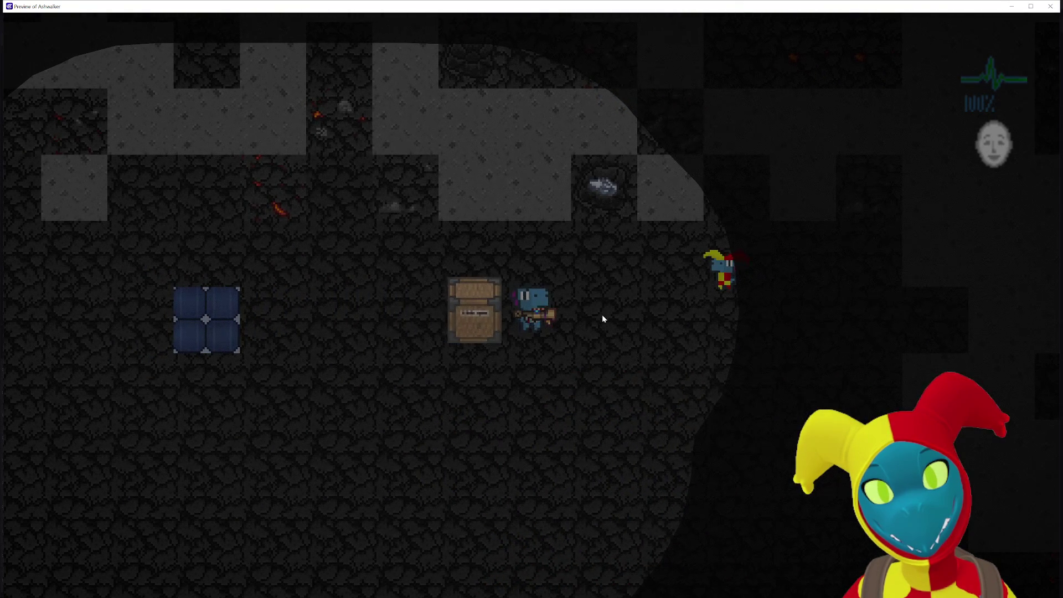
left_click(1050, 6)
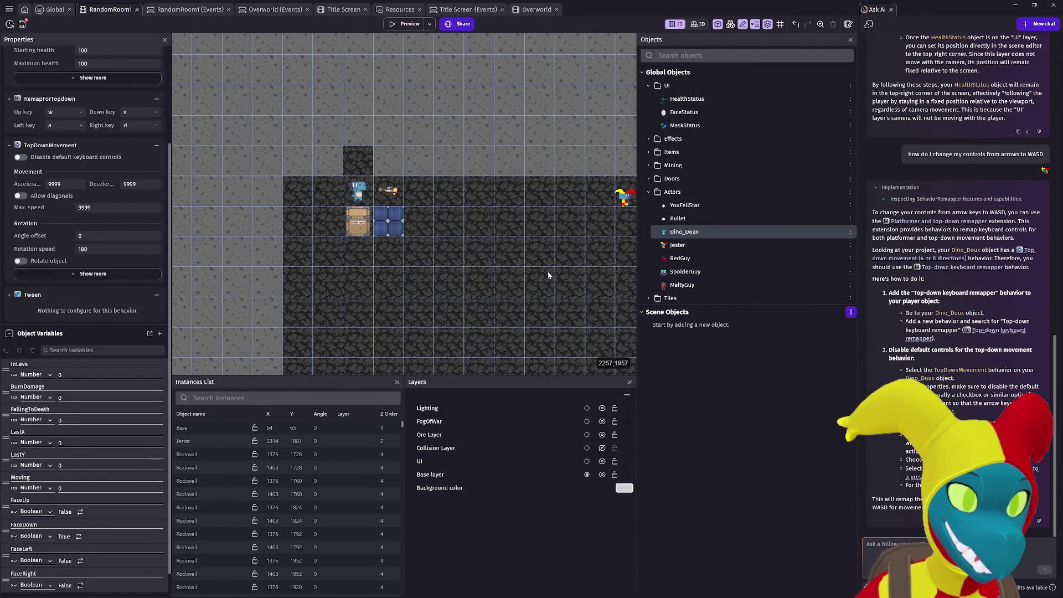
left_click(56, 11)
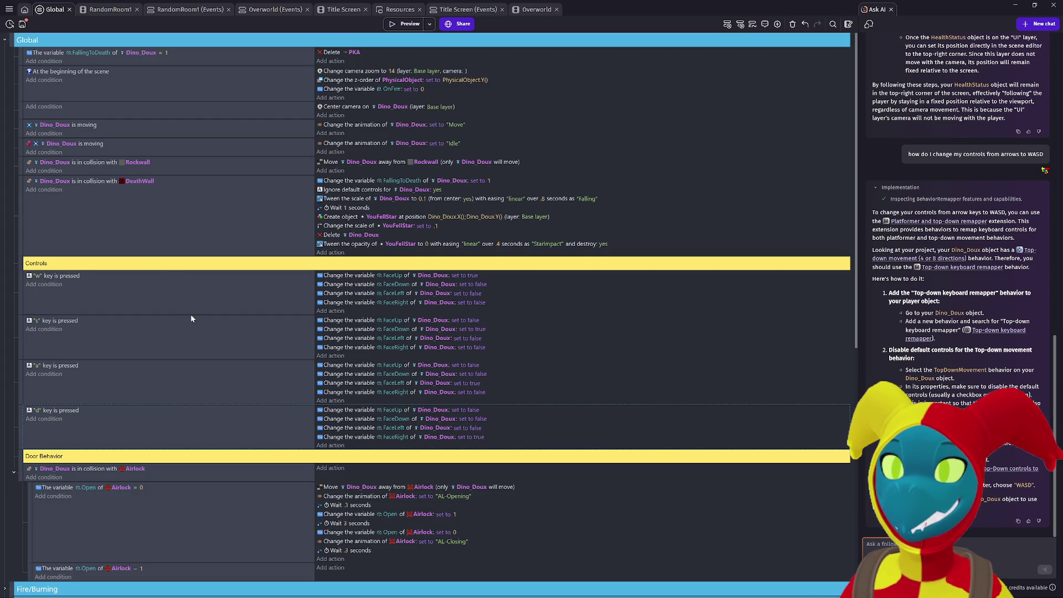
Expand the OreBox Interaction group and start a new condition on the first Grabbing event.
scroll(191, 319, "down", 5)
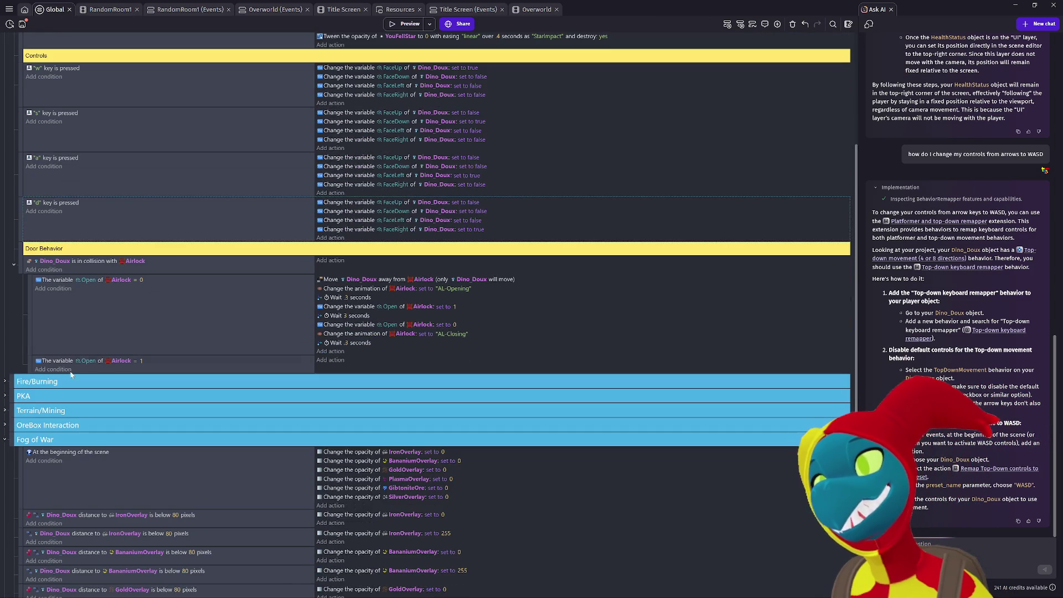
scroll(92, 326, "up", 5)
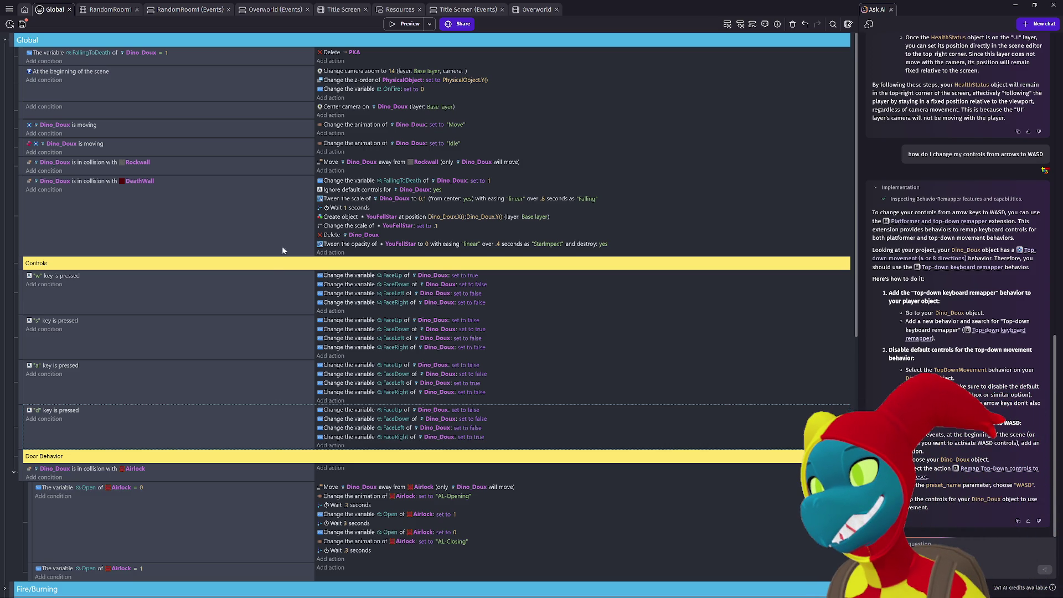
scroll(268, 324, "down", 5)
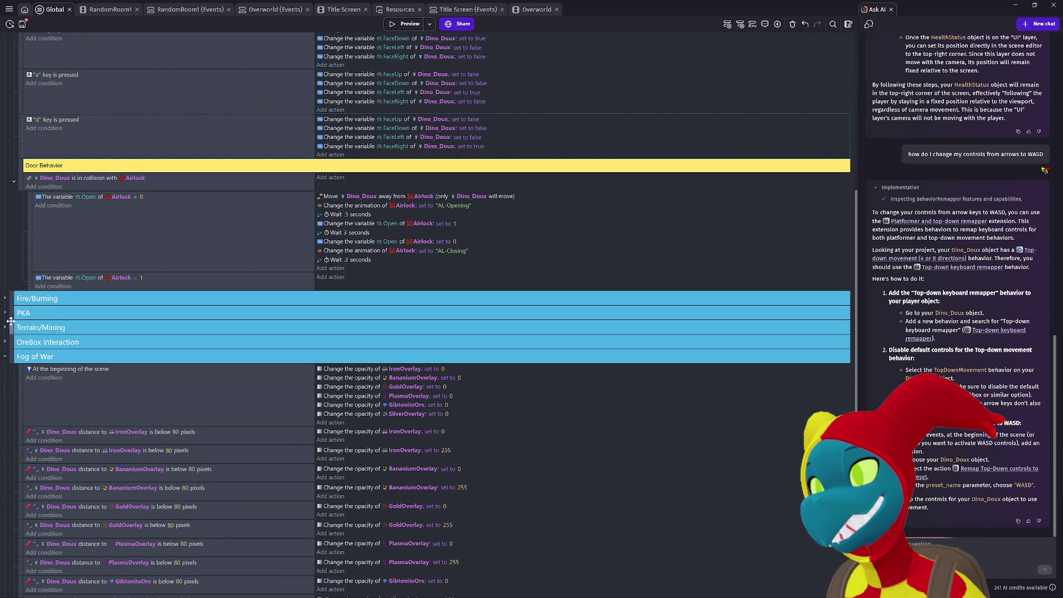
left_click(5, 342)
scroll(173, 350, "down", 3)
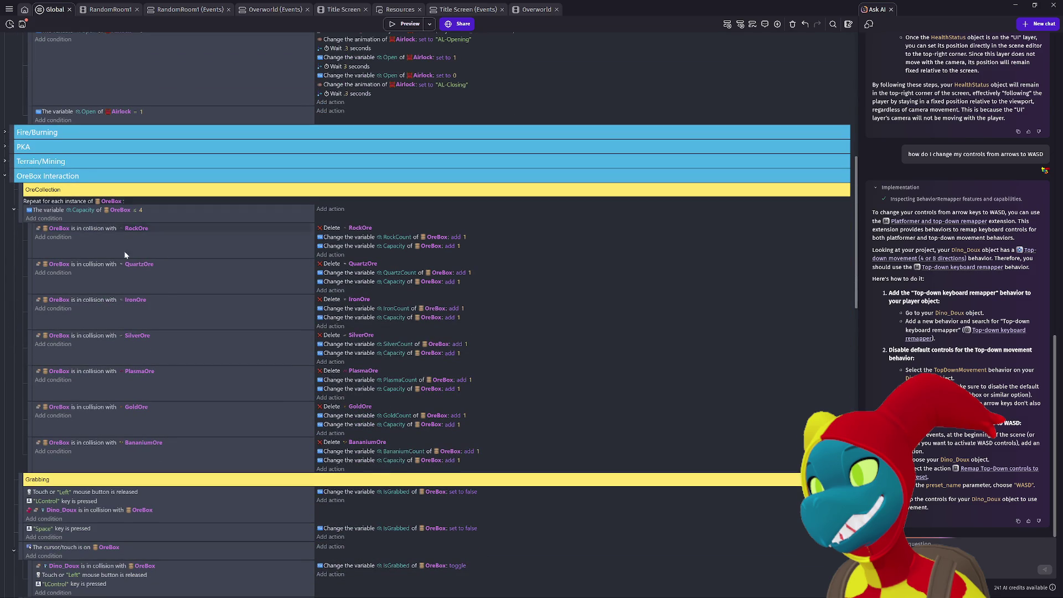
scroll(181, 393, "down", 3)
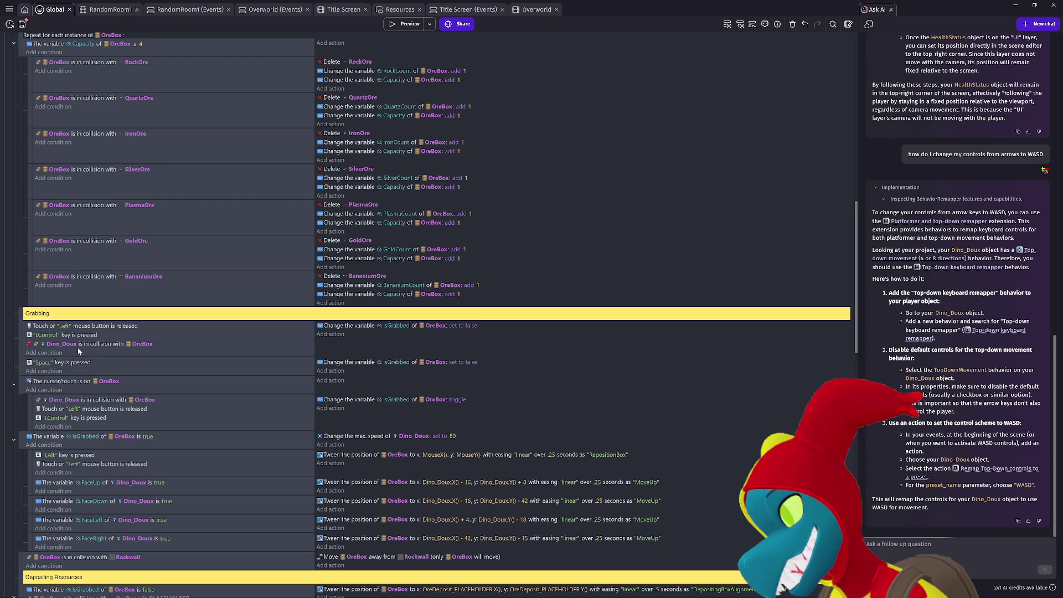
left_click(45, 352)
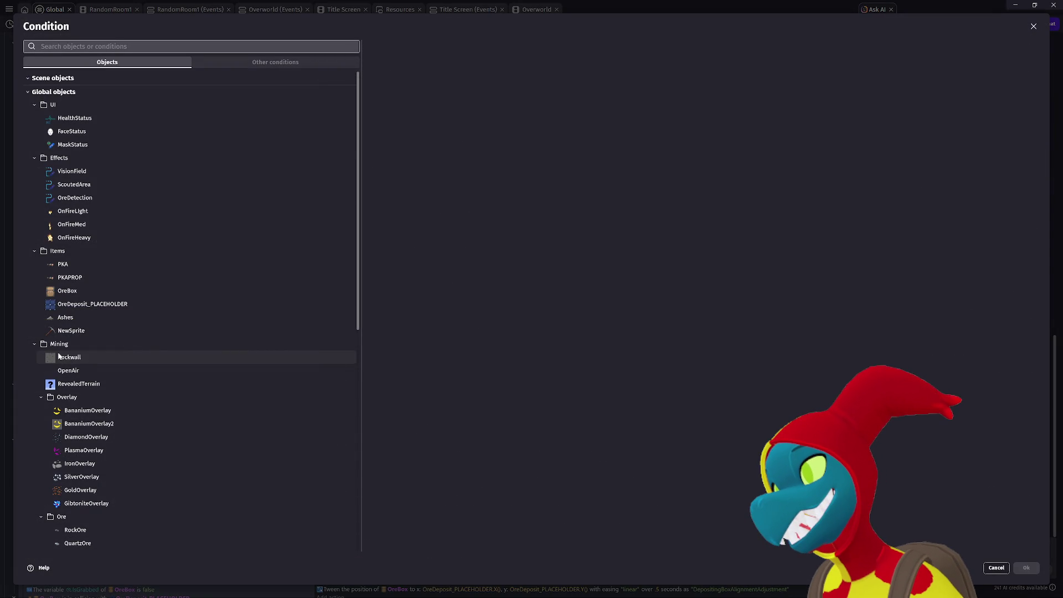
Search 'center position' and choose the Center X position condition for OreBox.
type("Position")
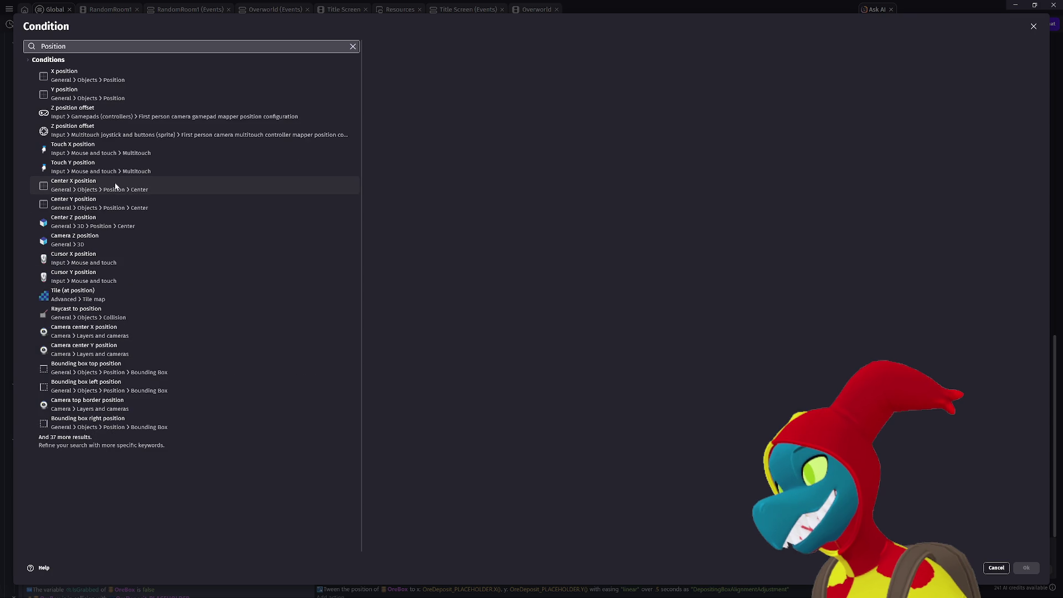
key("ctrl+a")
type("cenbter")
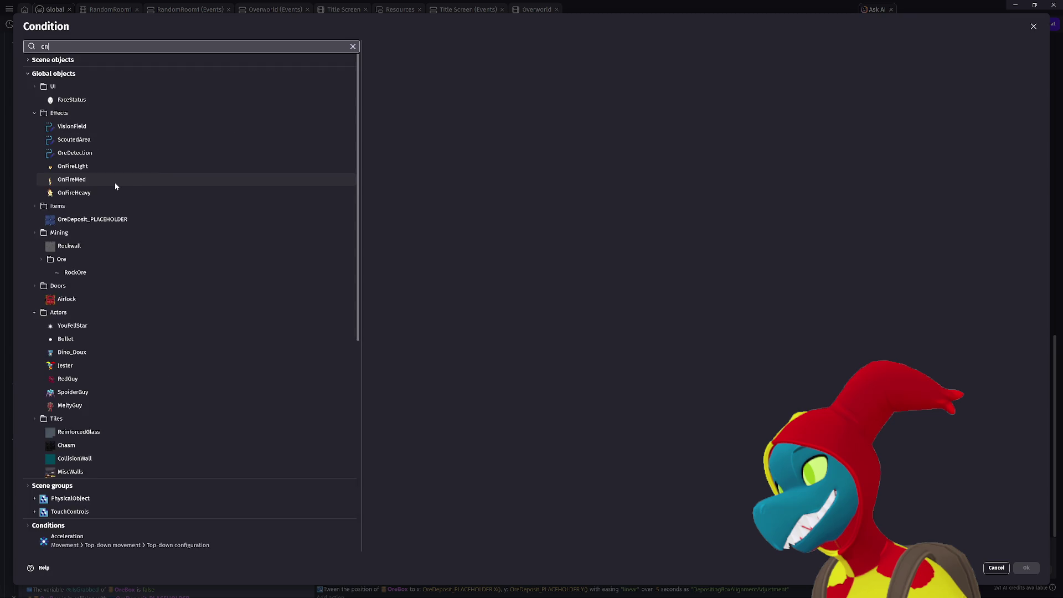
key("BackSpace")
key("BackSpace")
key("BackSpace")
type("ter position")
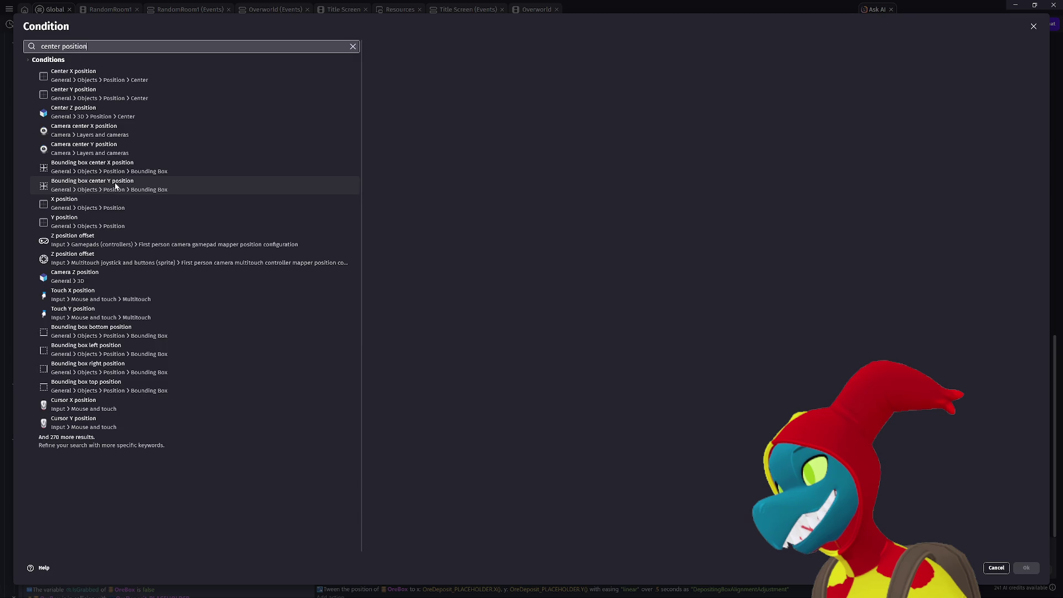
left_click(126, 81)
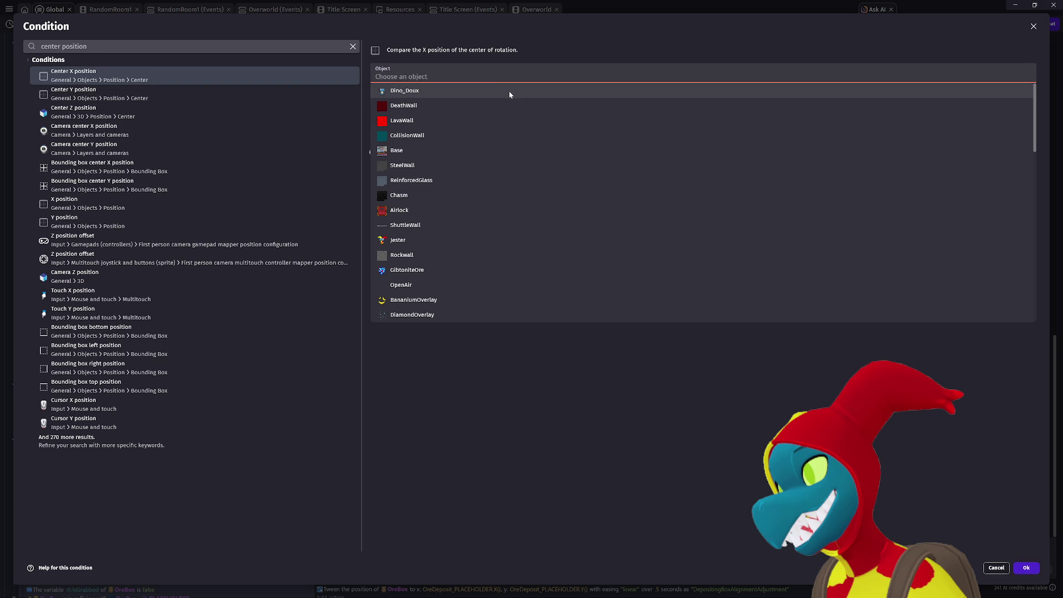
scroll(441, 188, "down", 5)
scroll(442, 191, "down", 2)
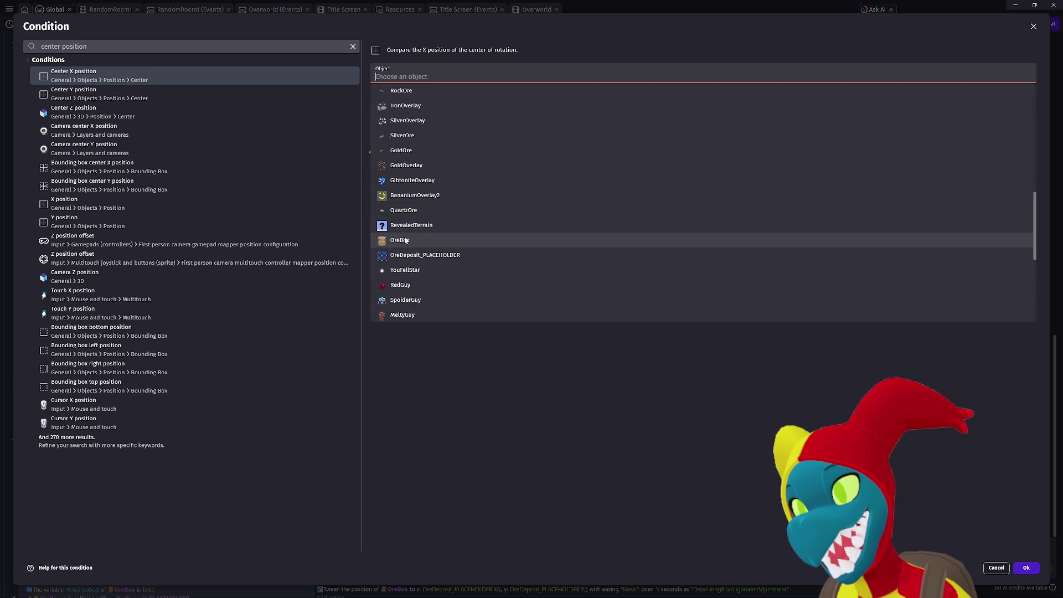
left_click(442, 237)
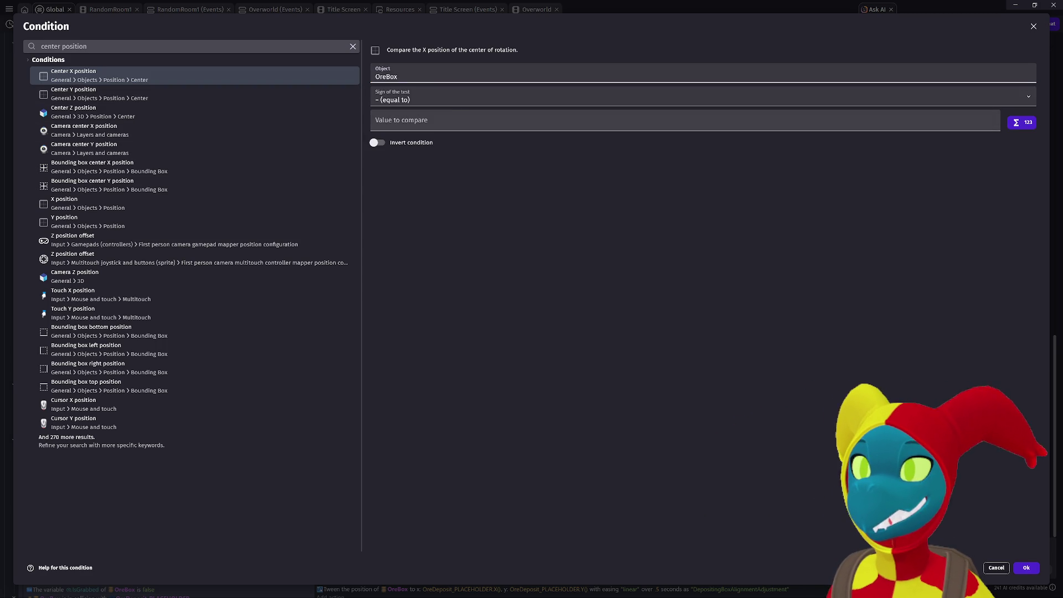
Compare OreBox's center X to Dino_Doux.X() - 16 and confirm the condition.
left_click(399, 121)
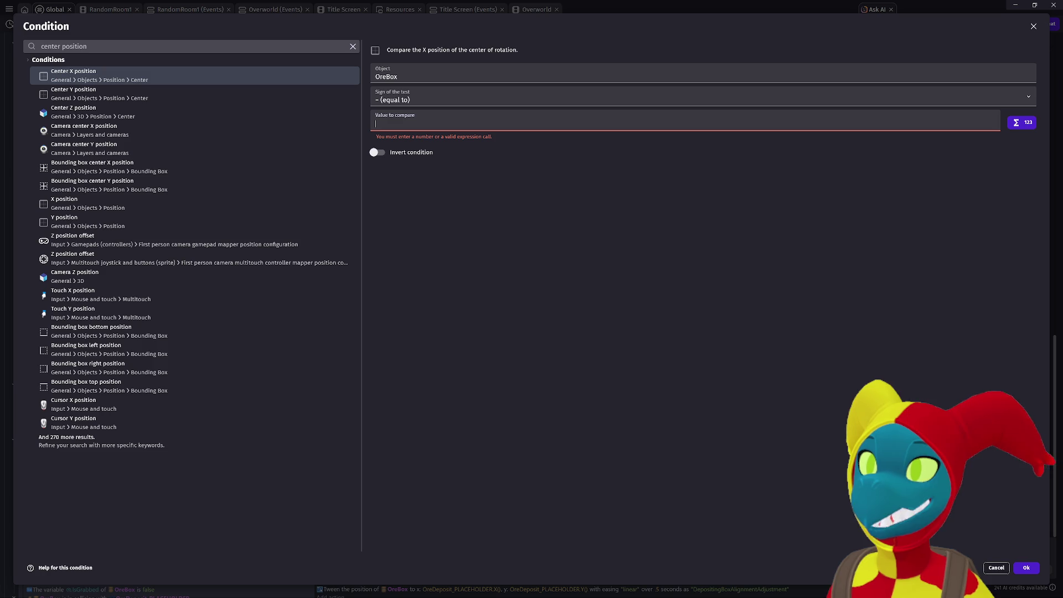
type("Dino")
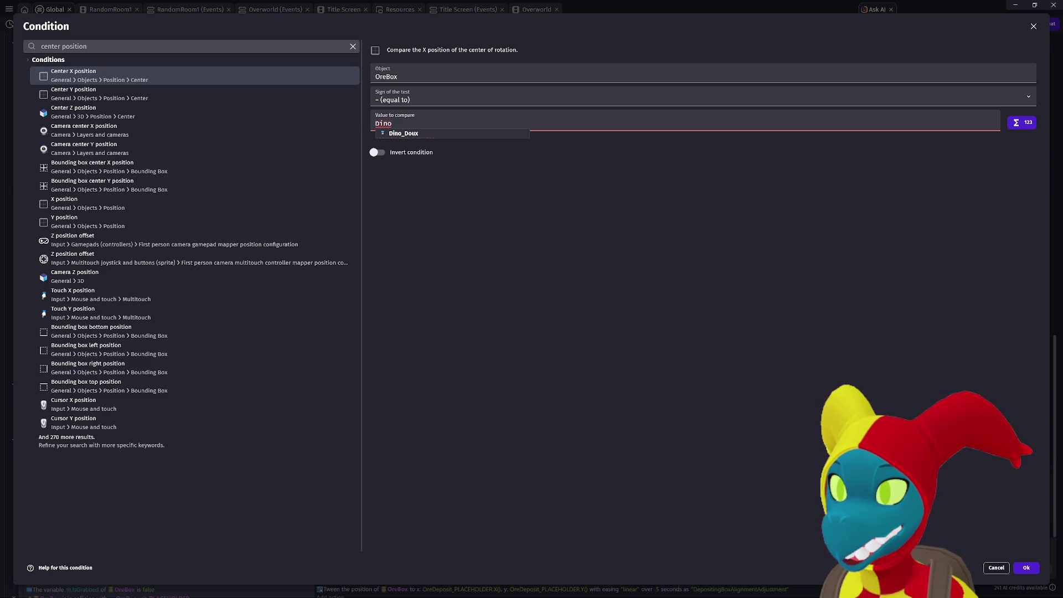
type("_Doux.X")
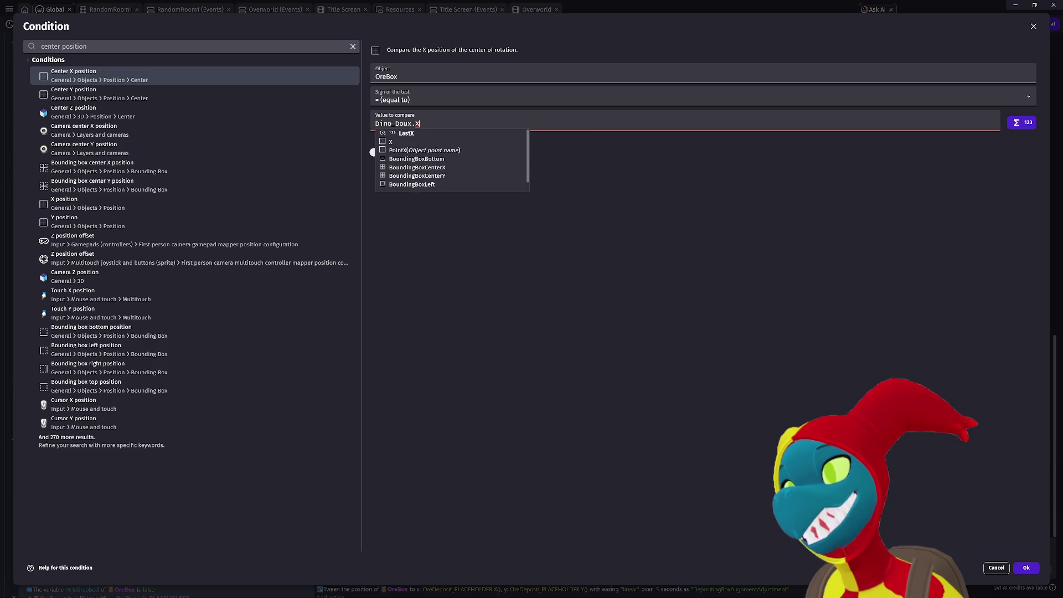
type("(")
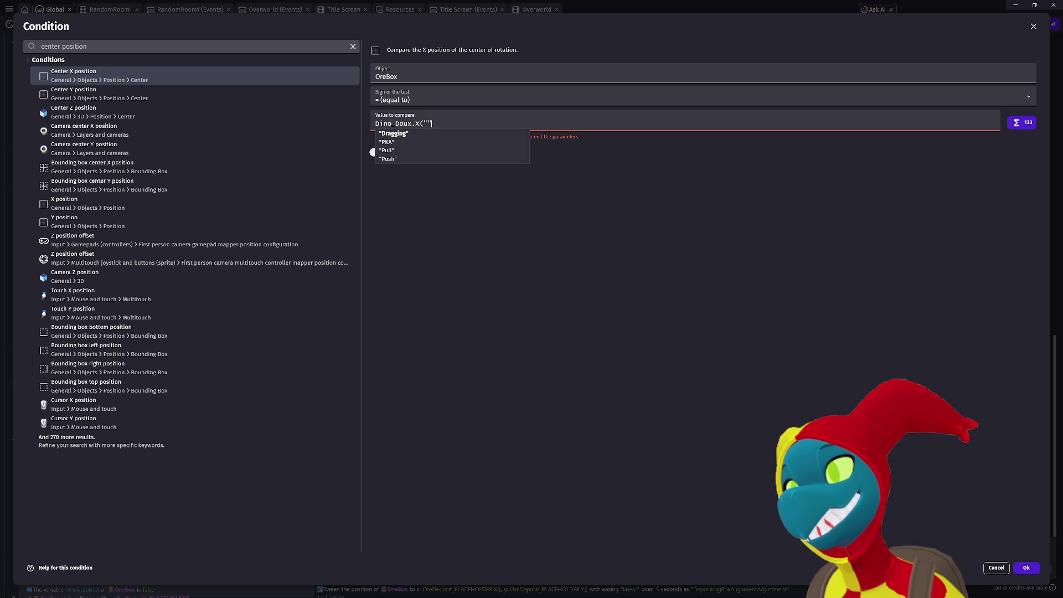
type(",")
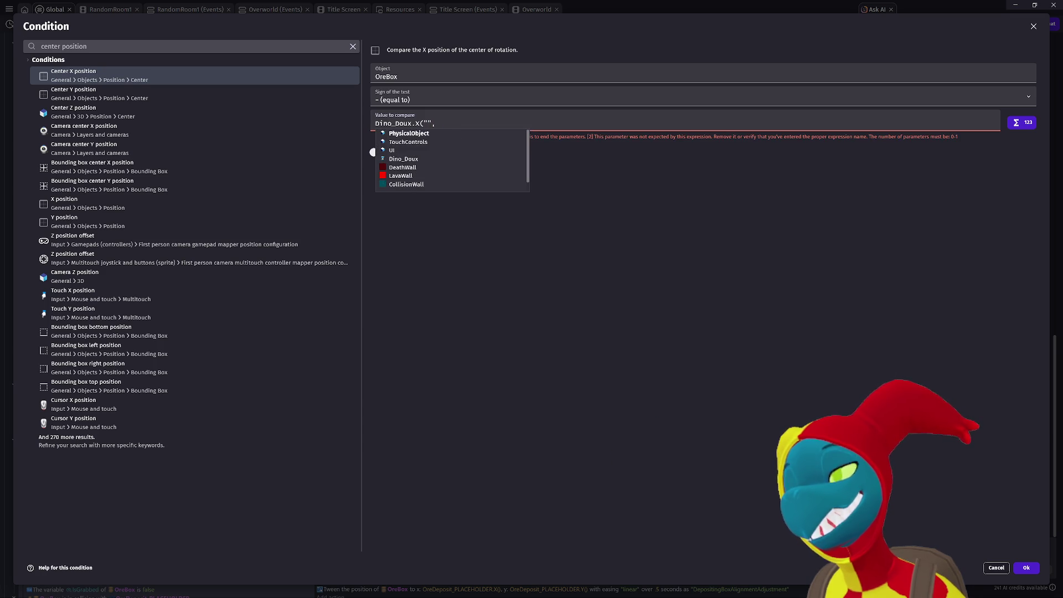
type("0")
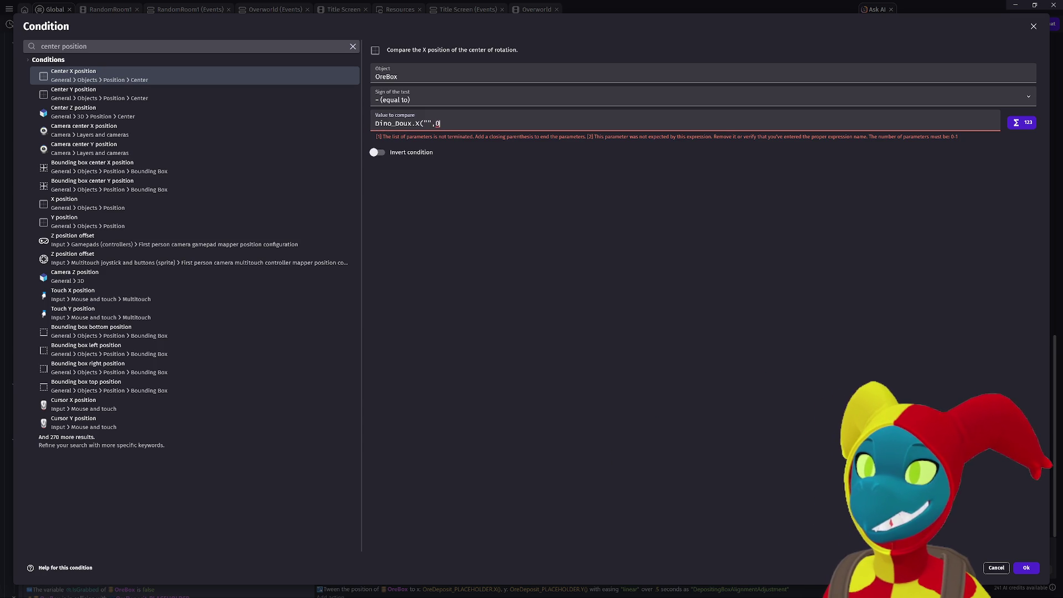
key("BackSpace")
key("BackSpace")
key("BackSpace")
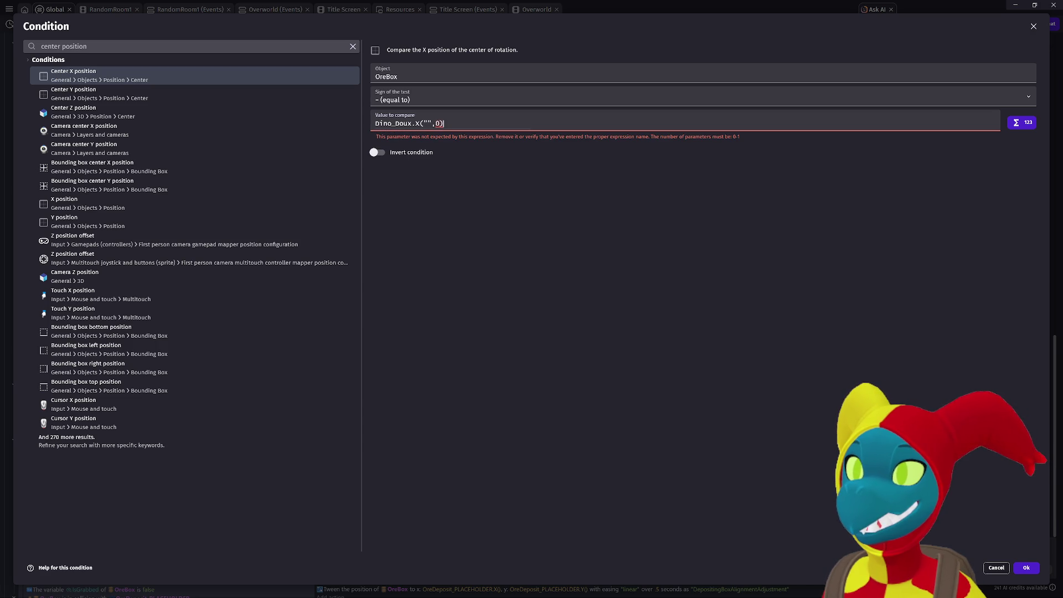
type(") - ")
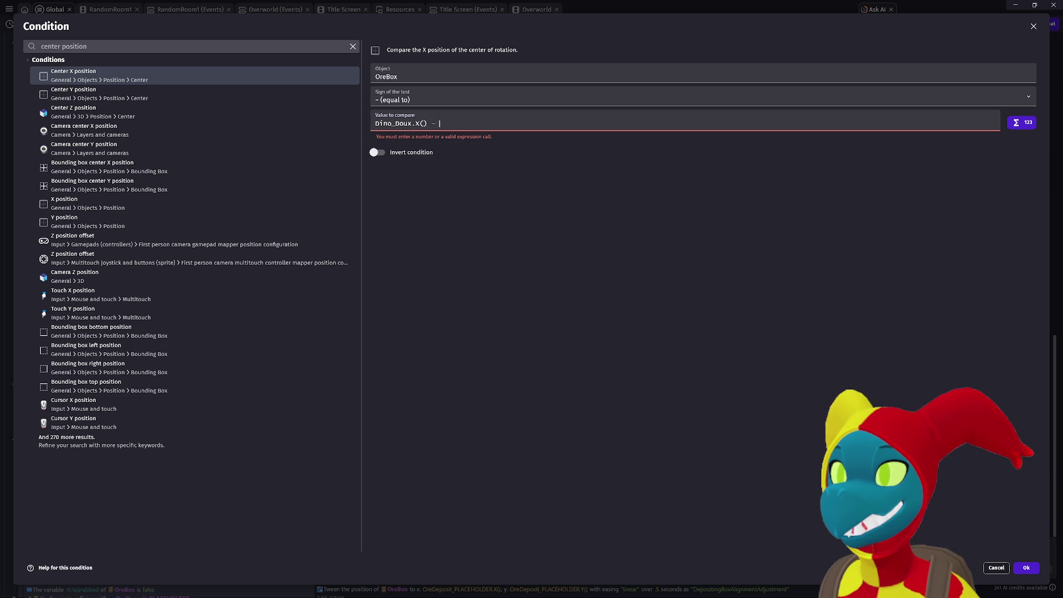
type("16")
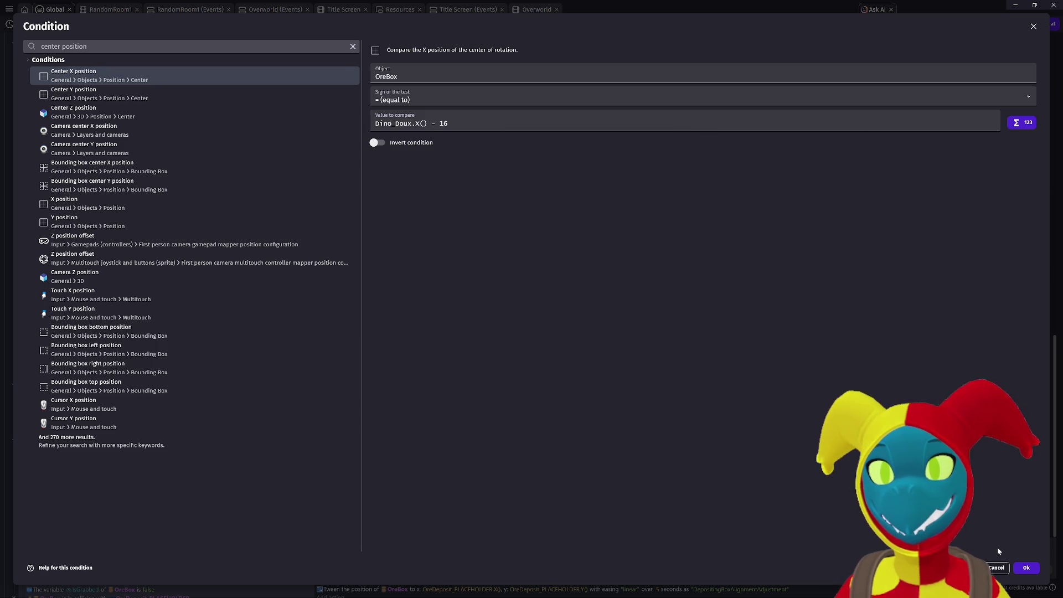
left_click(1026, 569)
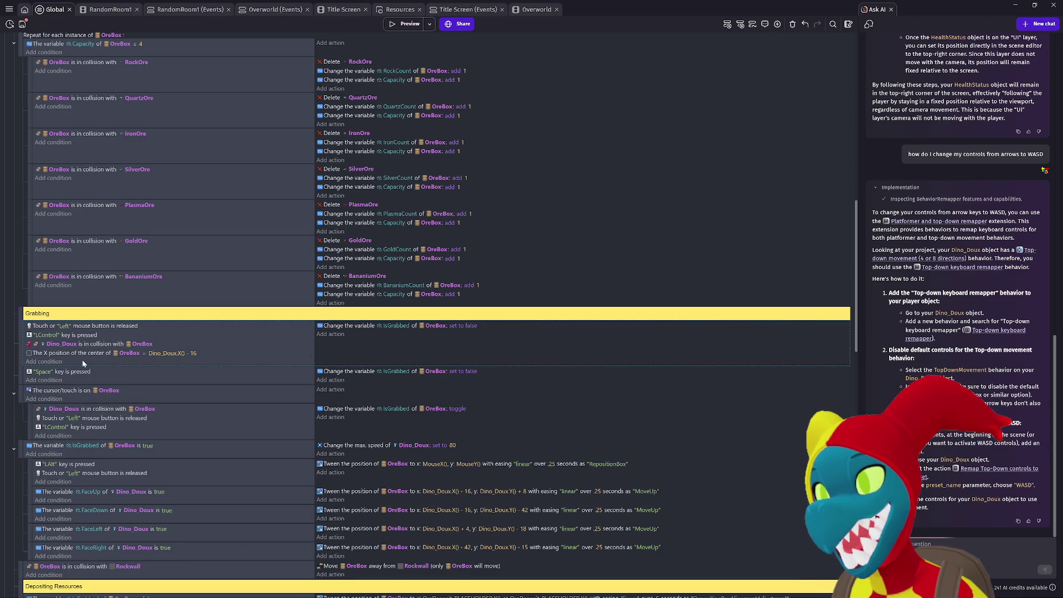
Change the X-position condition's comparison sign to less or equal to.
left_click(144, 354)
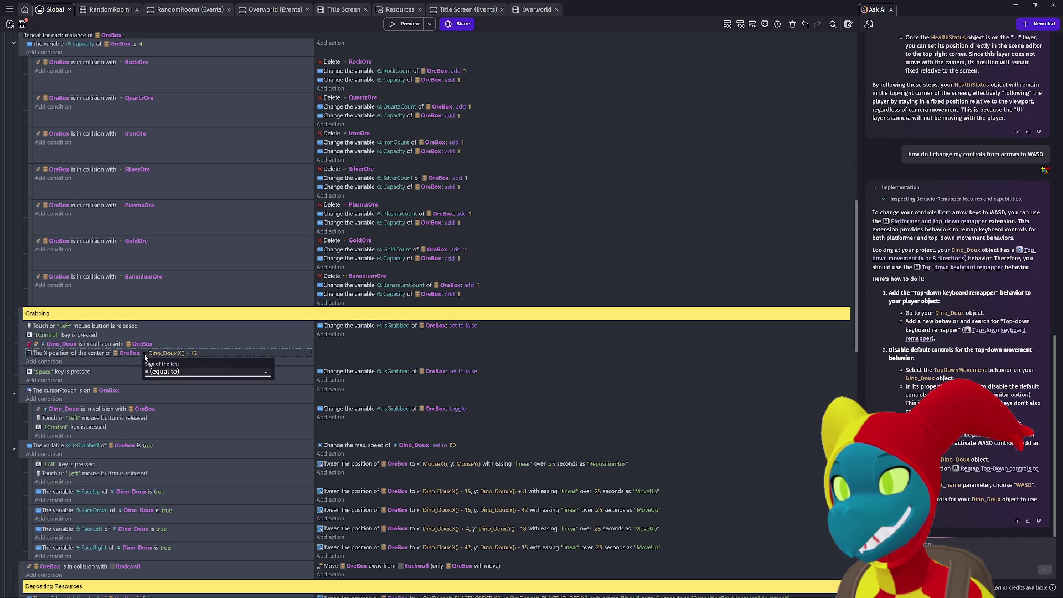
left_click(166, 372)
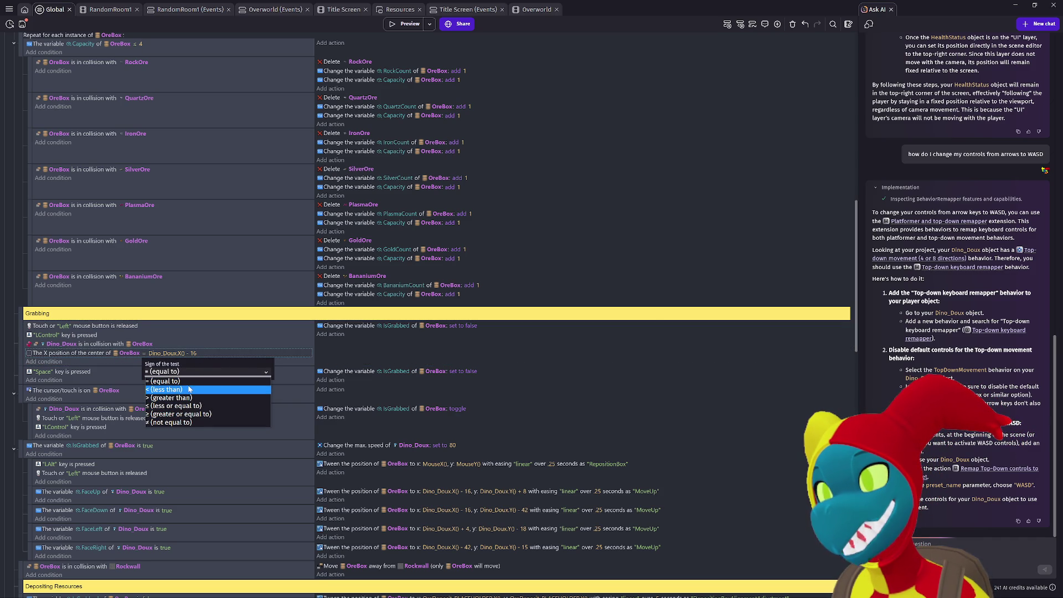
left_click(176, 406)
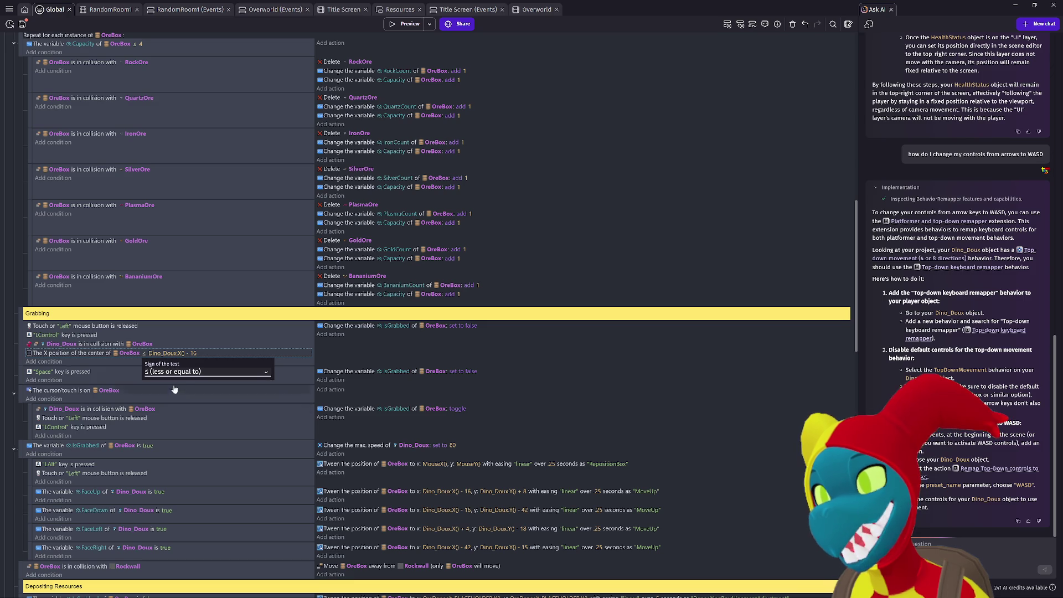
left_click(131, 375)
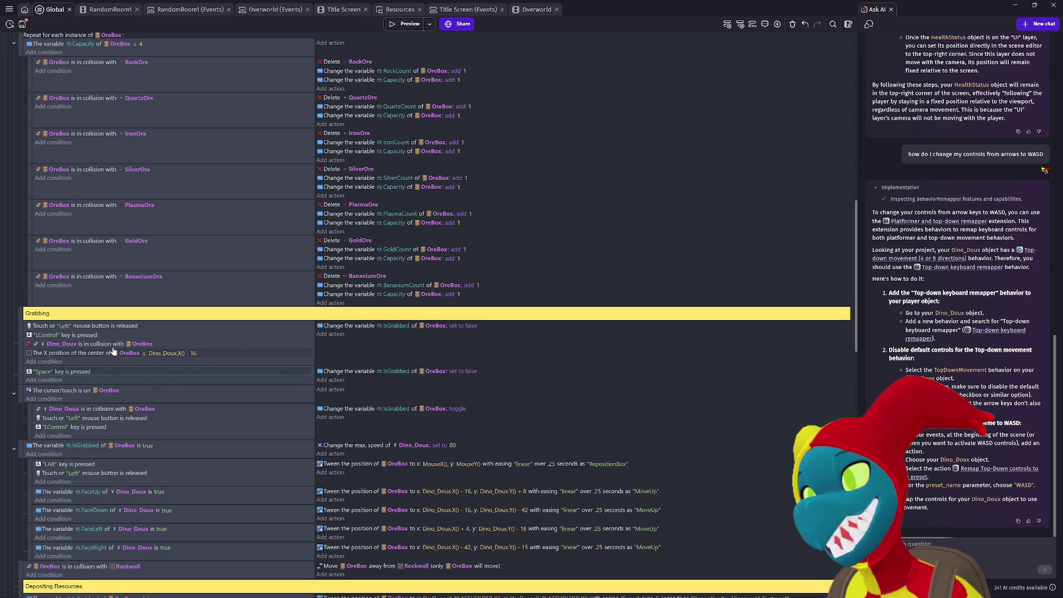
Add an empty sub-event under the grab-release event.
right_click(58, 353)
left_click(83, 406)
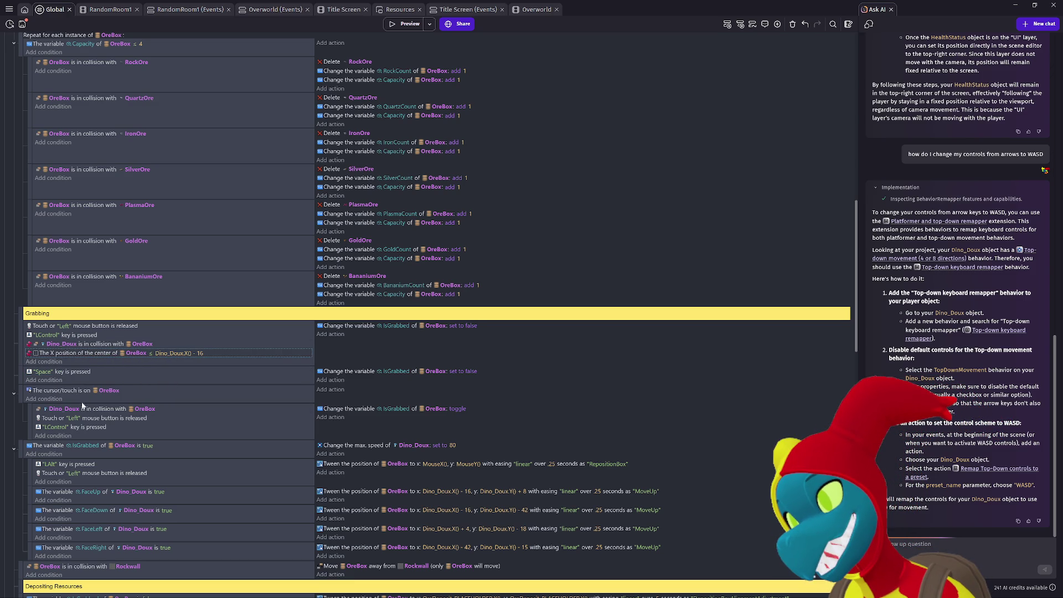
right_click(100, 345)
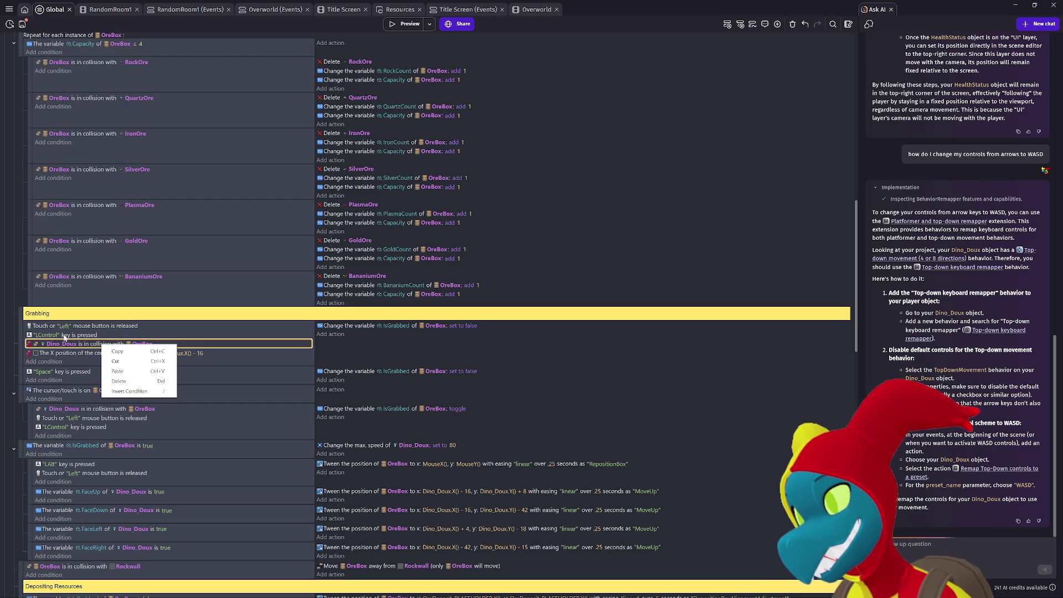
left_click(220, 366)
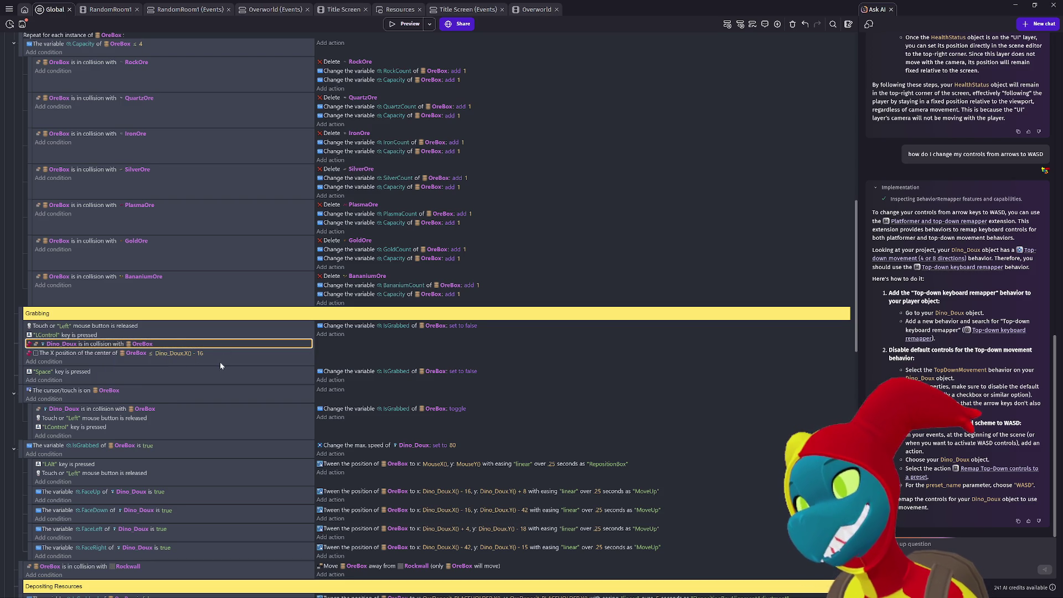
right_click(124, 344)
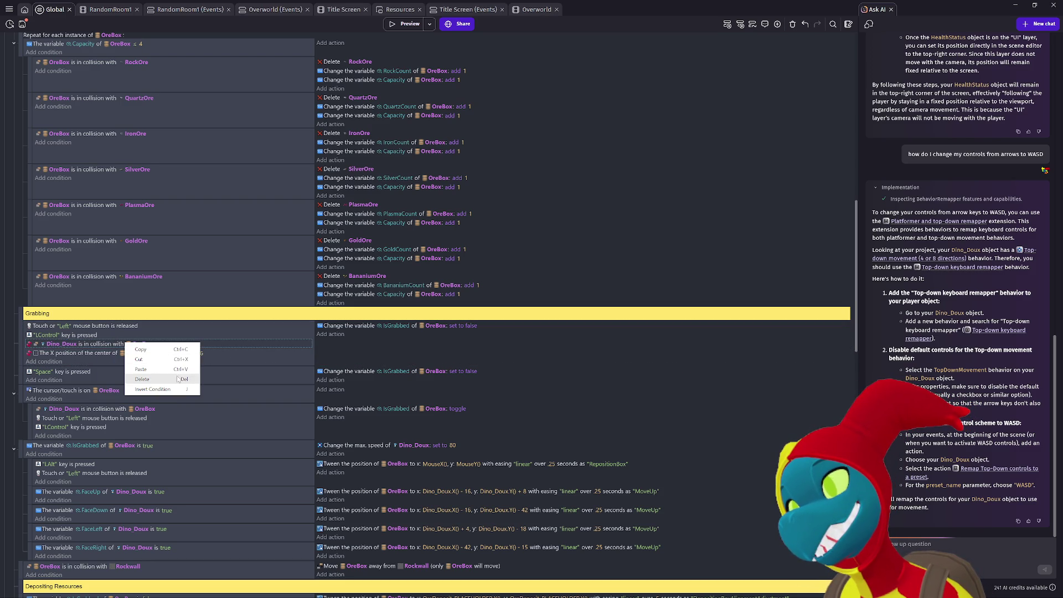
right_click(20, 335)
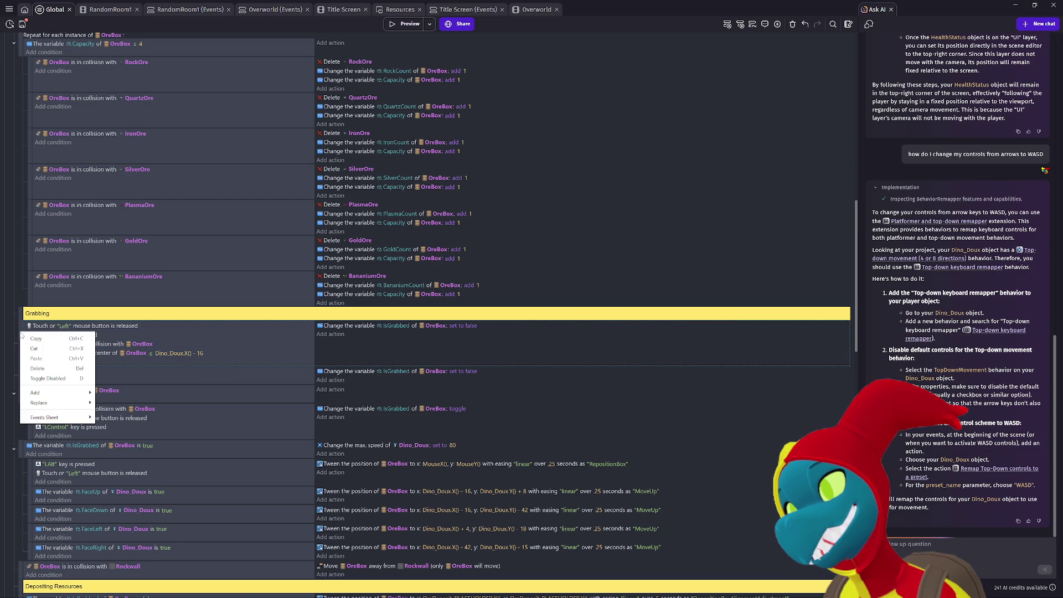
key("Escape")
left_click(97, 345)
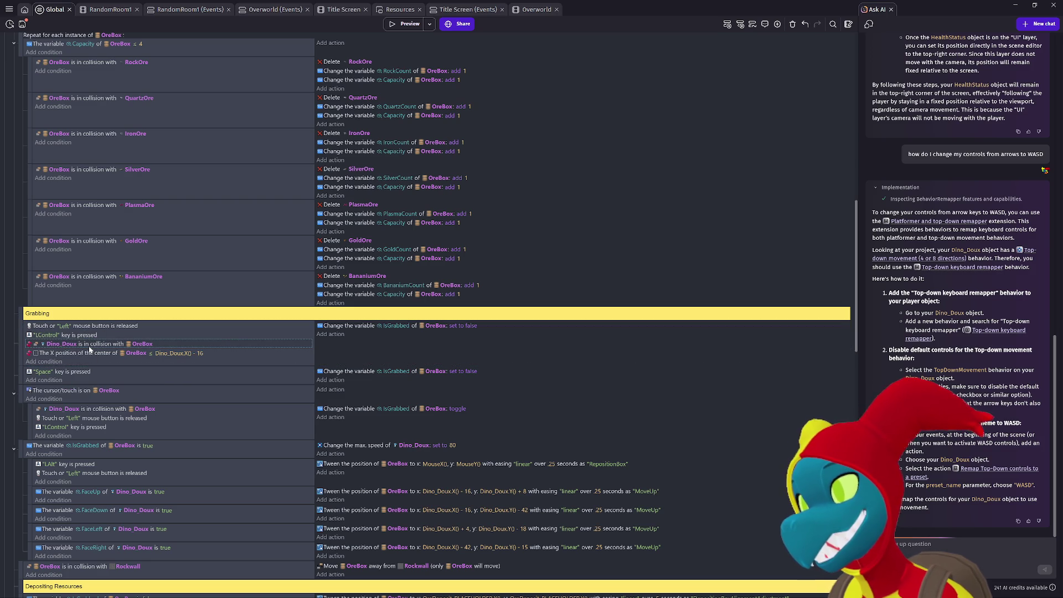
key("ctrl+a")
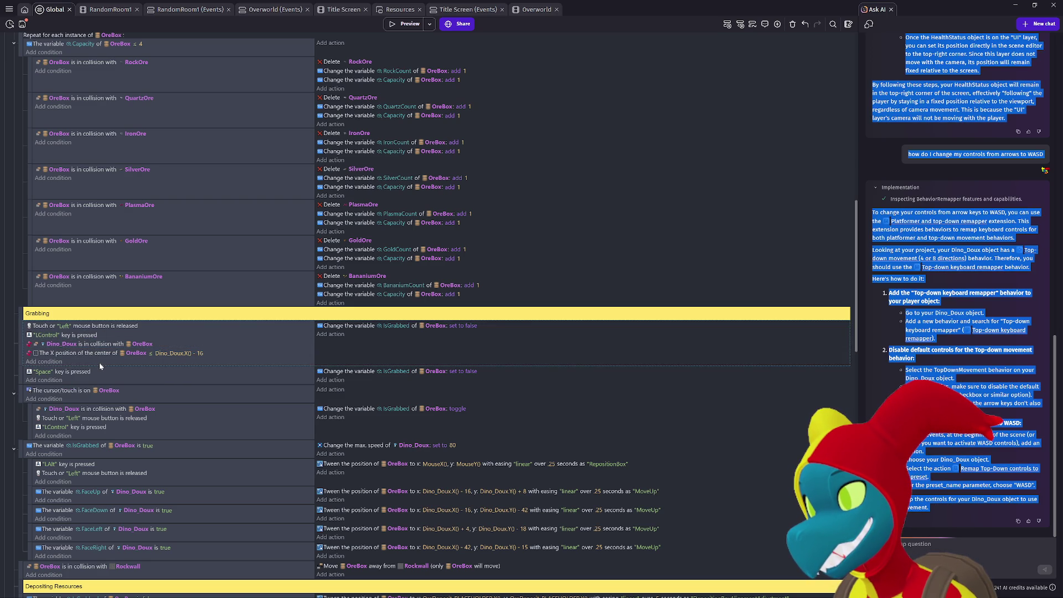
key("shift+d")
Move the Dino_Doux–OreBox collision condition into the sub-event and disable it.
mouse_move(101, 347)
left_mouse_down()
mouse_move(70, 376)
mouse_move(35, 375)
left_mouse_up()
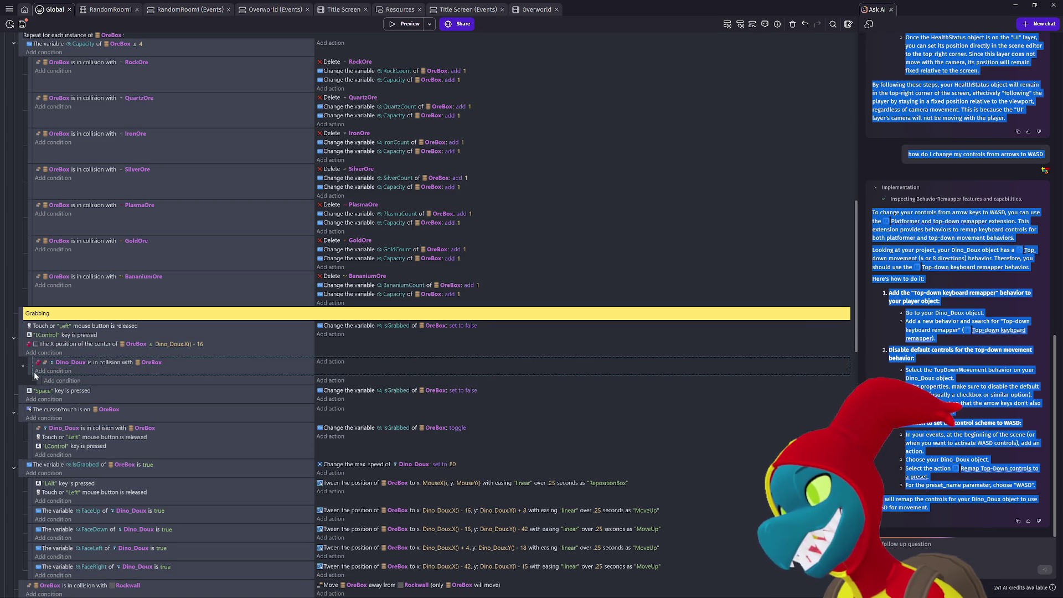
scroll(34, 371, "down", 5)
scroll(35, 371, "up", 4)
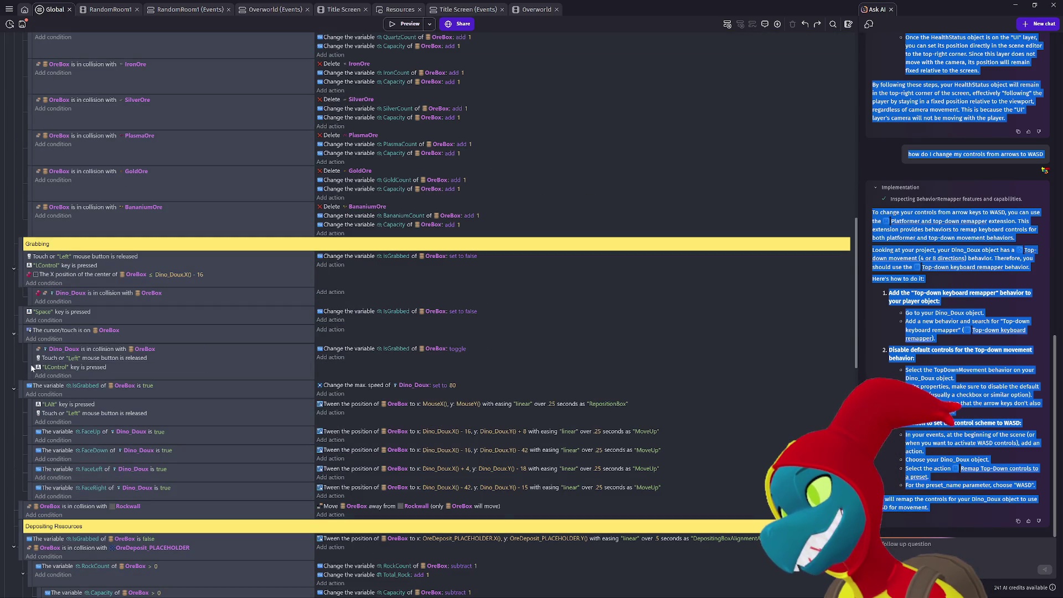
right_click(32, 295)
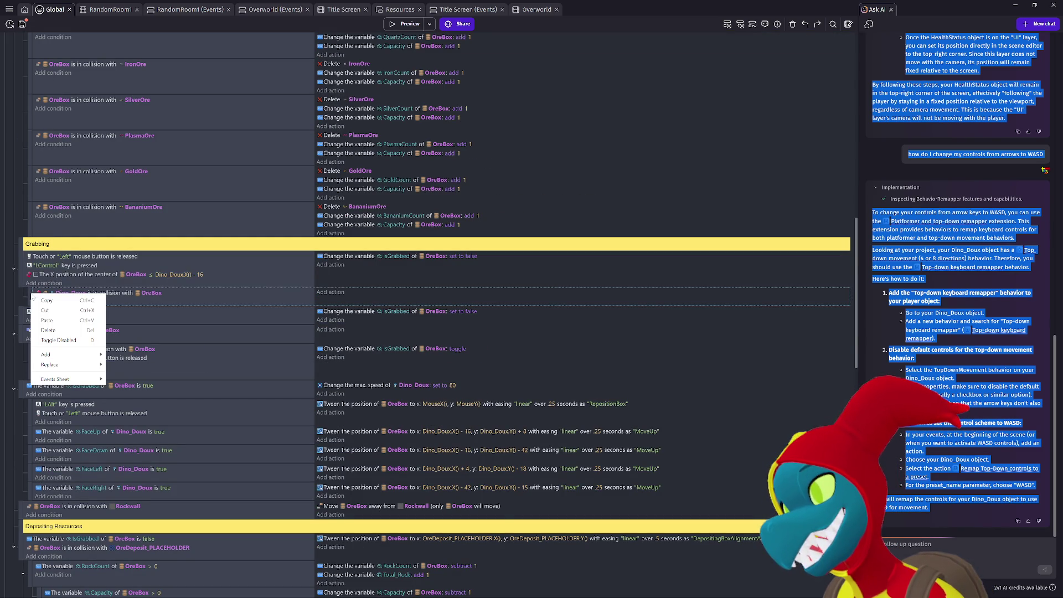
left_click(49, 340)
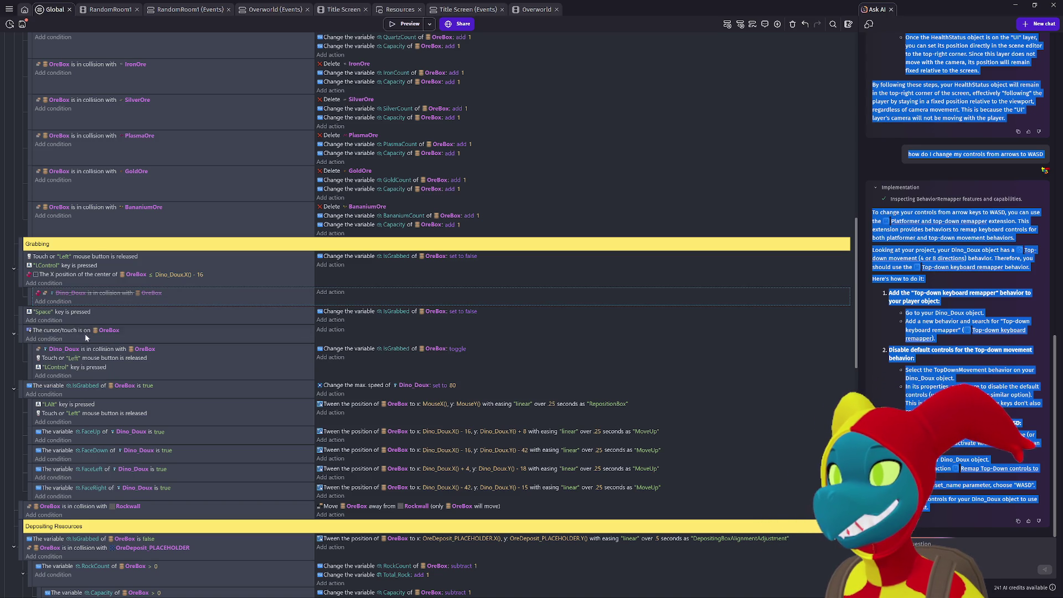
Paste the OreBox X-position condition into the grab-toggle event and move it to the top.
left_click(73, 277)
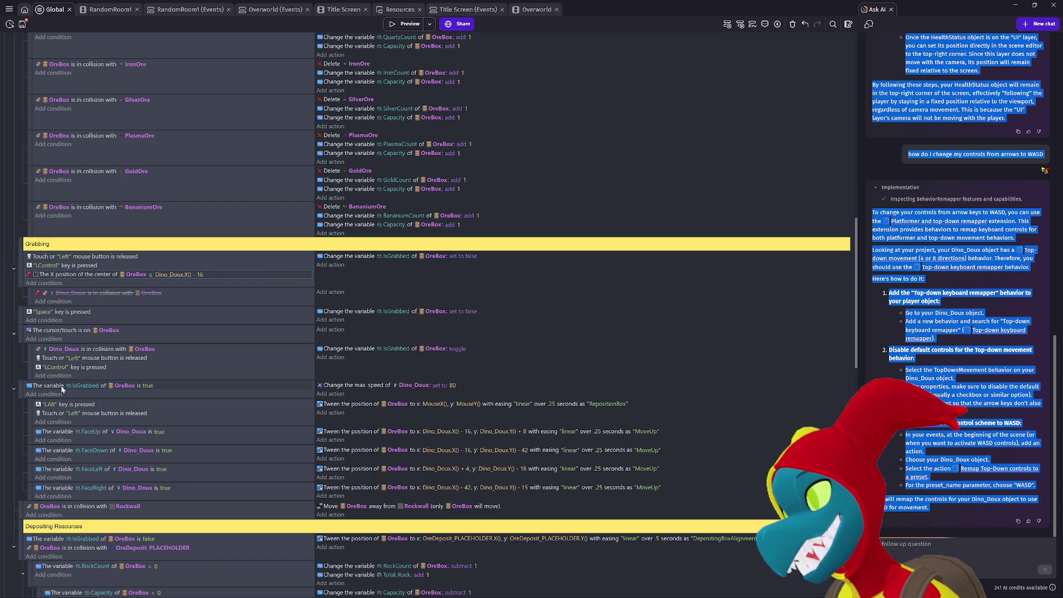
left_click(66, 367)
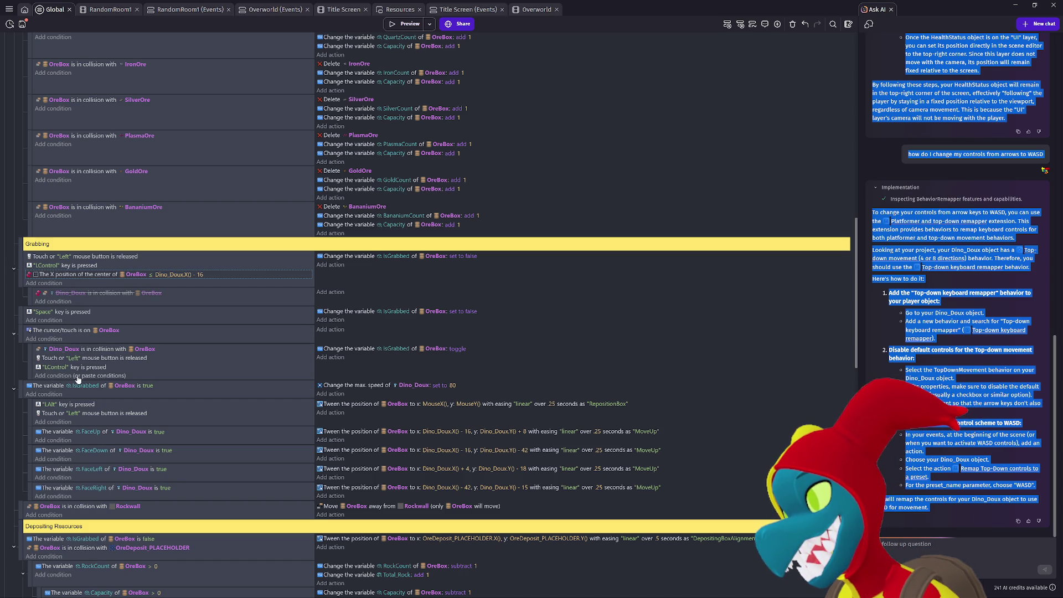
key("ctrl+v")
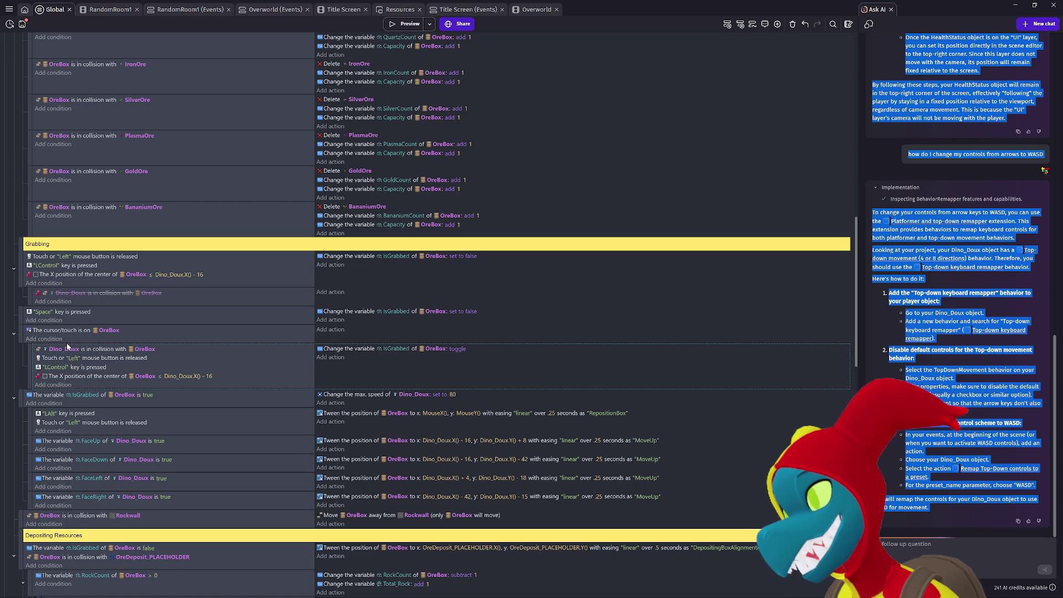
left_click_drag(65, 376, 67, 349)
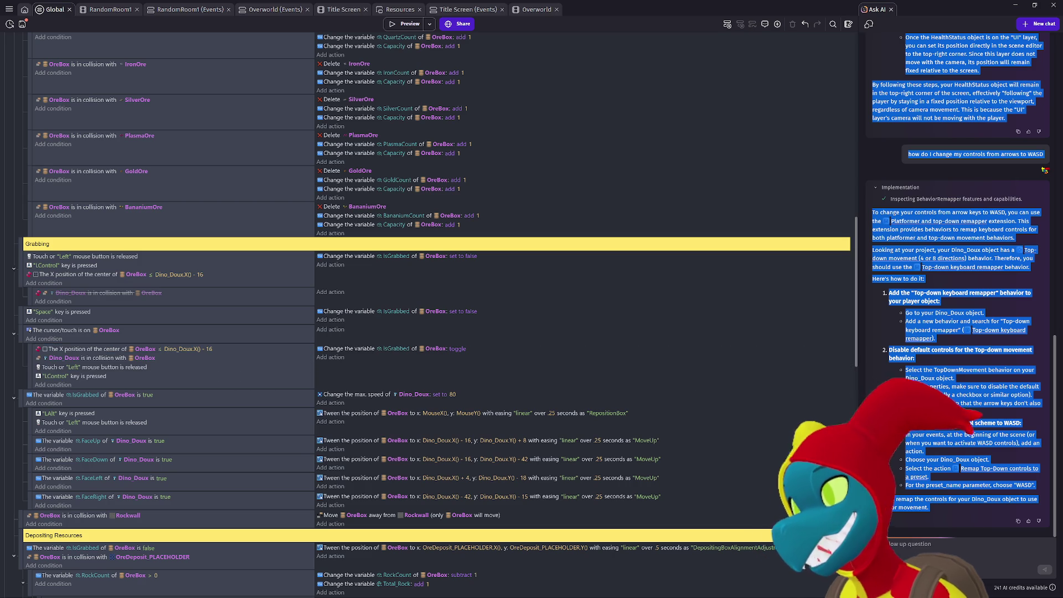
key("alt+Tab")
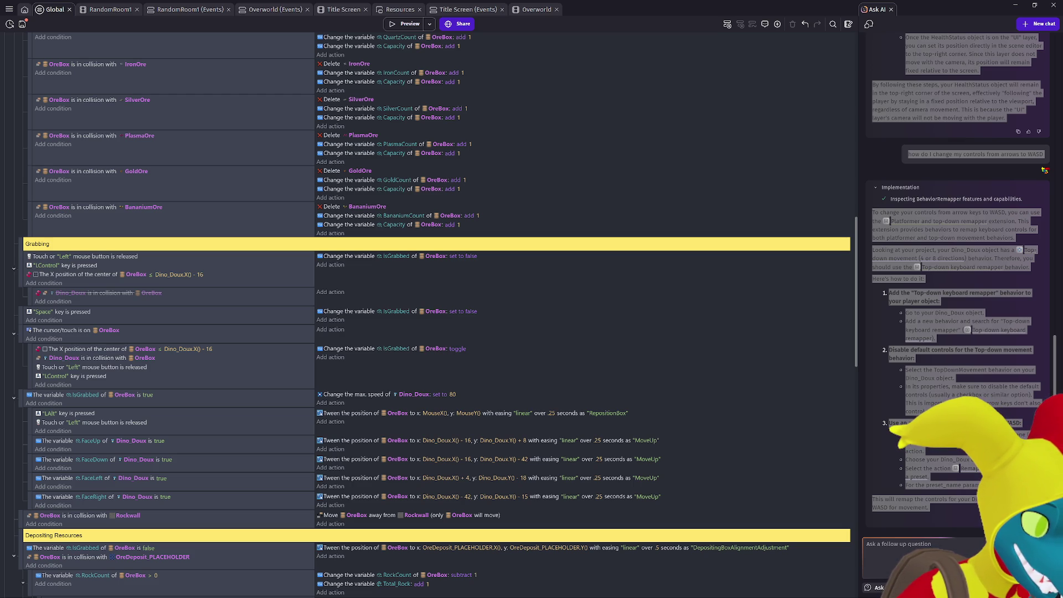
key("alt+Tab")
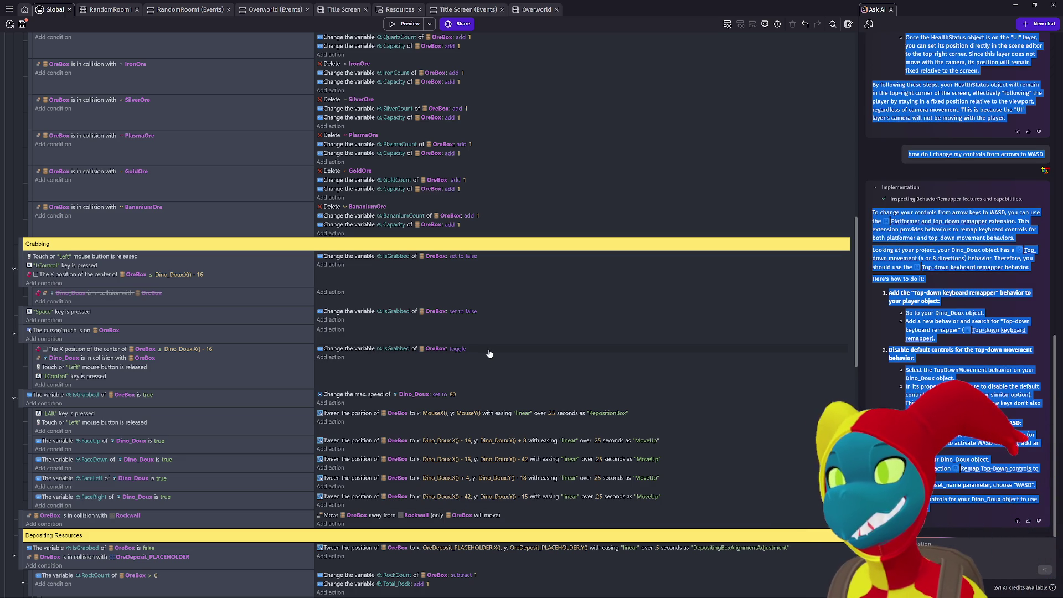
left_click(606, 328)
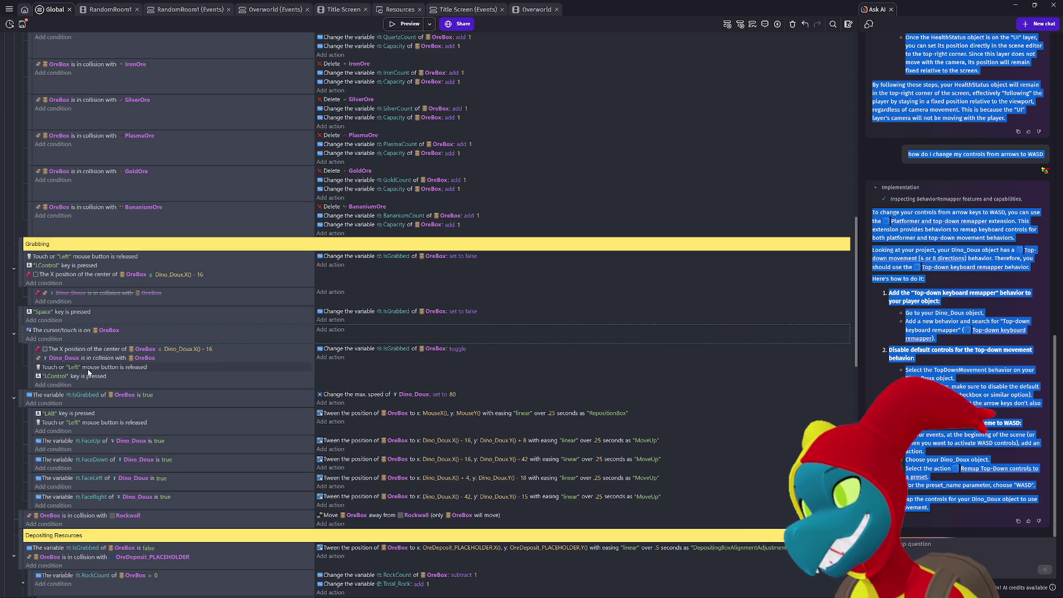
Remove the inversion from the OreBox X-position condition.
right_click(98, 351)
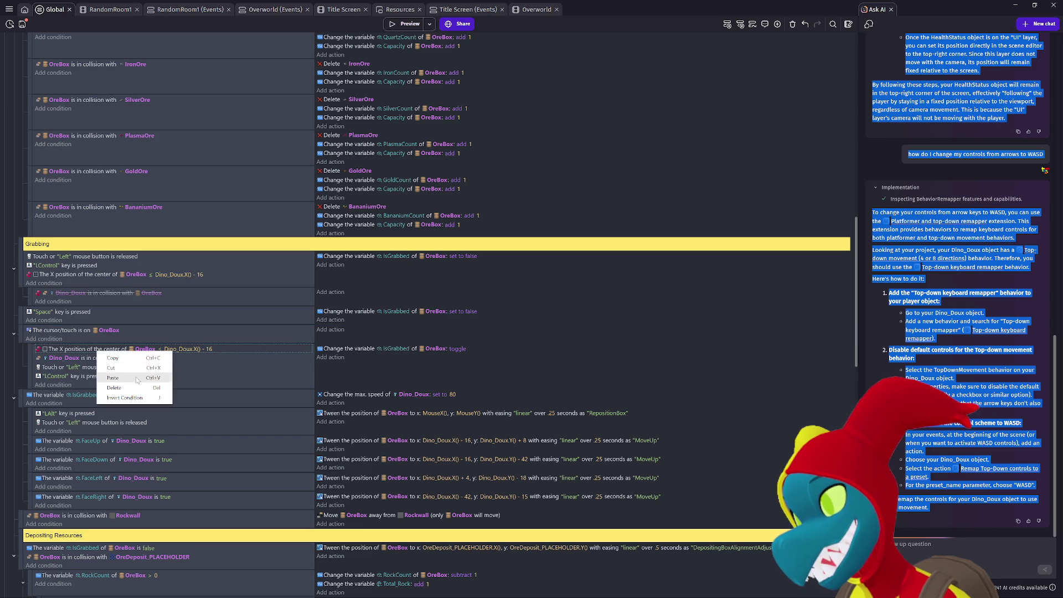
left_click(133, 399)
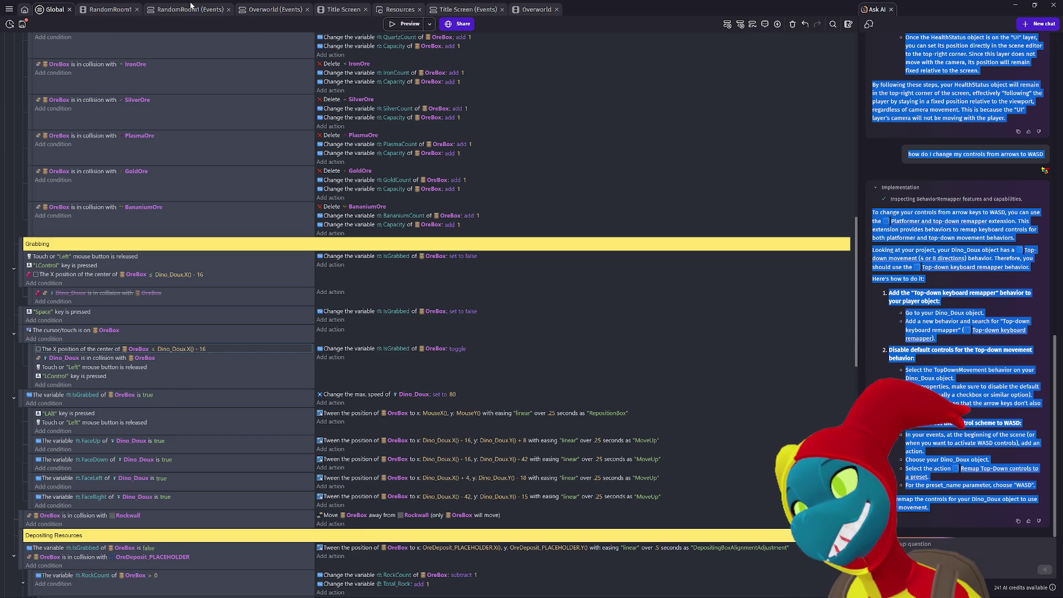
key("ctrl+Tab")
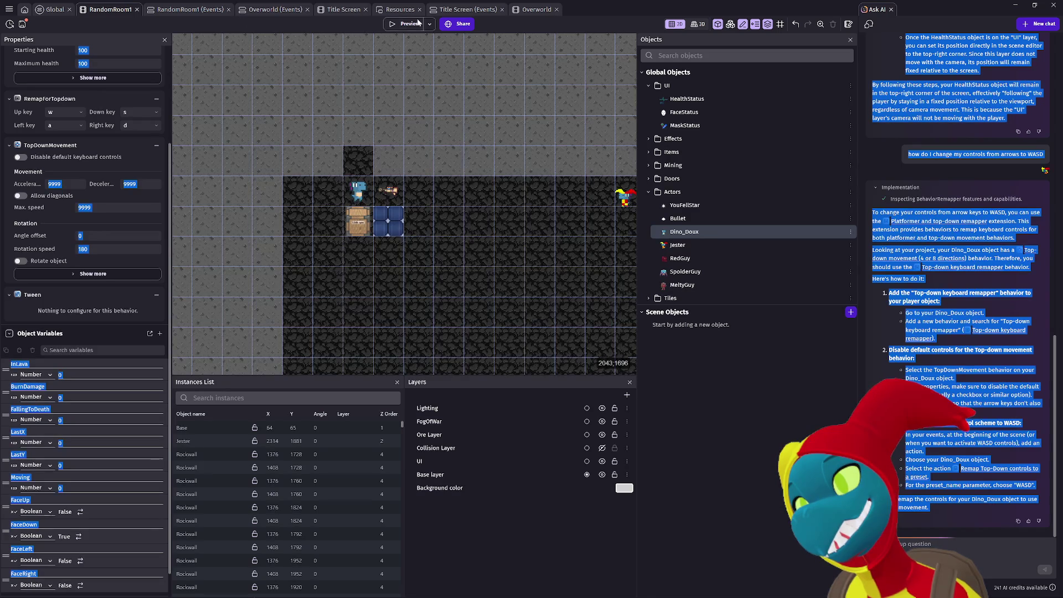
Preview the game, test grabbing the crate by moving with W, S, A and D, then close it.
left_click(406, 24)
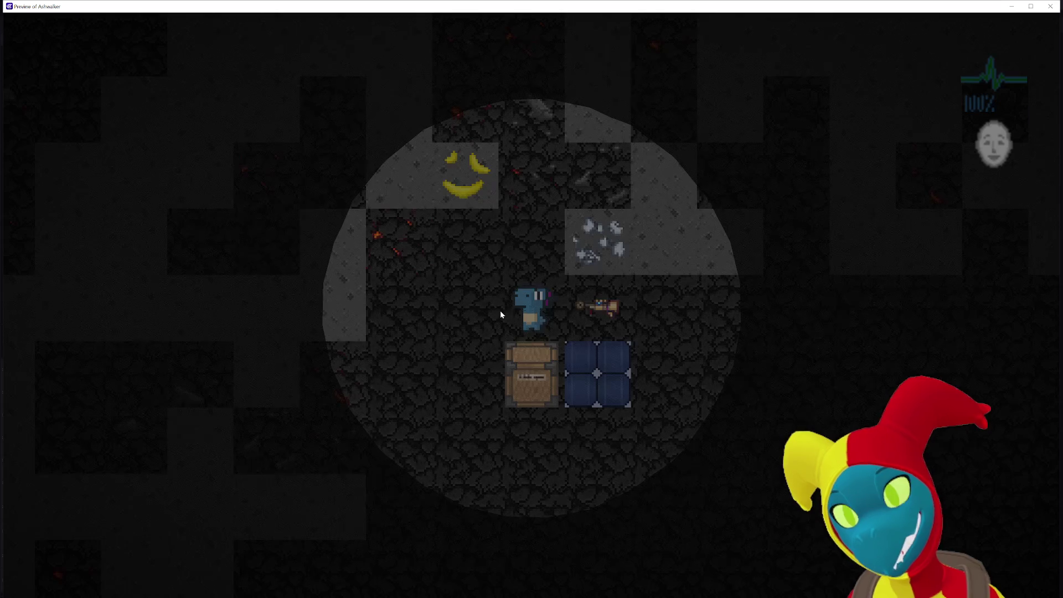
key("s")
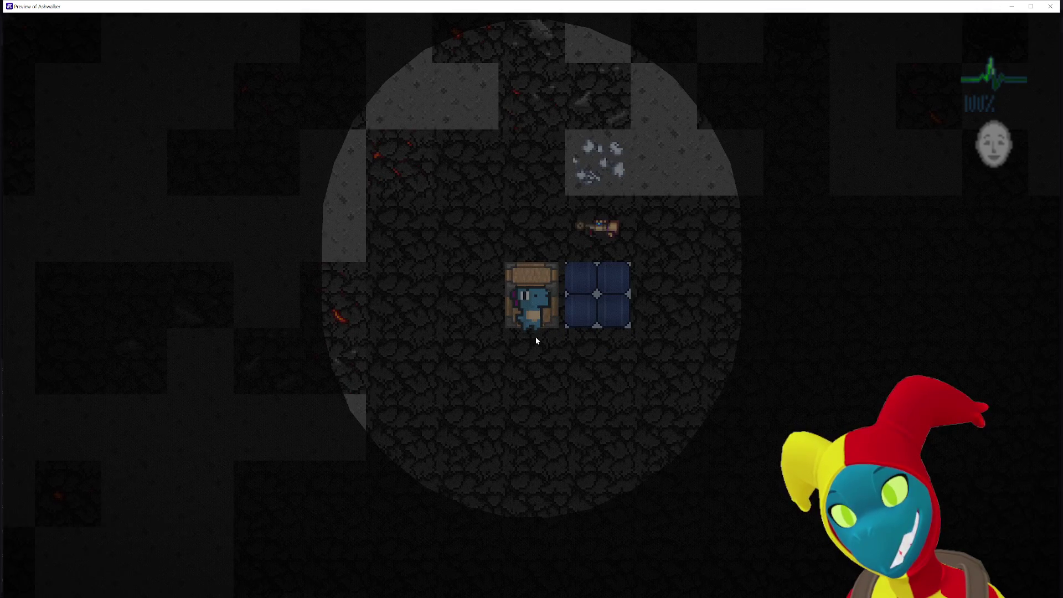
key("w")
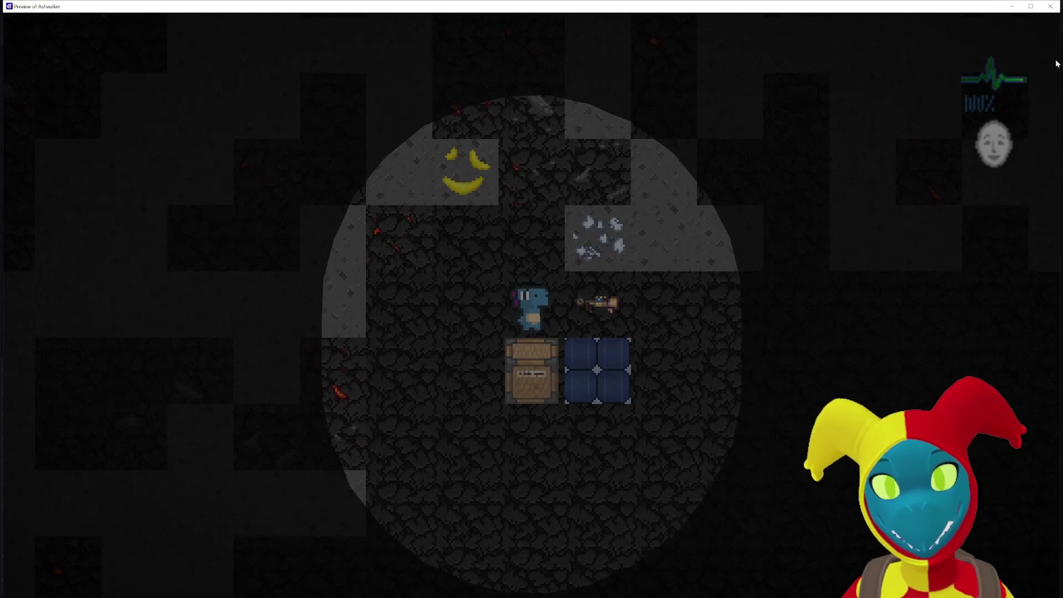
key("s")
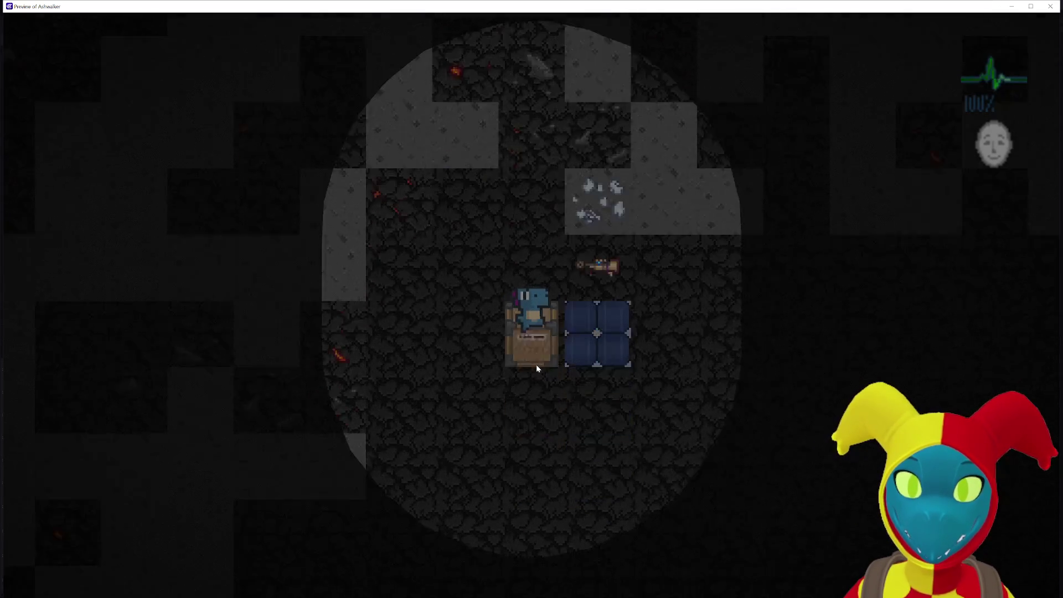
key("w")
key("a")
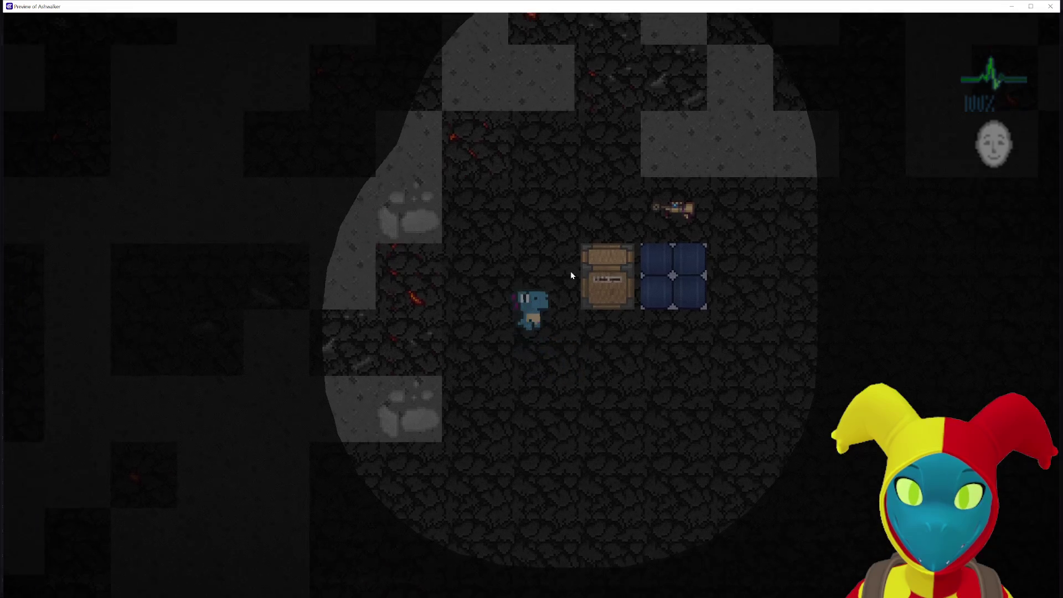
key("d")
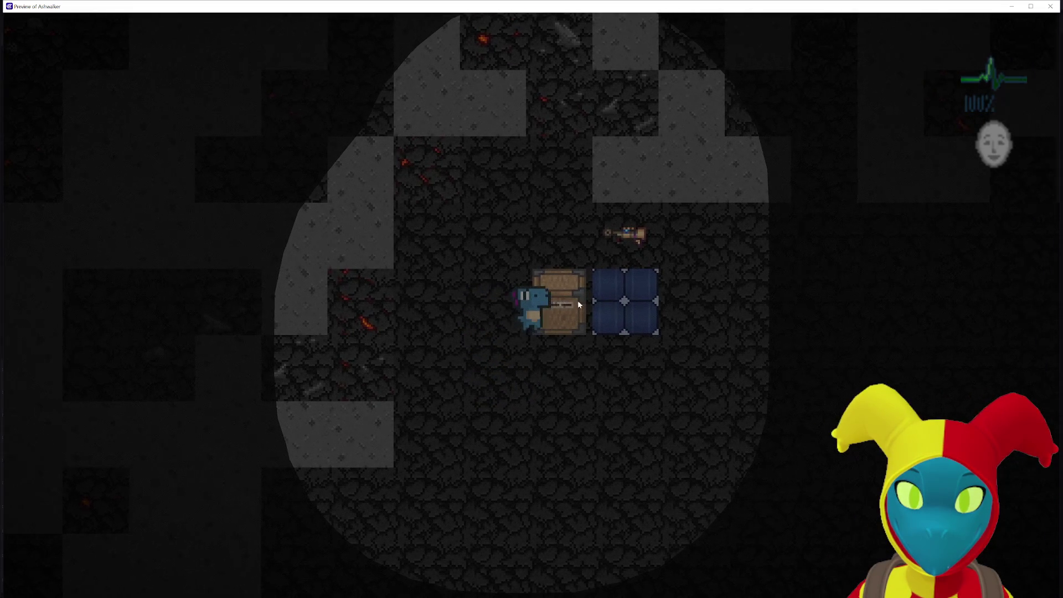
left_click(1051, 6)
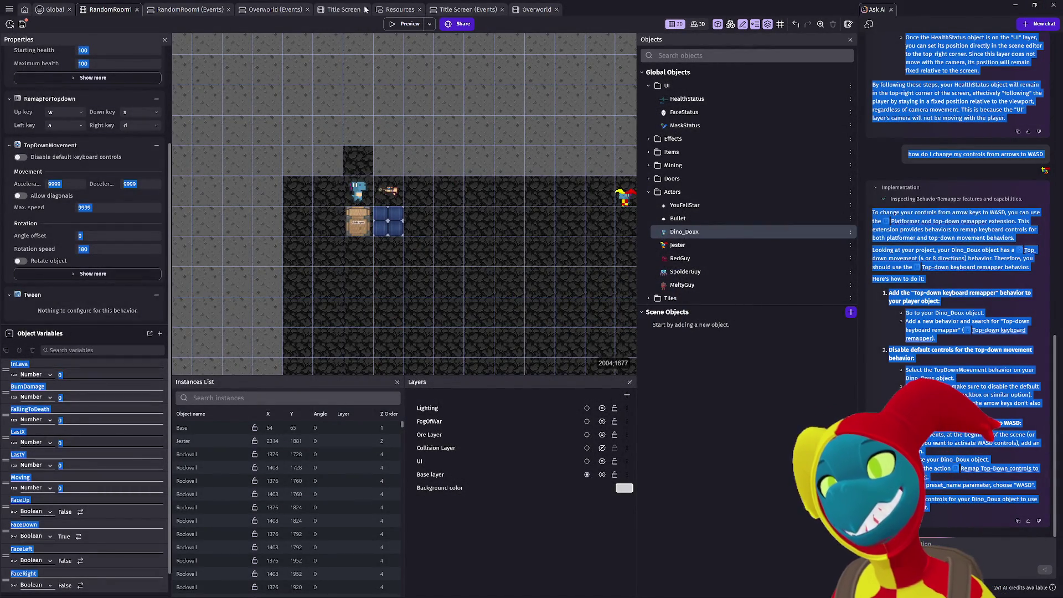
In the Global events, put the collision condition in a sub-event and delete the empty row.
left_click(466, 10)
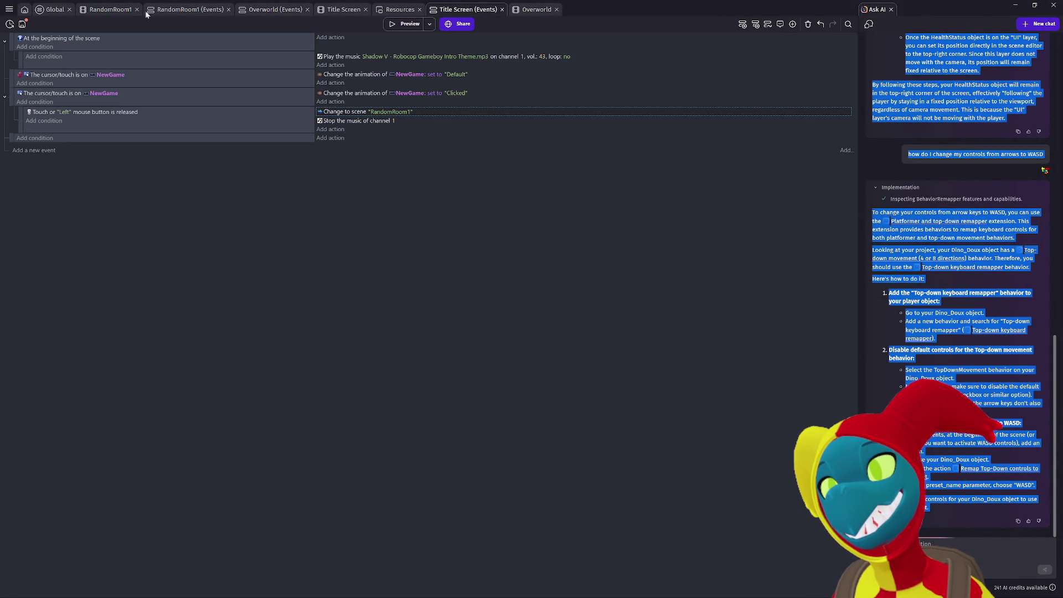
left_click(55, 9)
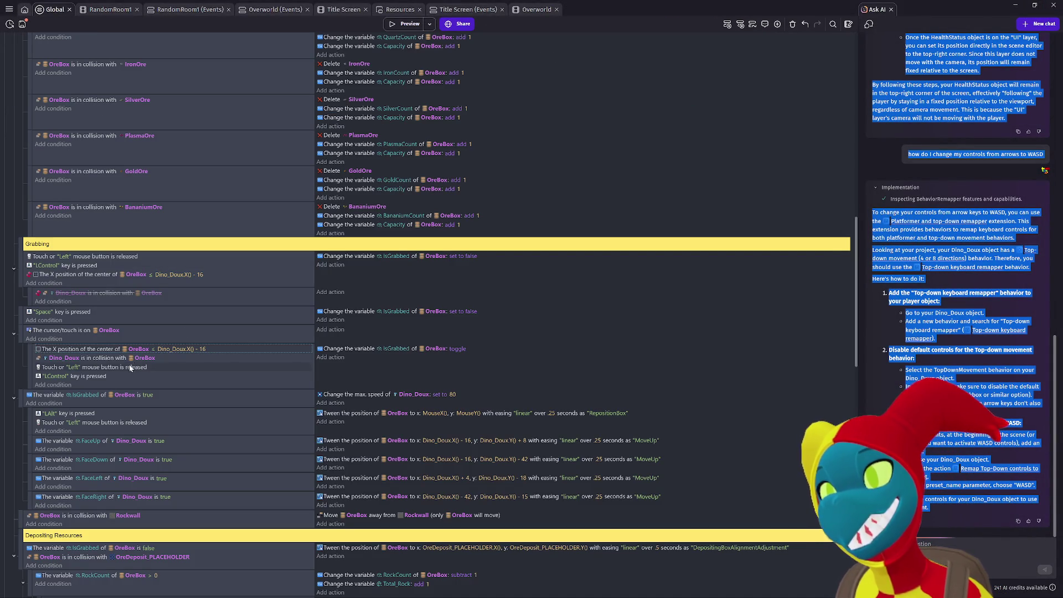
left_click(30, 382)
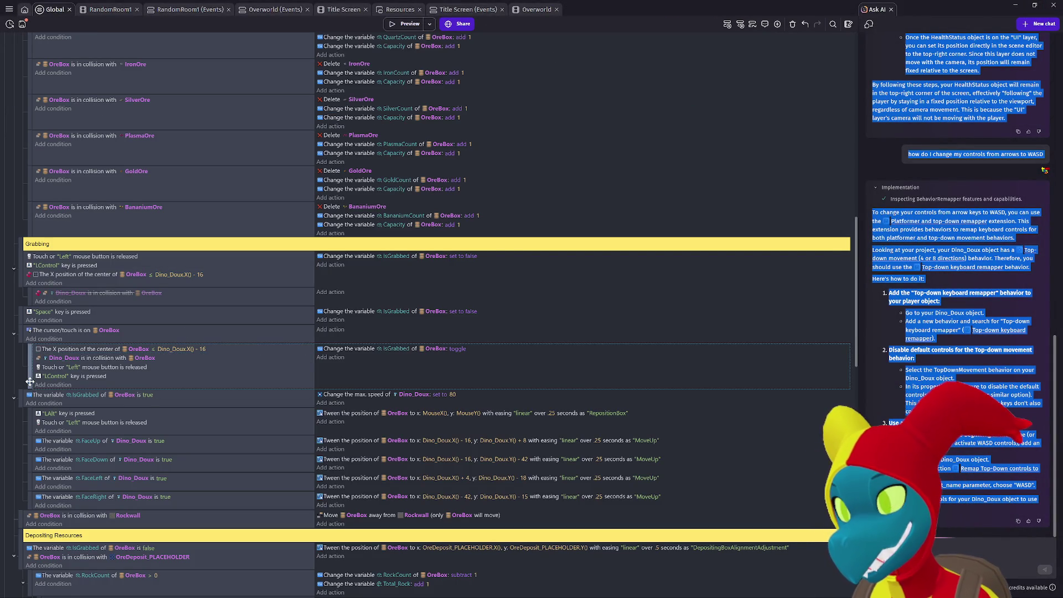
left_click(30, 382)
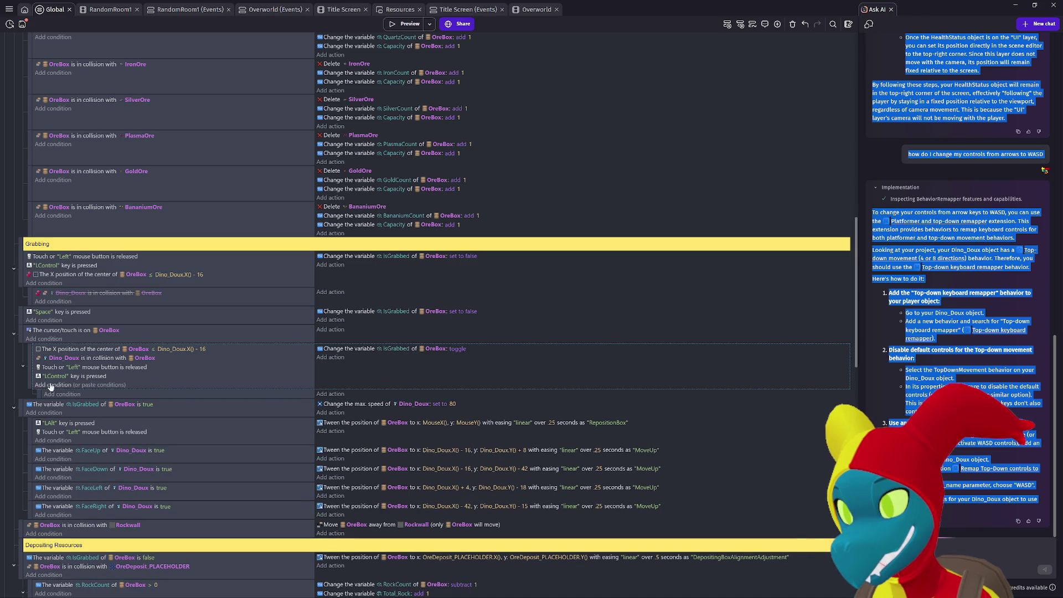
left_click(96, 358)
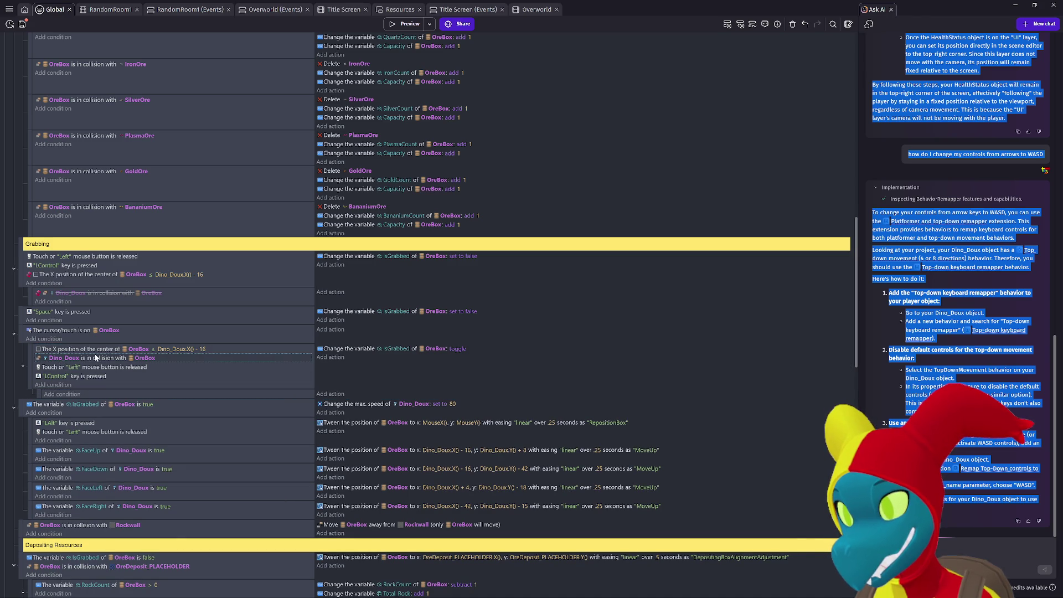
left_click(69, 394)
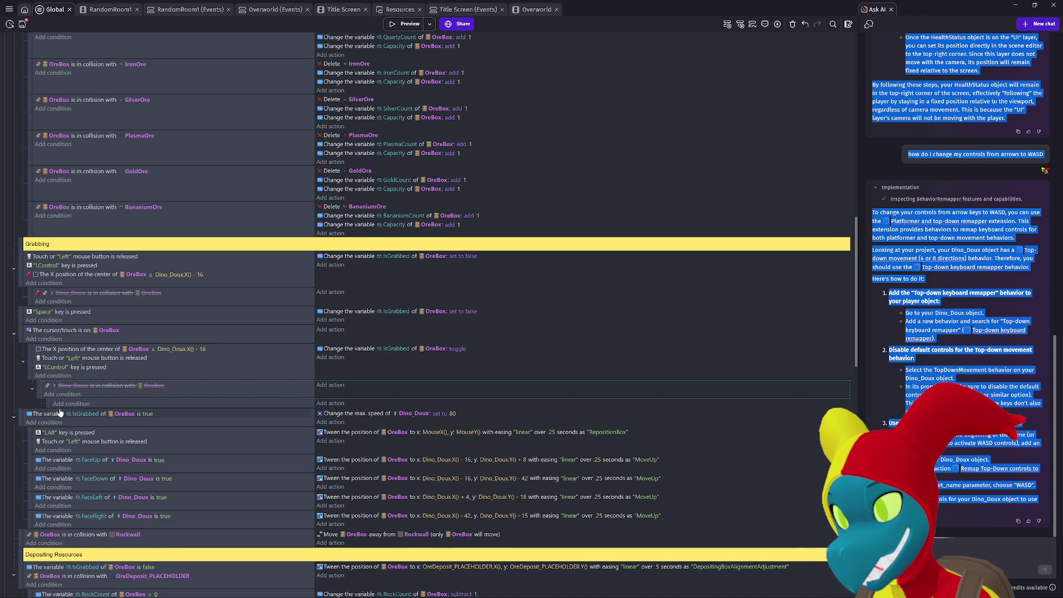
key("Delete")
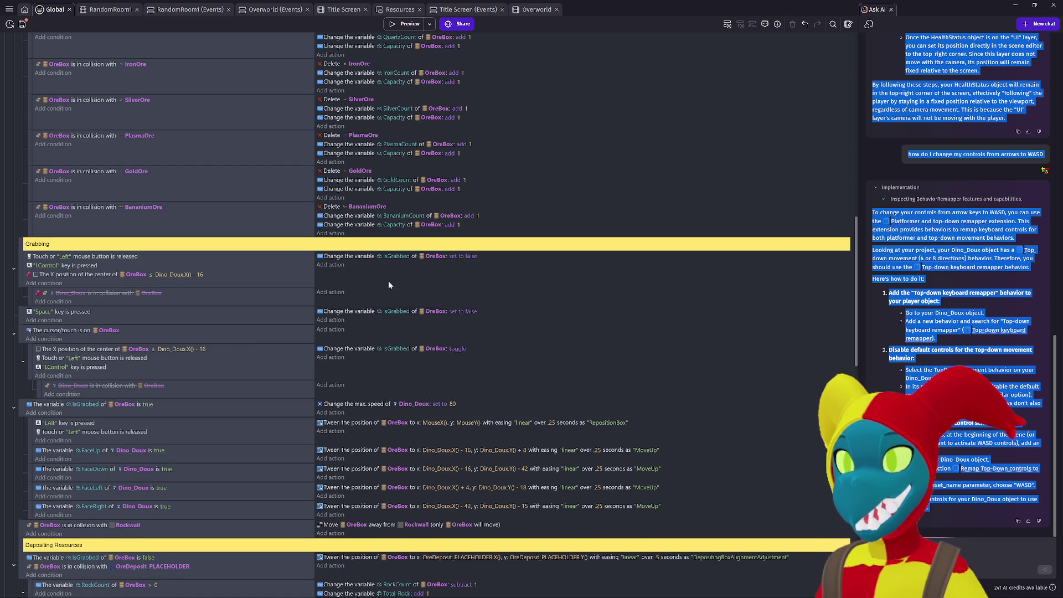
Preview the game and walk the dinosaur onto the chest with W and S.
left_click(411, 24)
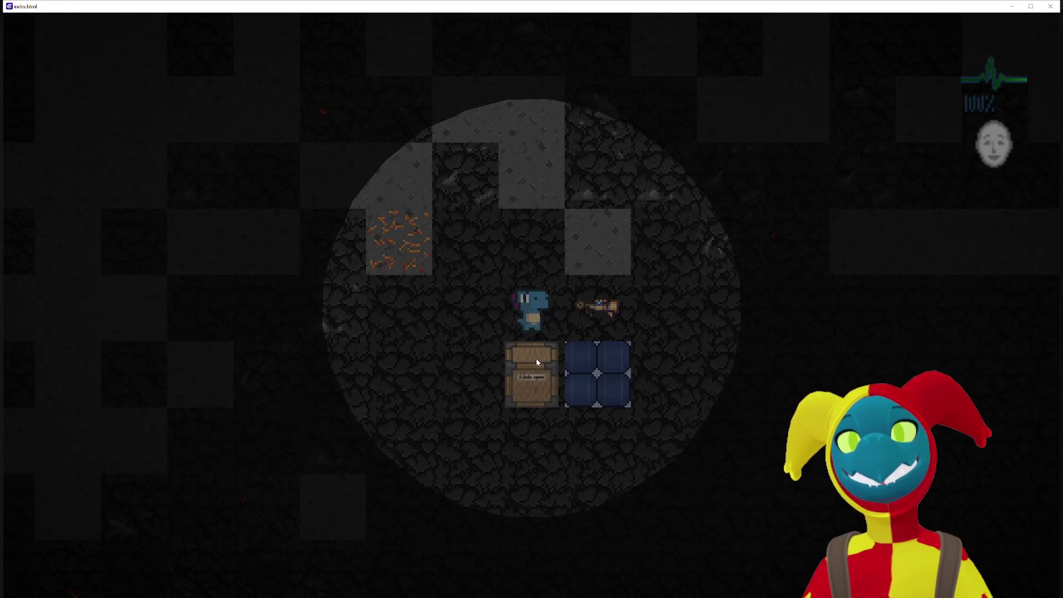
key("s")
key("w")
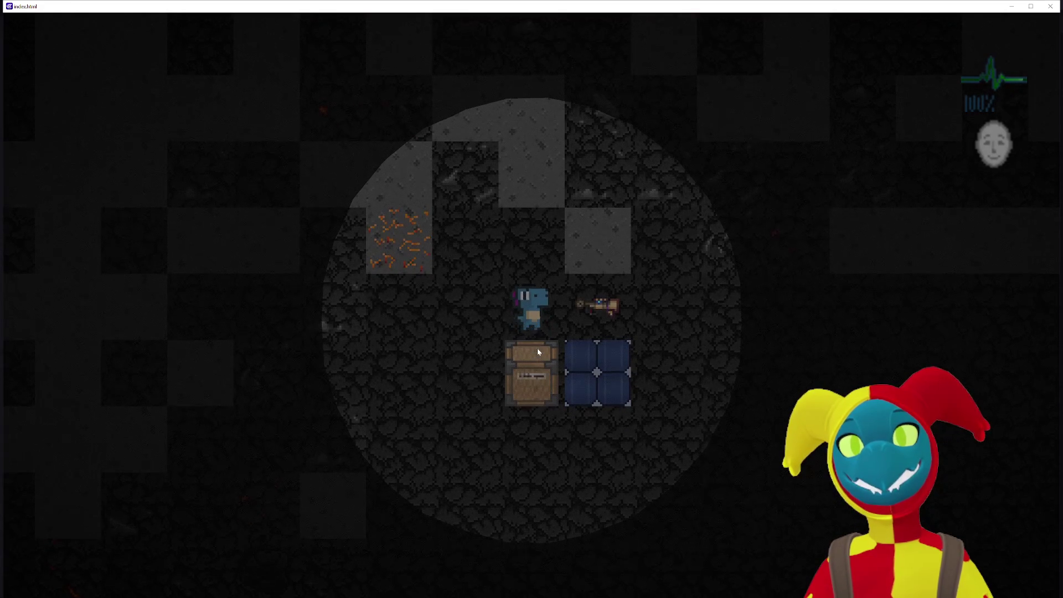
key("s")
key("s")
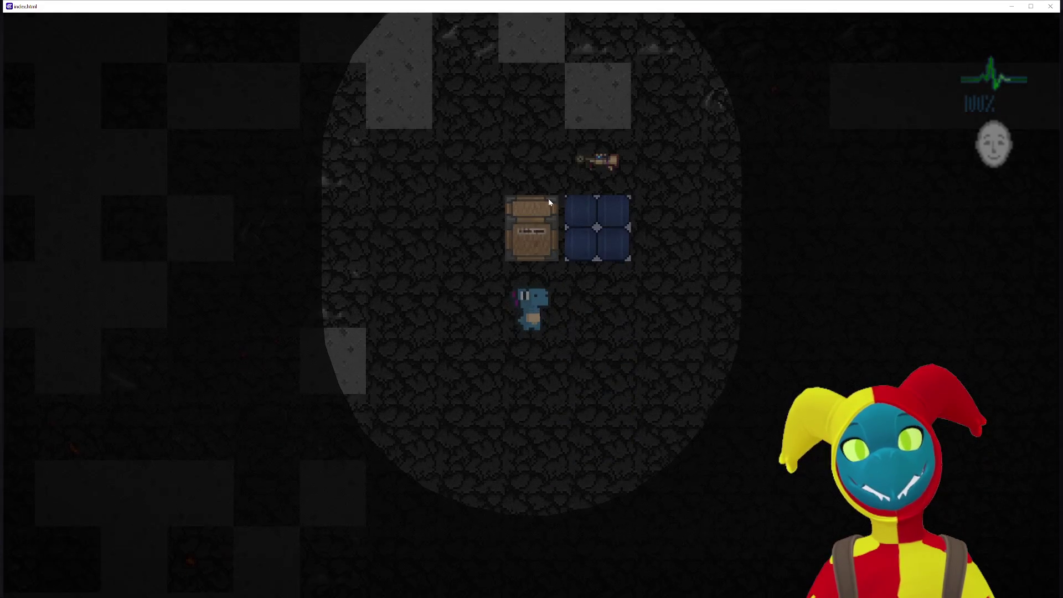
key("w")
key("s")
key("alt+F4")
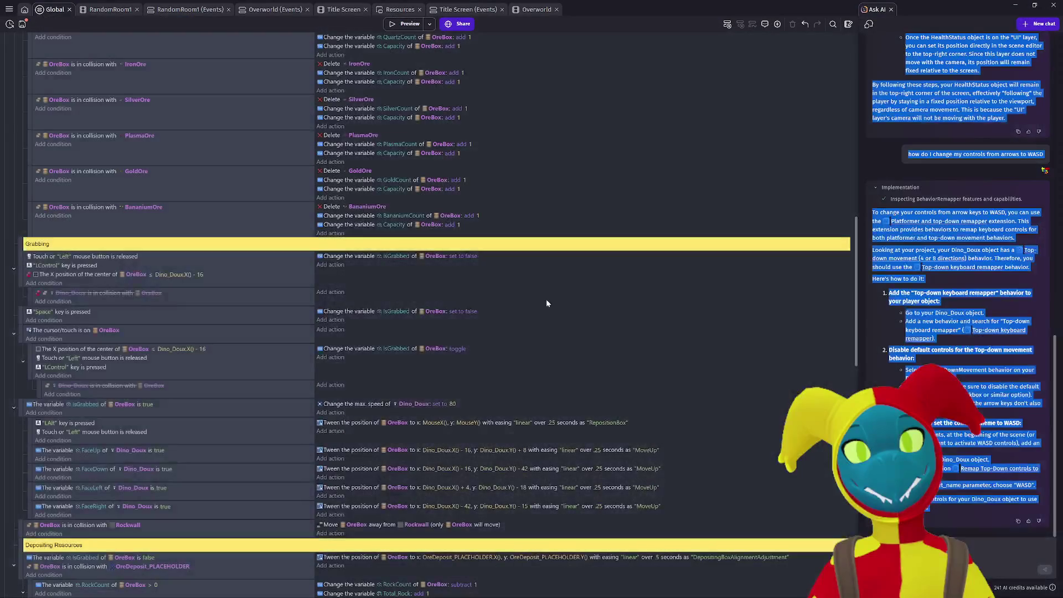
key("alt+Tab")
key("alt+Tab")
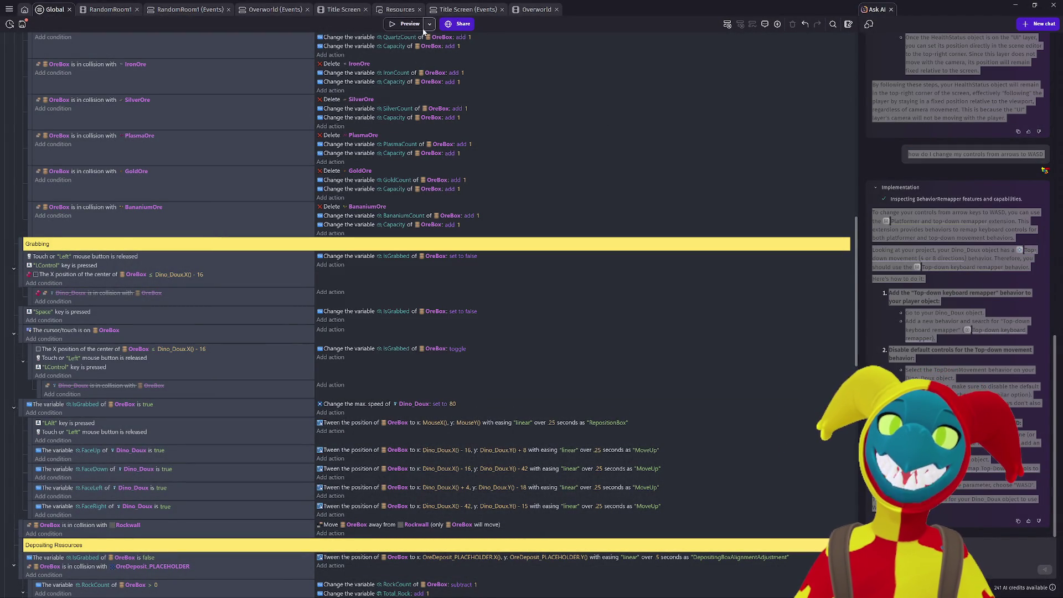
Preview again, start a new game, and try grabbing the ore box.
left_click(750, 277)
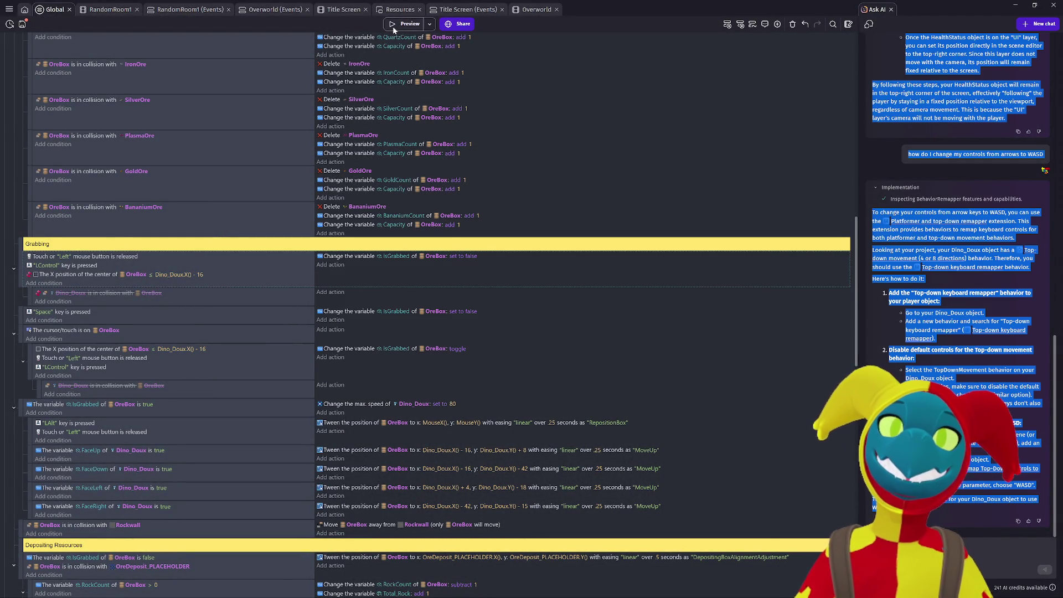
left_click(393, 28)
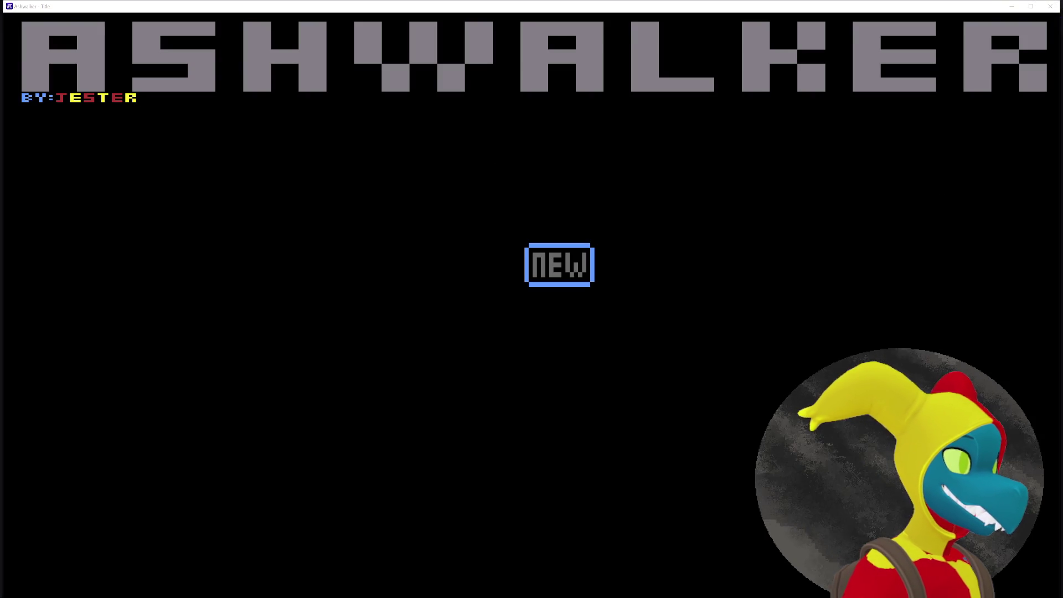
left_click(577, 262)
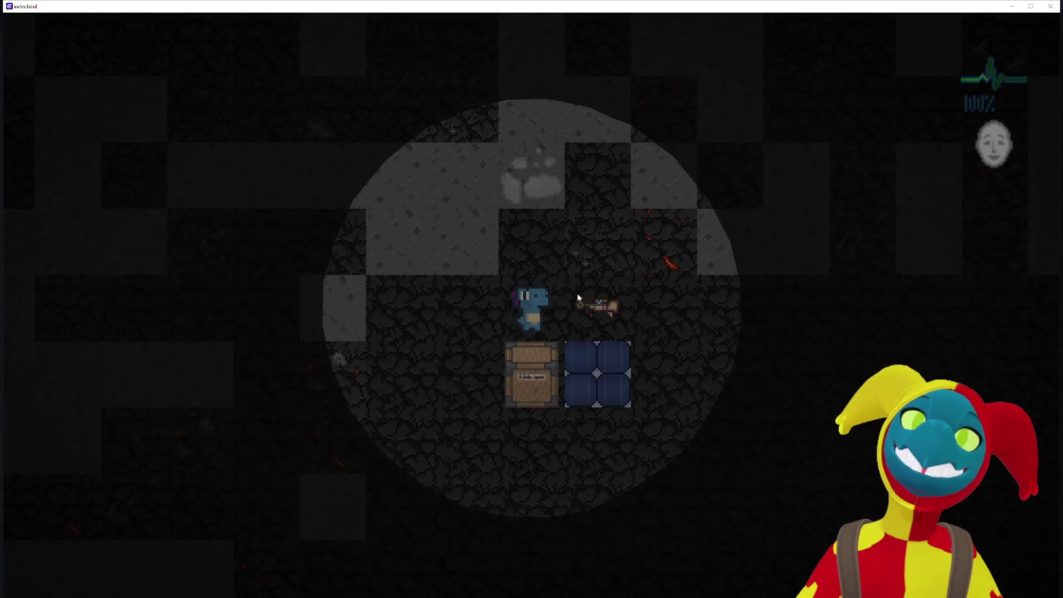
left_click(524, 366)
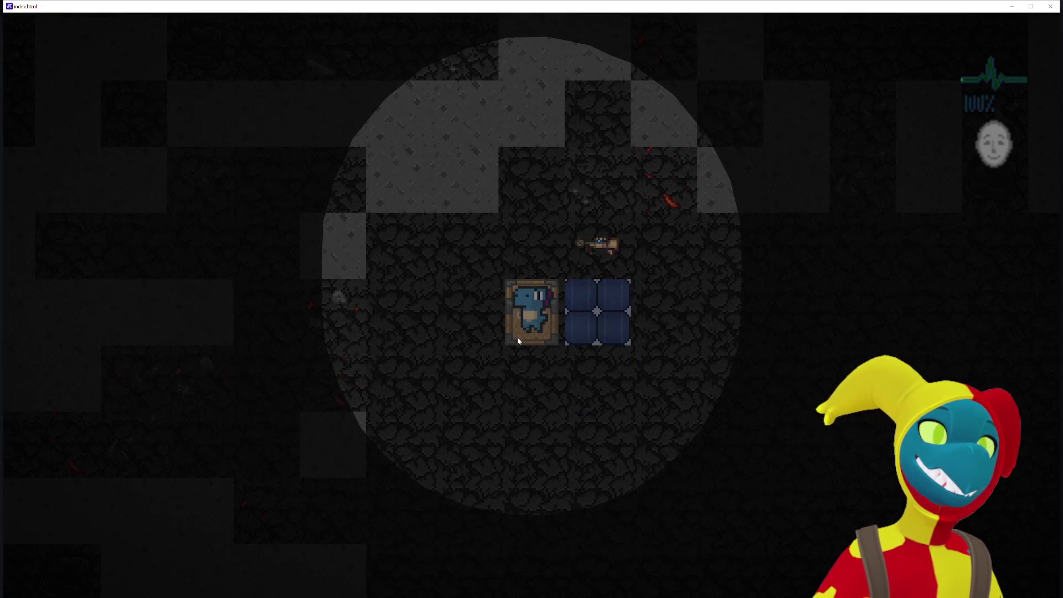
key("s")
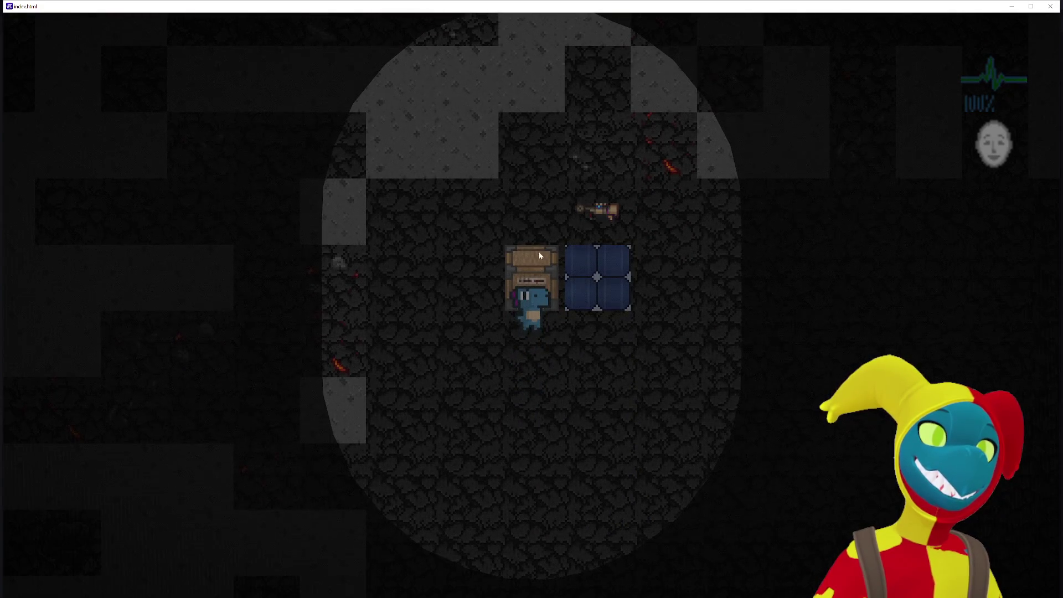
key("s")
key("alt+Tab")
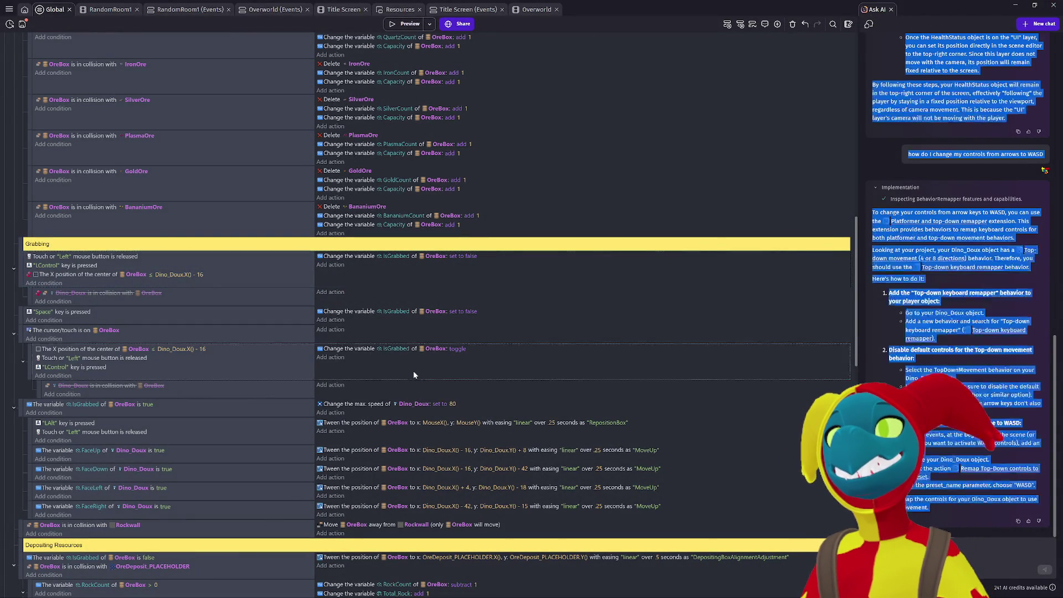
Undo and redo edits so the OreBox centre X position conditions are removed.
key("ctrl+z")
key("ctrl+z")
key("ctrl+z")
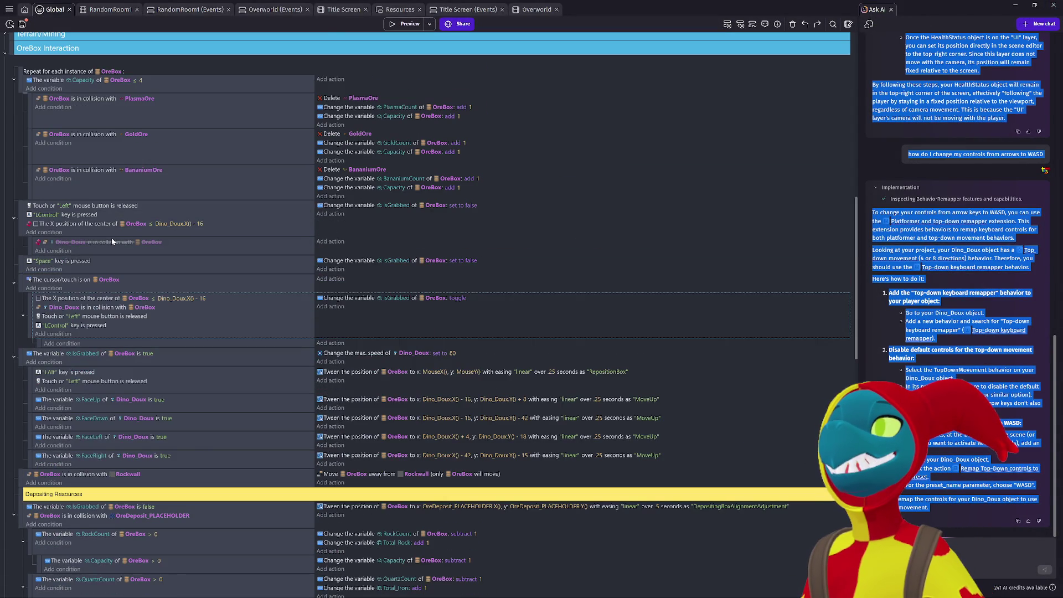
key("ctrl+y")
key("ctrl+y")
key("ctrl+y")
key("ctrl+y")
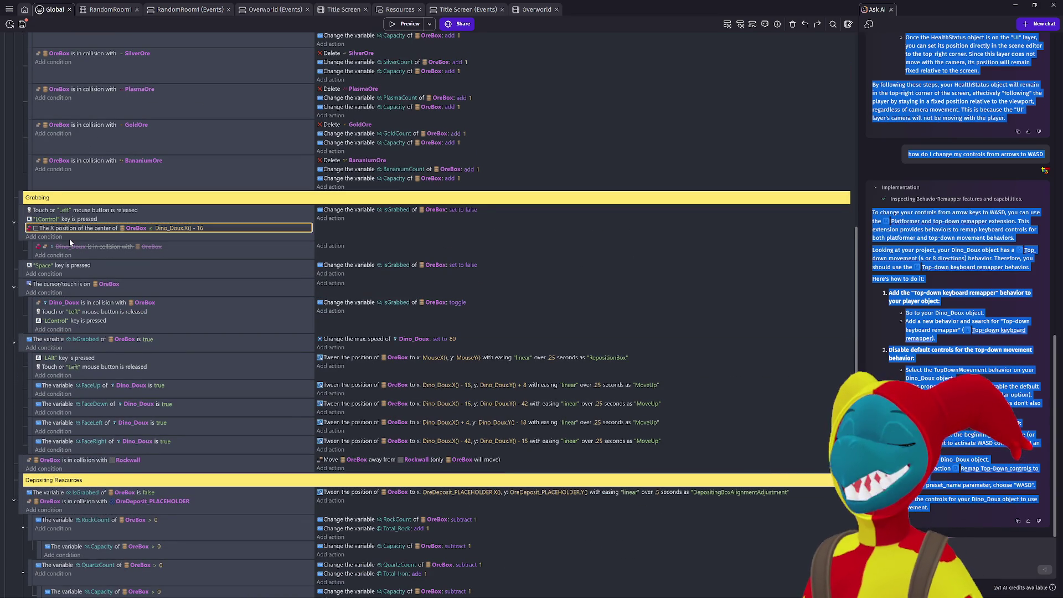
key("ctrl+y")
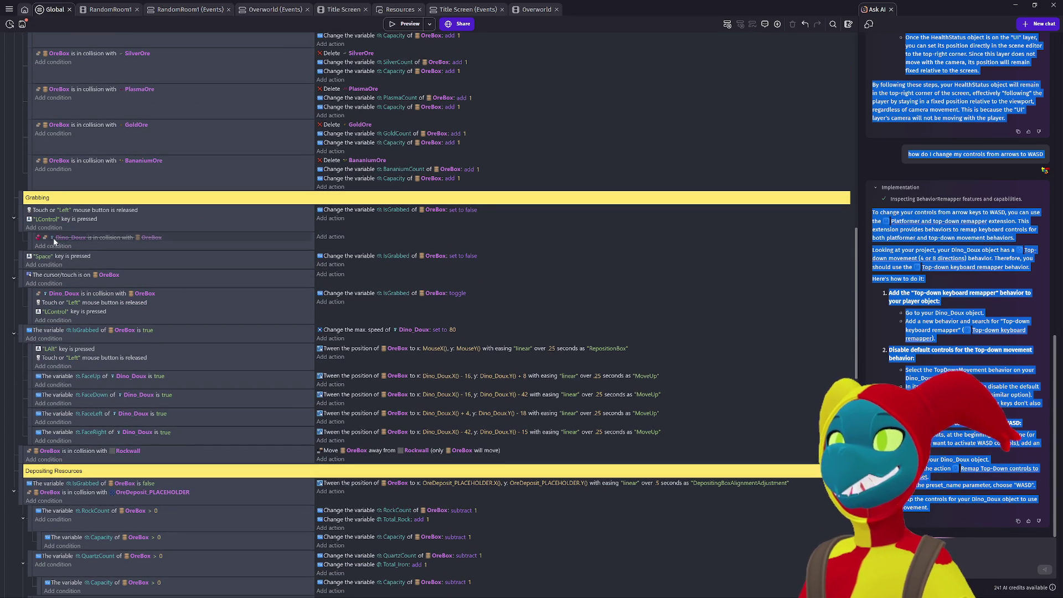
Move the Dino_Doux–OreBox collision condition into the first Grabbing event and delete the empty sub-event.
mouse_move(61, 239)
left_mouse_down()
mouse_move(96, 227)
mouse_move(93, 213)
left_mouse_up()
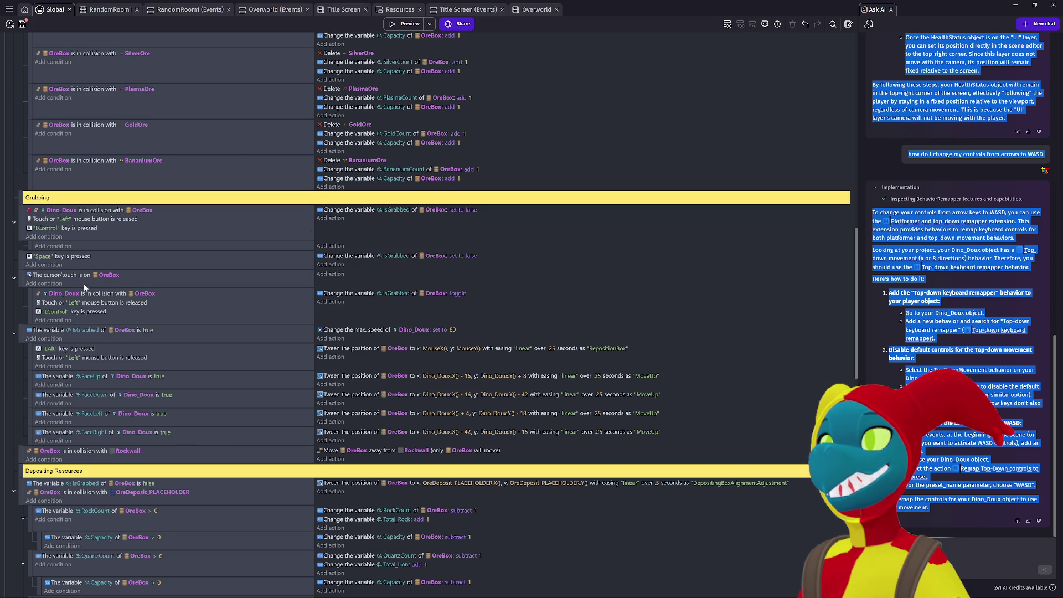
left_click(28, 245)
key("Delete")
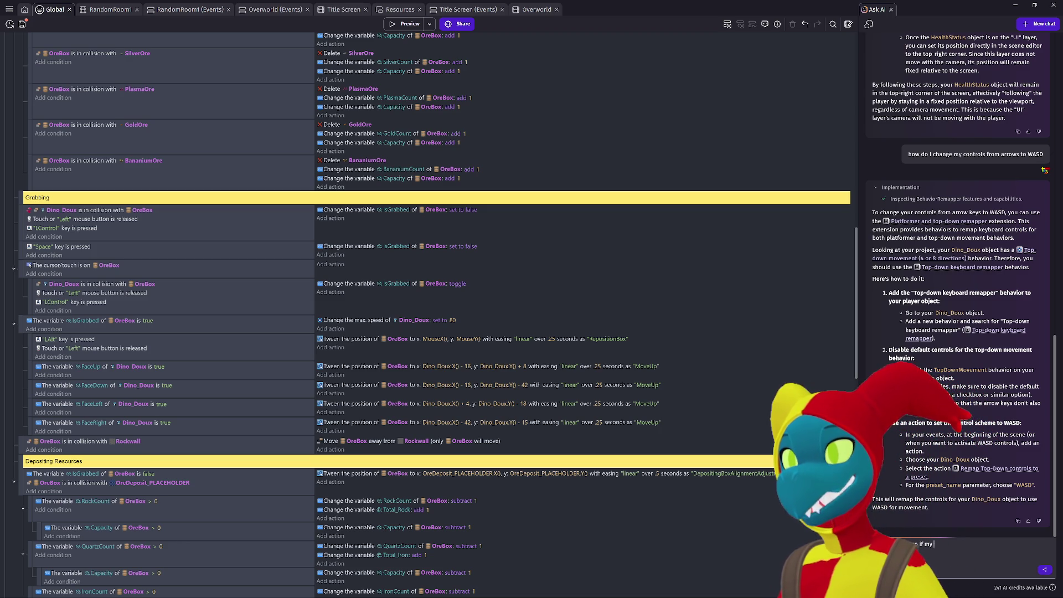
Ask the AI how to check whether Dino_Doux is 16 or fewer pixels from OreBox.
type("doux is")
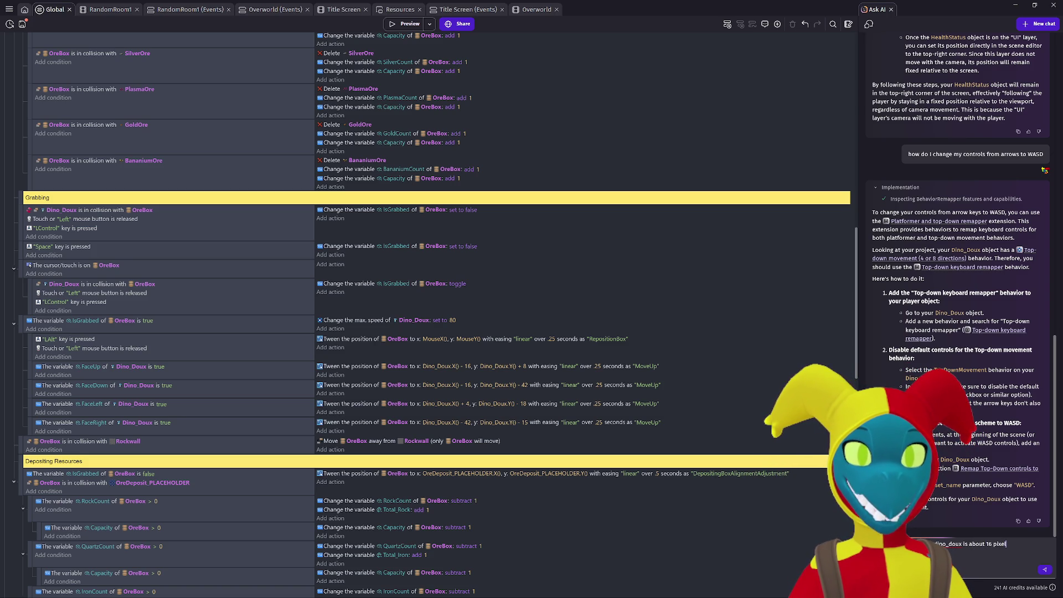
type("ay from")
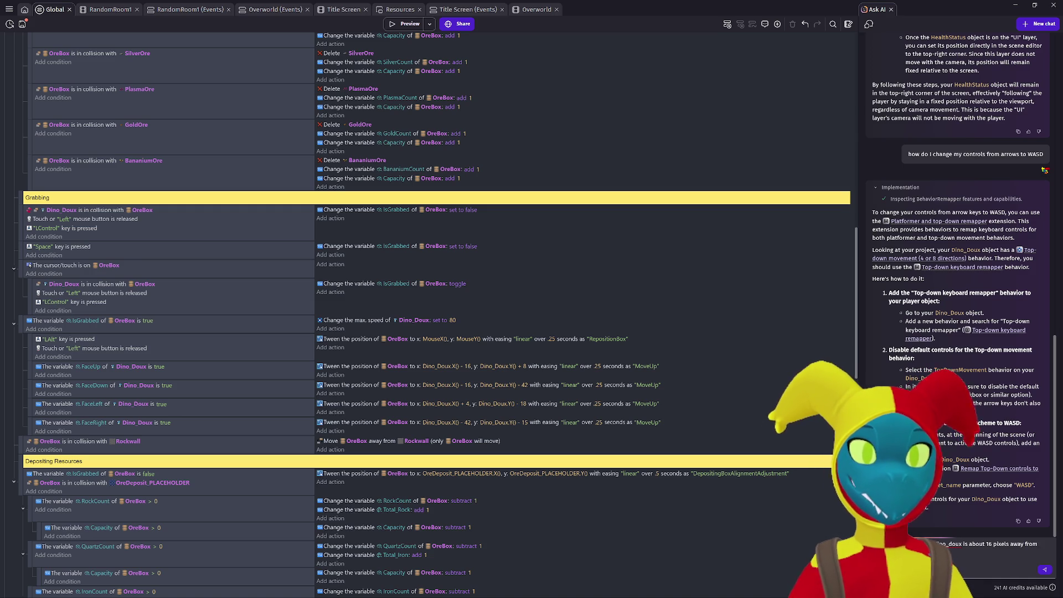
key("BackSpace")
key("BackSpace")
key("BackSpace")
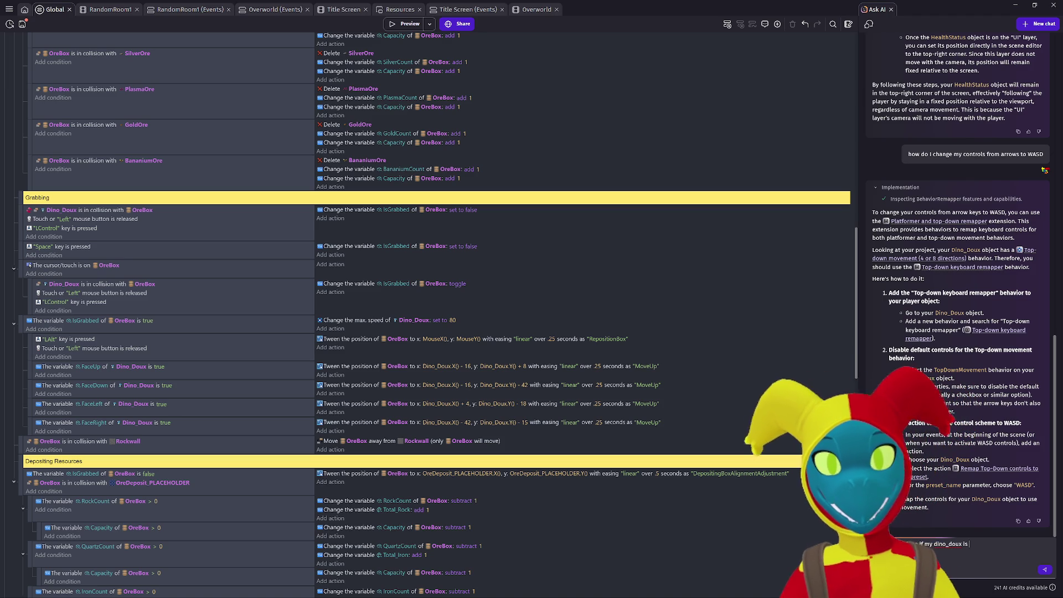
type("less than 16")
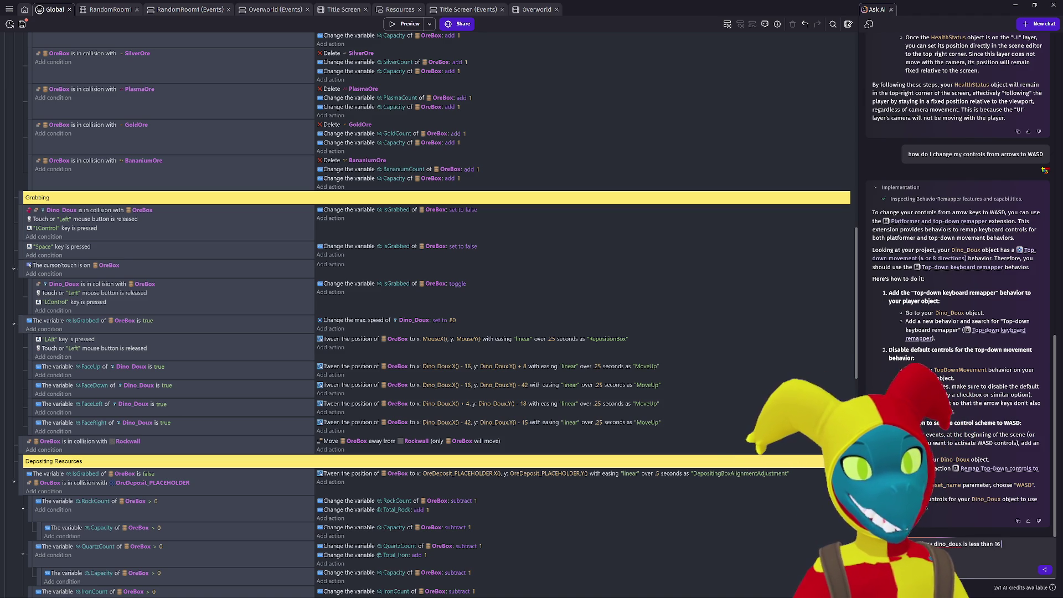
type(" pixels away")
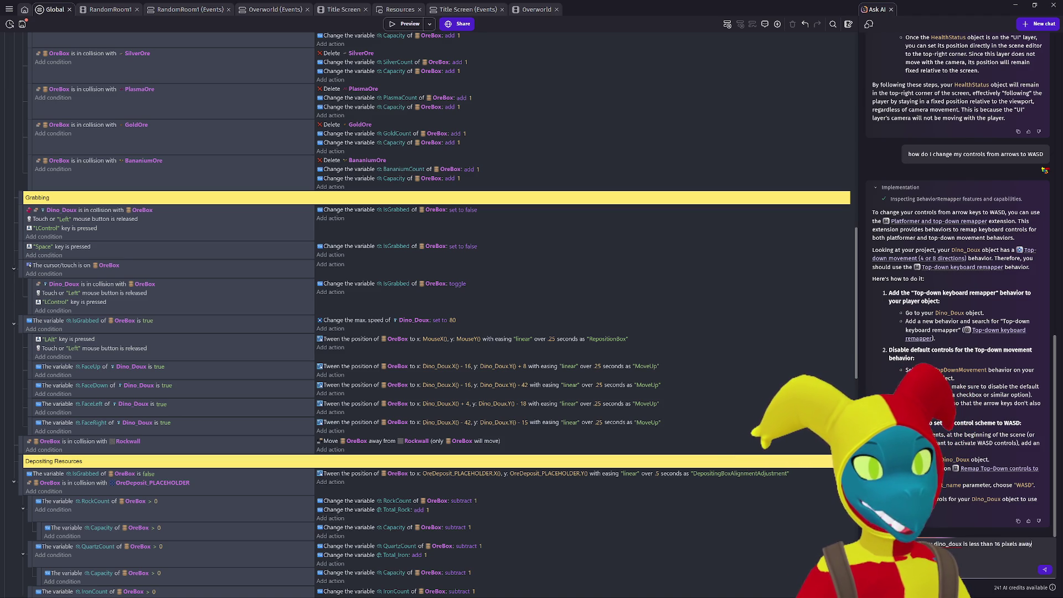
type(" a")
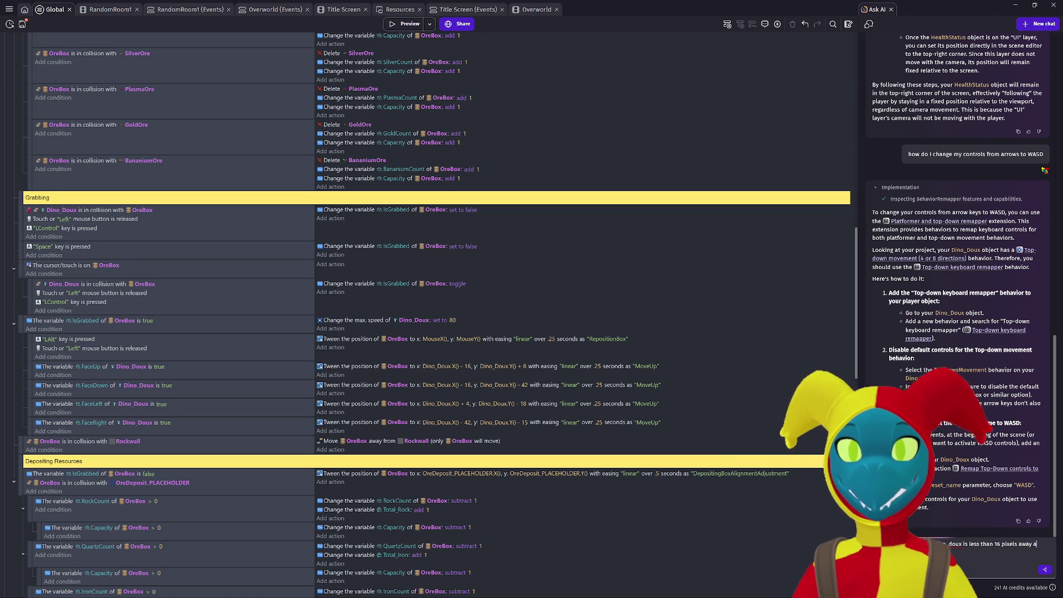
type(" th")
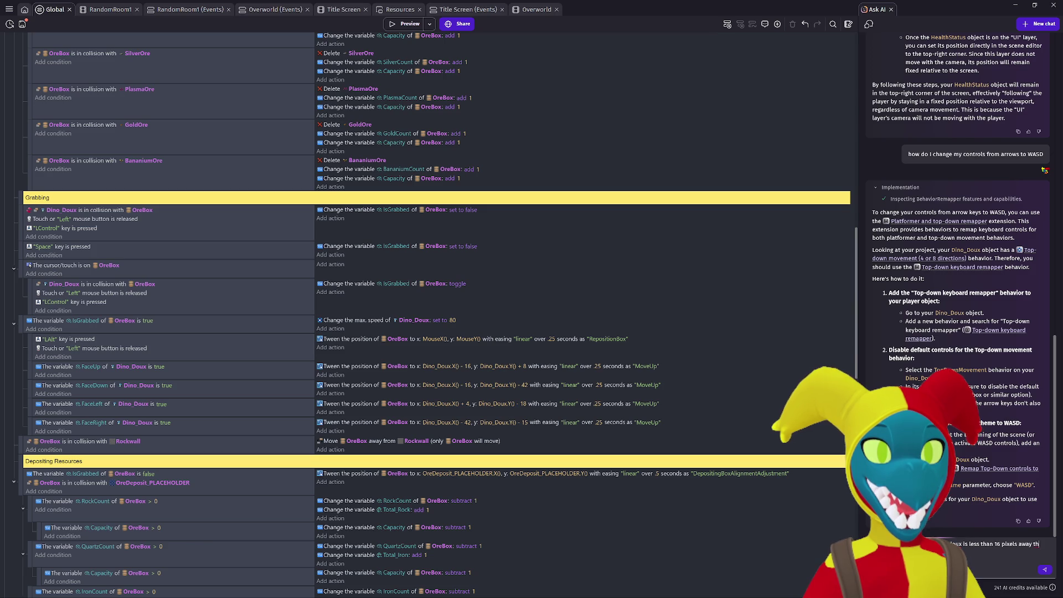
type(" and")
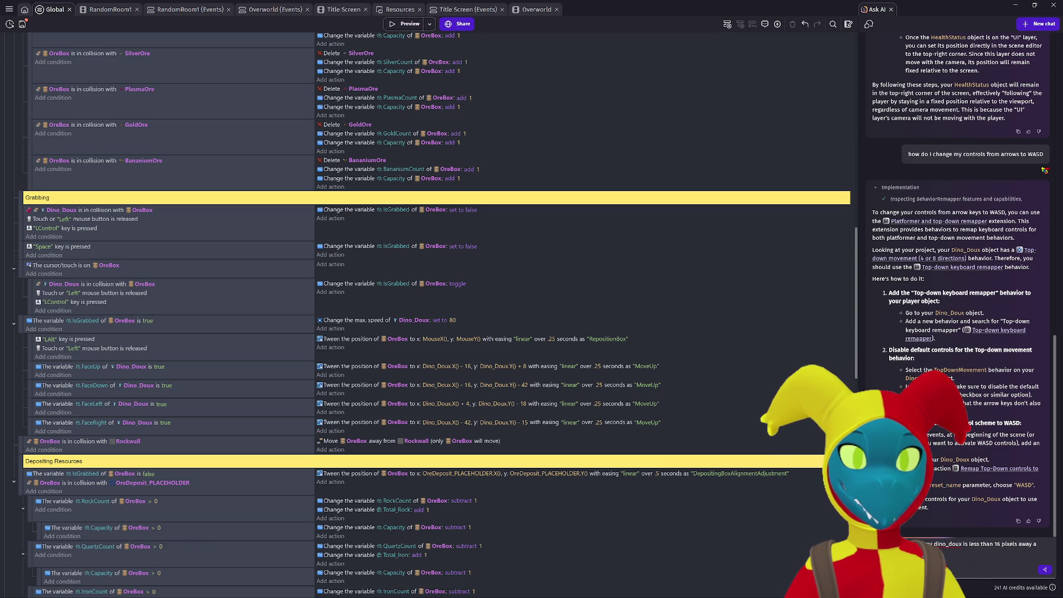
key("Return")
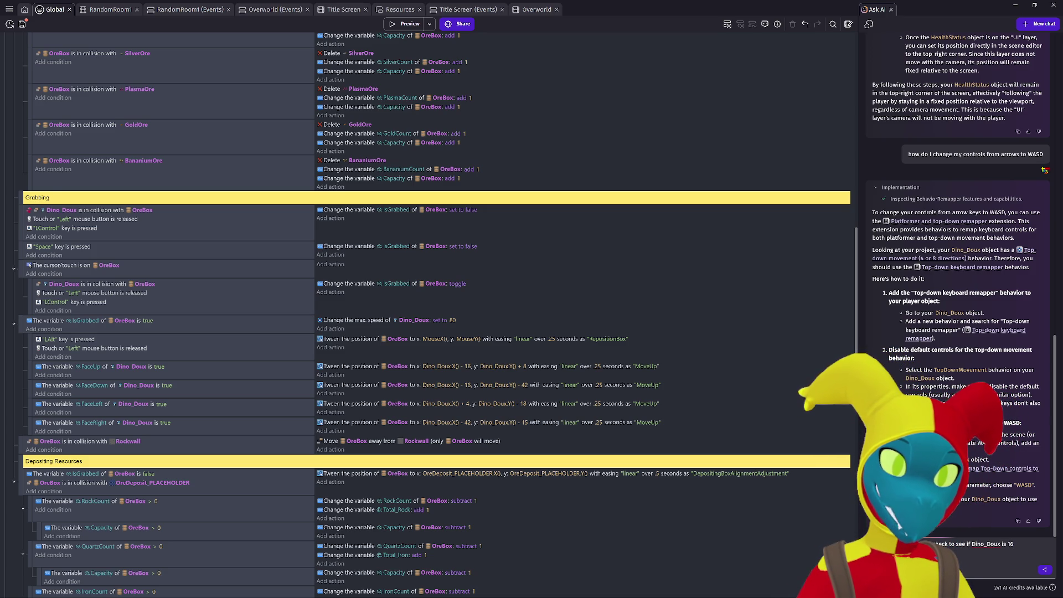
type("lea")
key("BackSpace")
key("BackSpace")
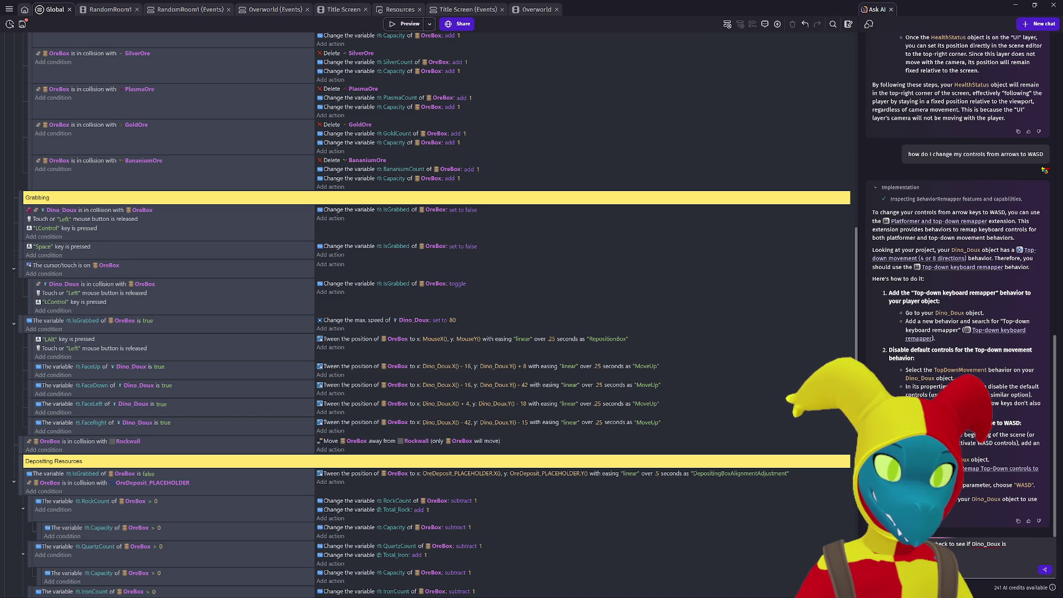
type("or less pixels")
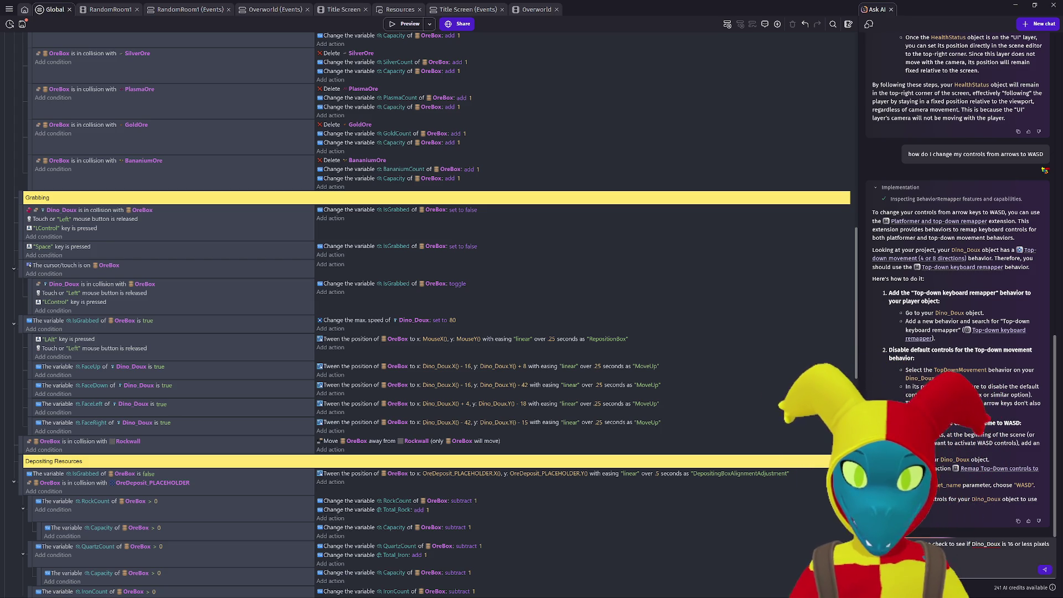
type("ad")
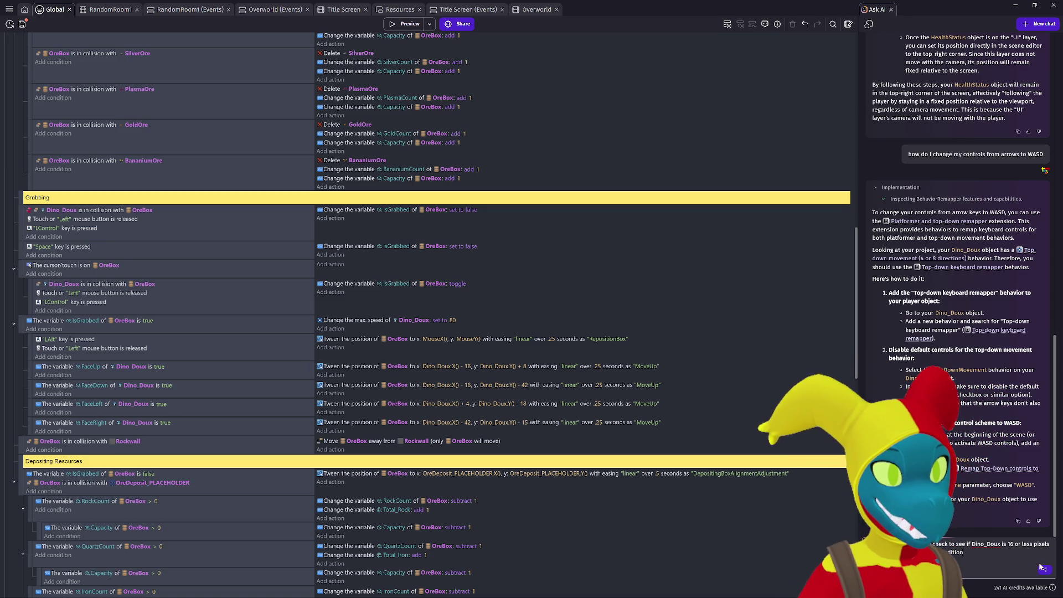
key("Return")
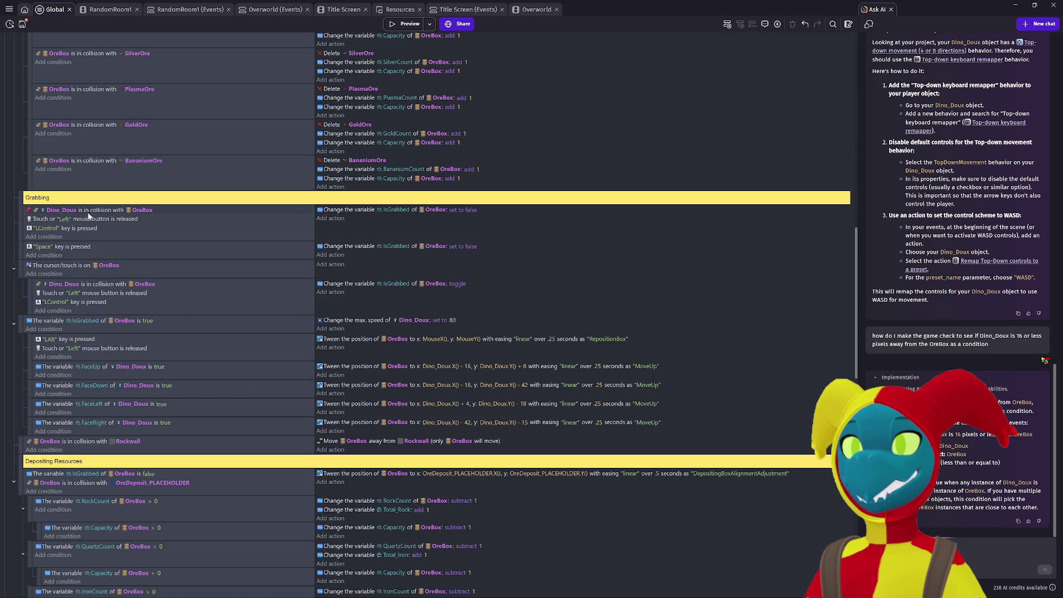
Paste a condition into the grabbing event and choose the Distance between two objects condition.
key("ctrl+v")
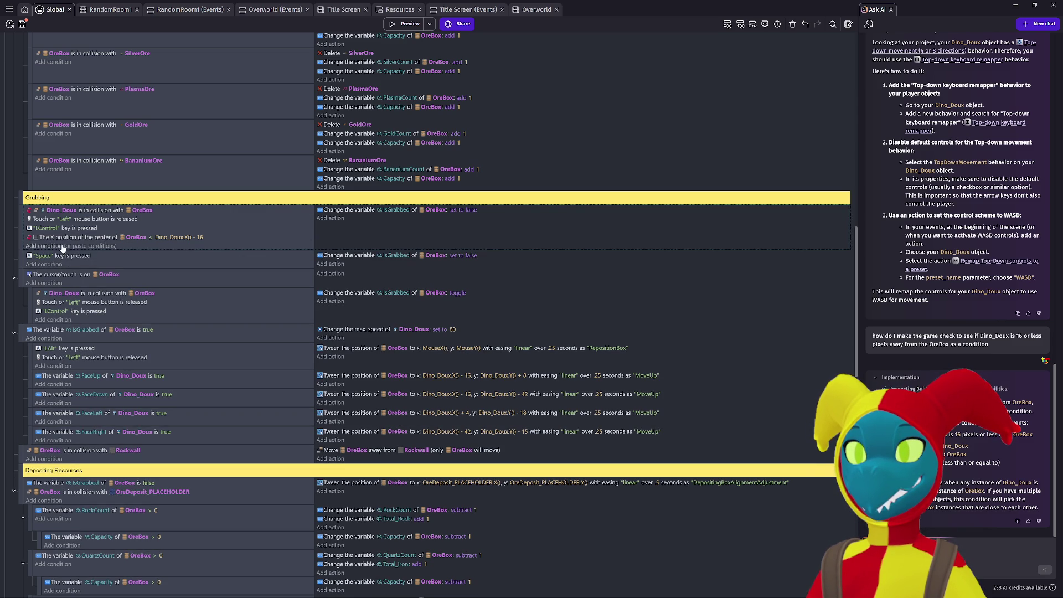
left_click(67, 239)
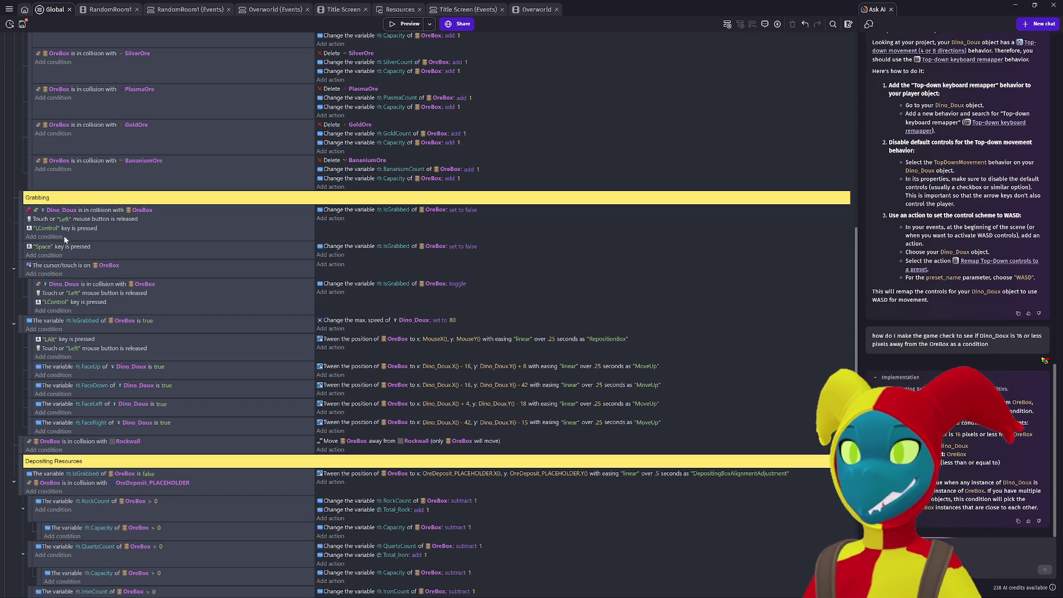
left_click(55, 242)
type("dust")
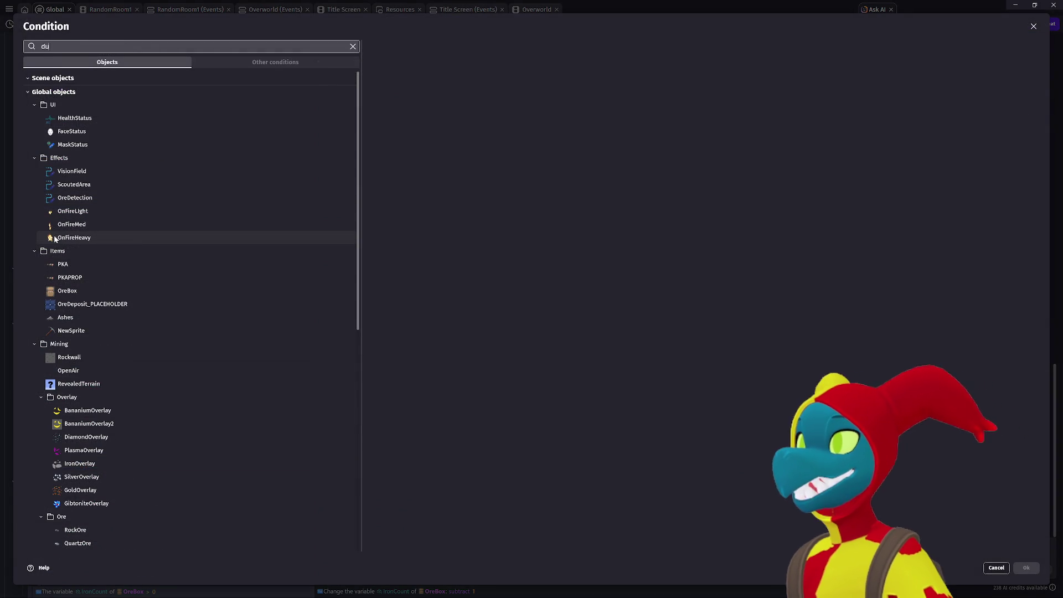
key("BackSpace")
key("BackSpace")
key("BackSpace")
type("istan")
type("cer")
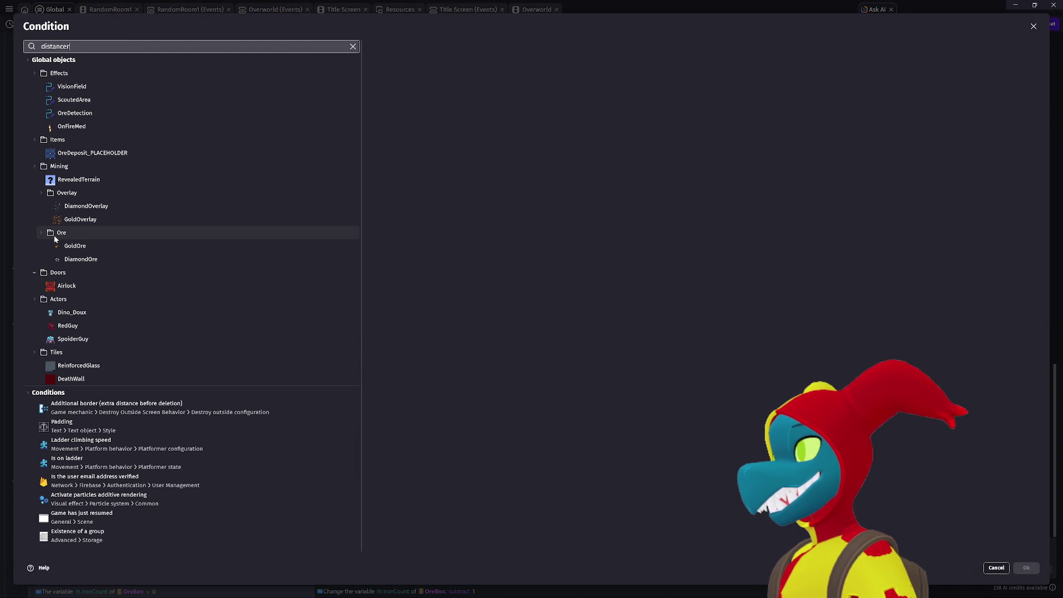
key("BackSpace")
type(" betwee")
left_click(106, 76)
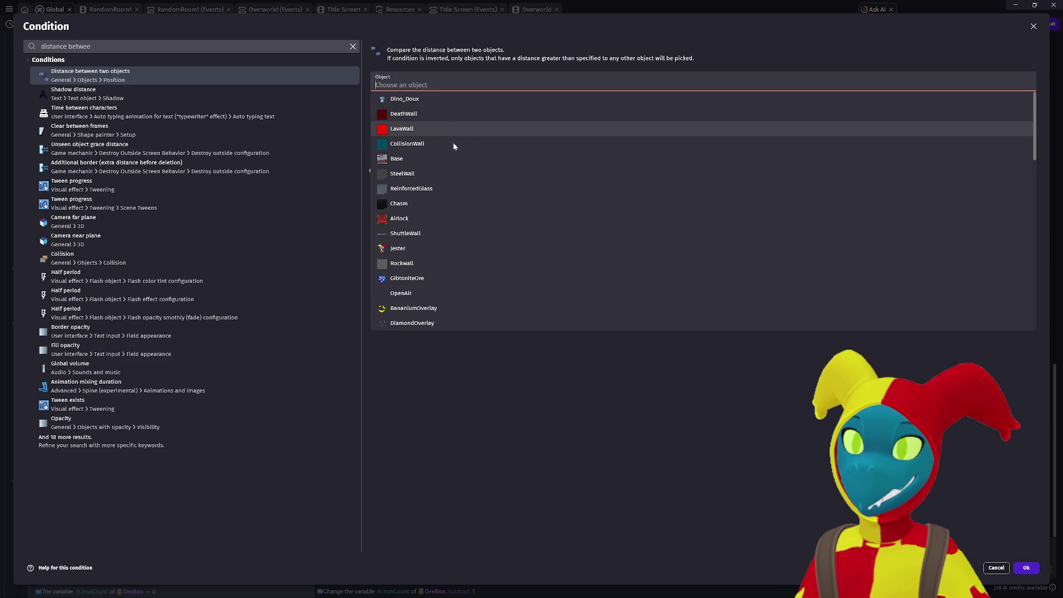
Set Dino_Doux, OreBox and a 16-pixel distance, then confirm the condition.
left_click(437, 99)
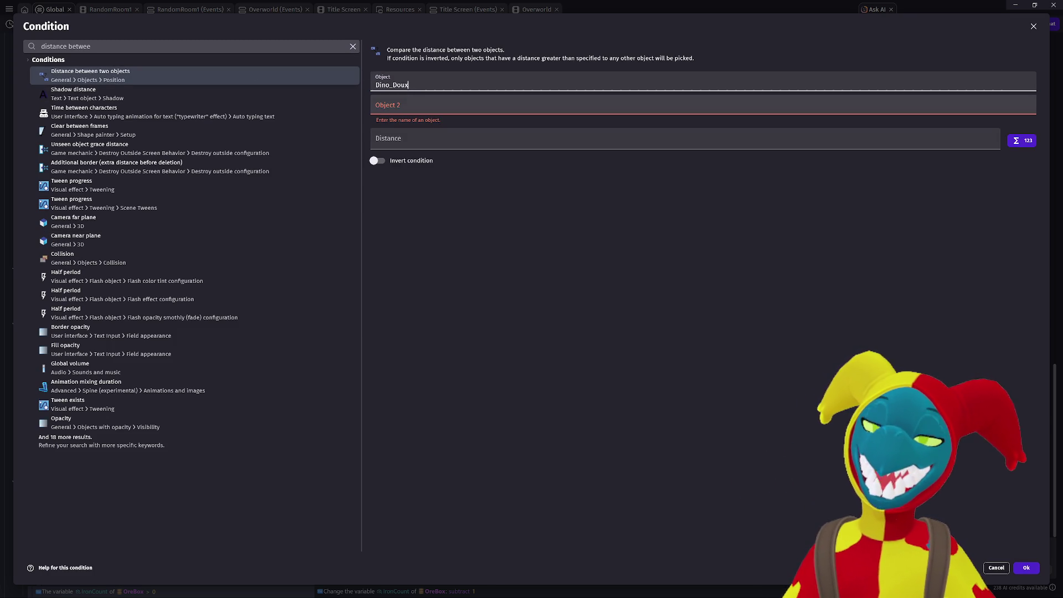
scroll(437, 268, "down", 5)
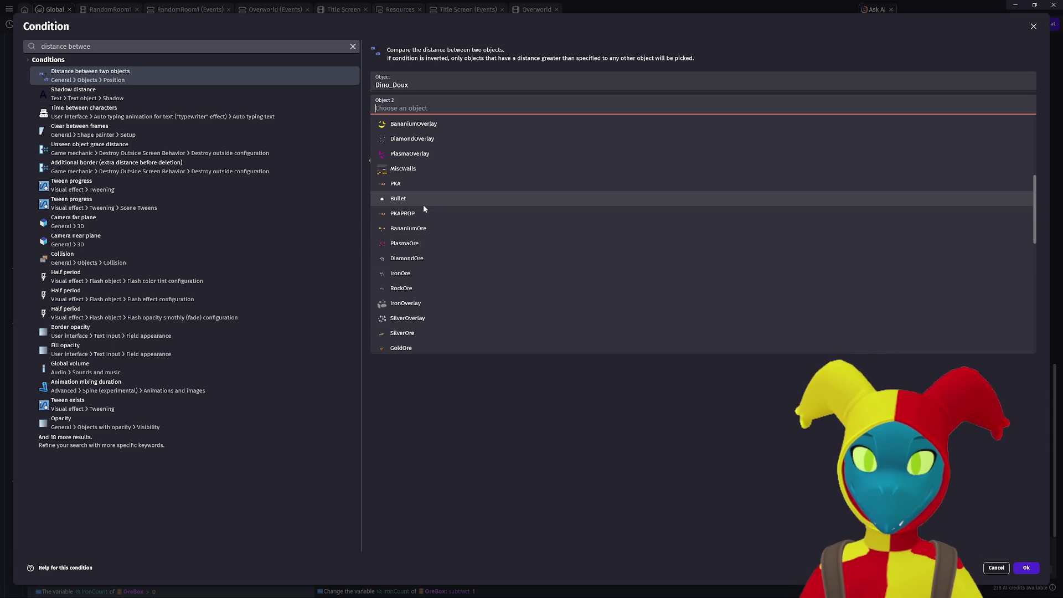
type("ore")
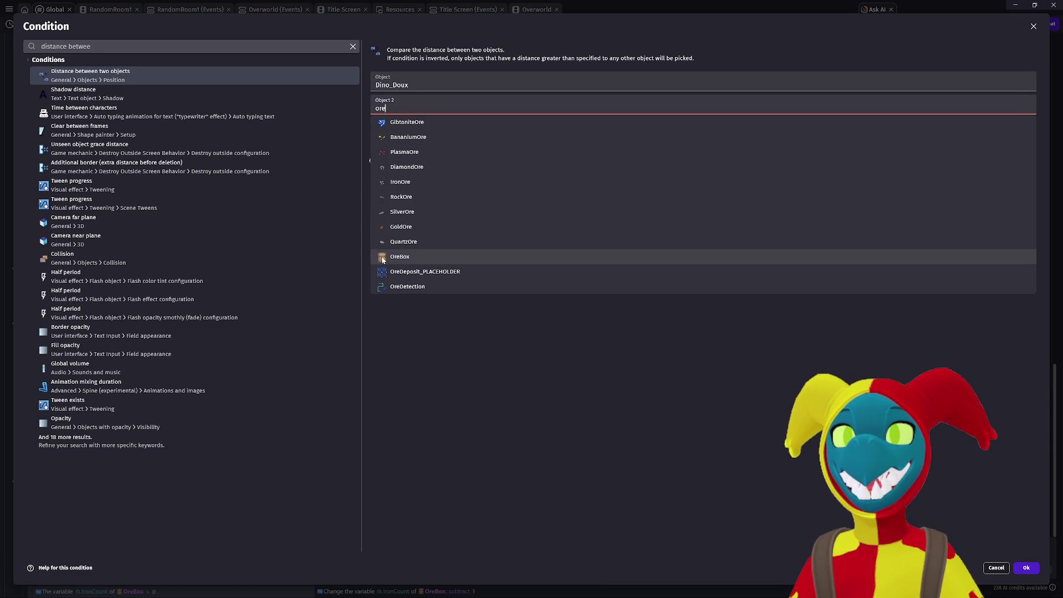
left_click(427, 257)
type("16")
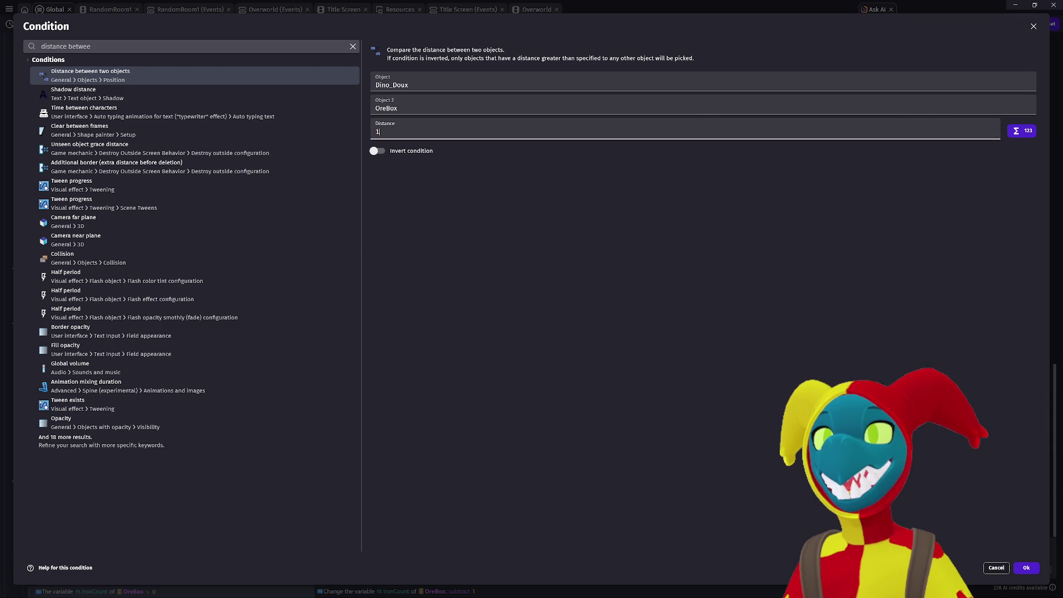
left_click(1026, 567)
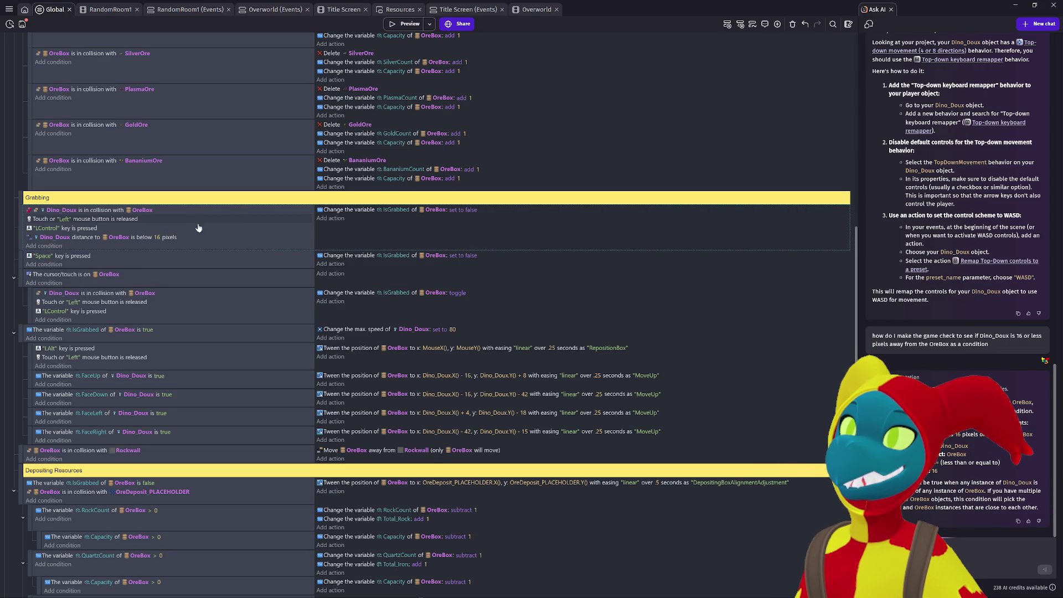
Change the distance condition to 17 pixels and move it to the top of the event.
left_click(158, 238)
key("BackSpace")
type("7")
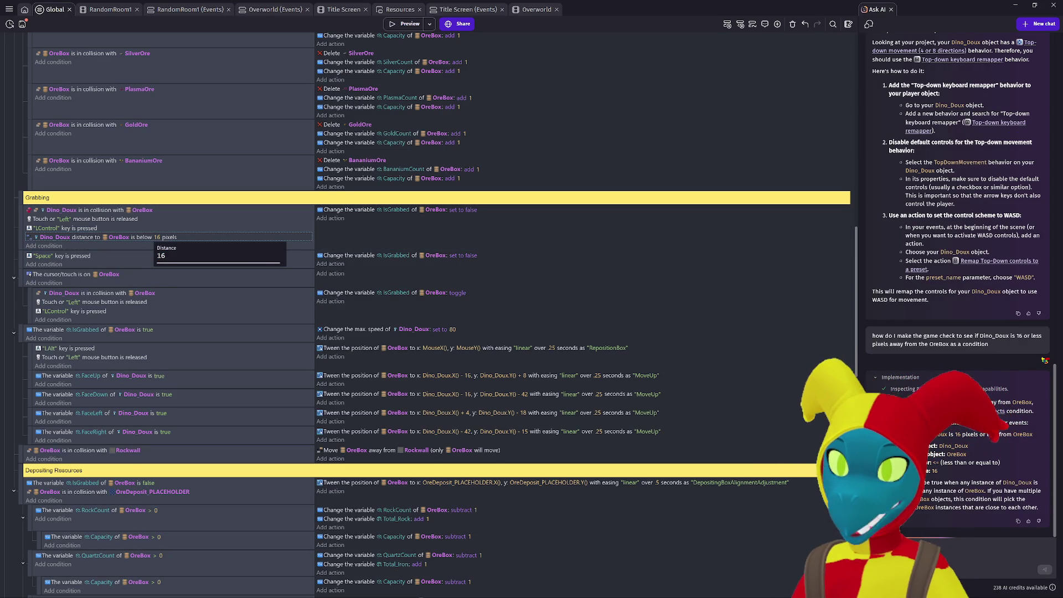
key("Return")
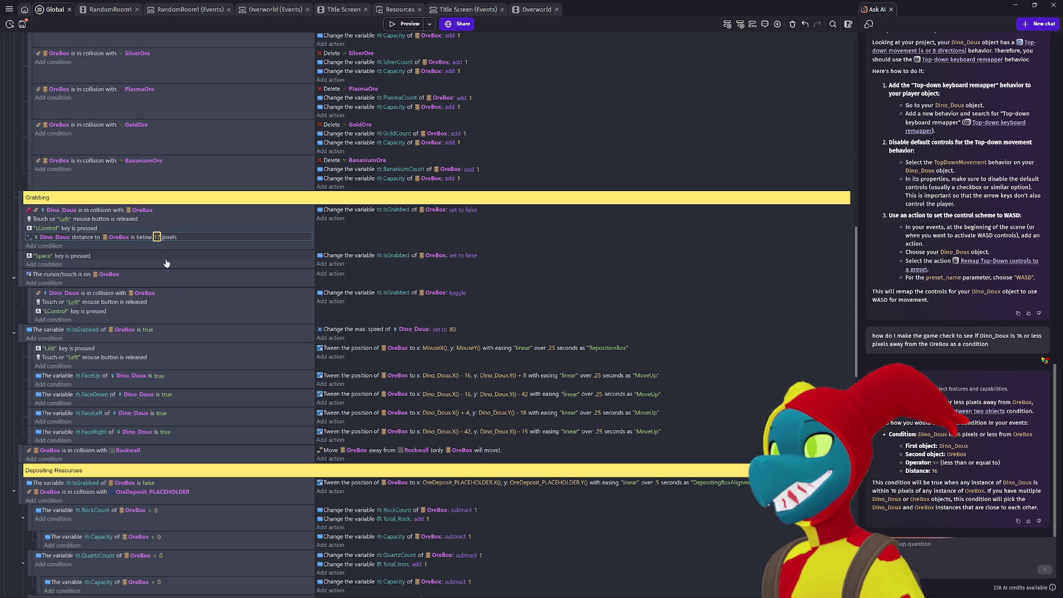
left_click_drag(79, 238, 83, 212)
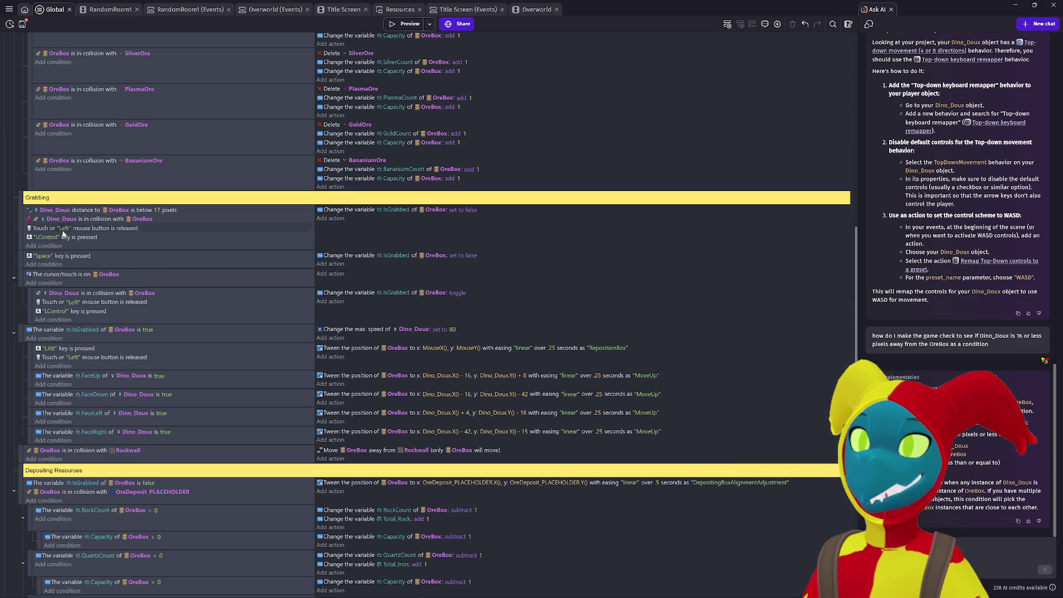
Add sub-events under both grab events and move the Dino_Doux collision conditions into them.
left_click(28, 238)
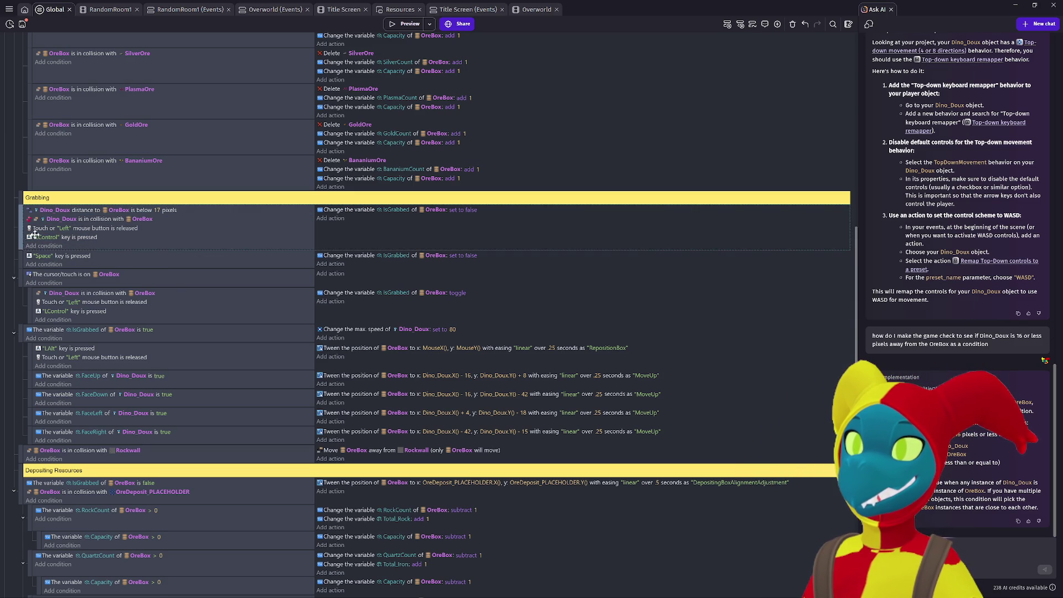
key("shift+d")
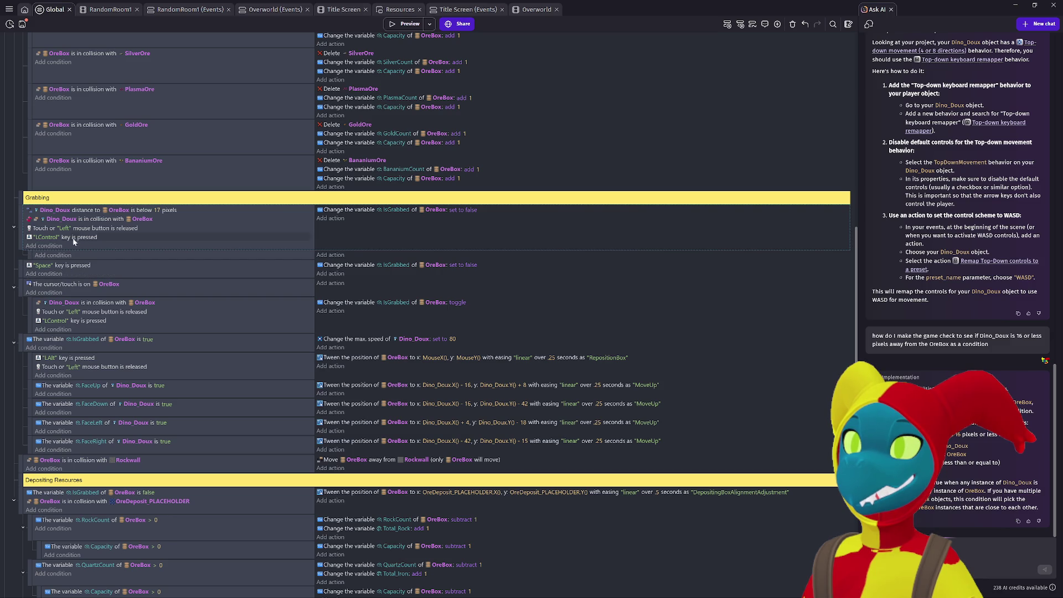
left_click(68, 328)
key("shift+d")
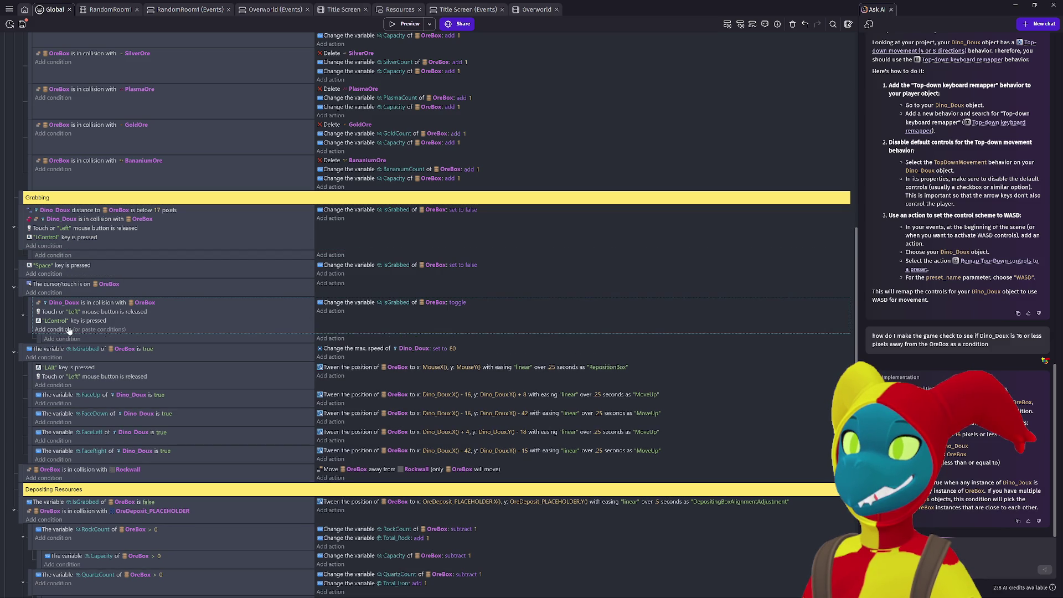
left_click(62, 303)
key("ctrl+x")
left_click(67, 339)
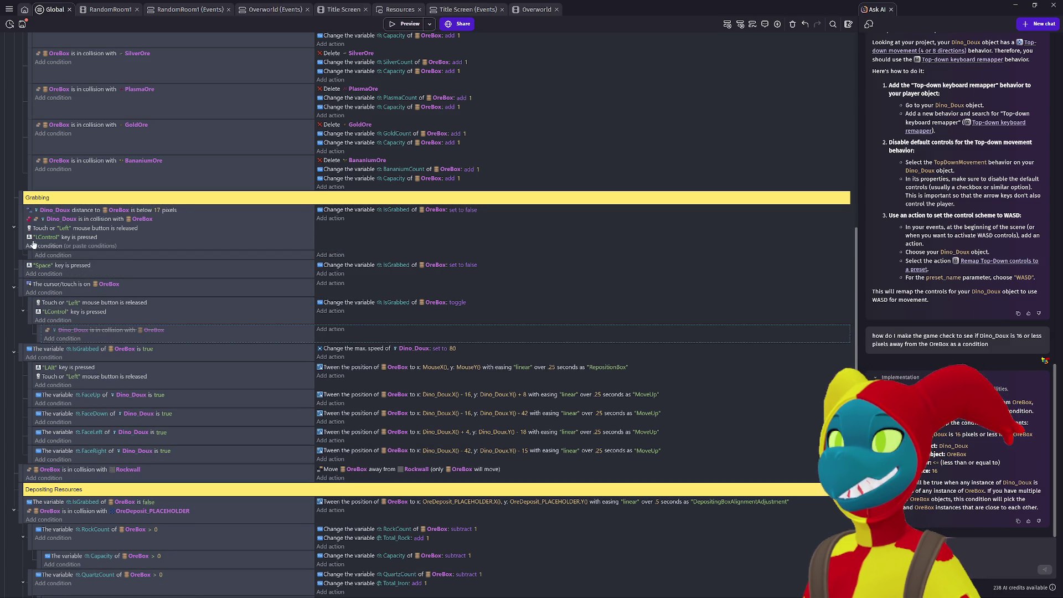
left_click_drag(73, 221, 60, 257)
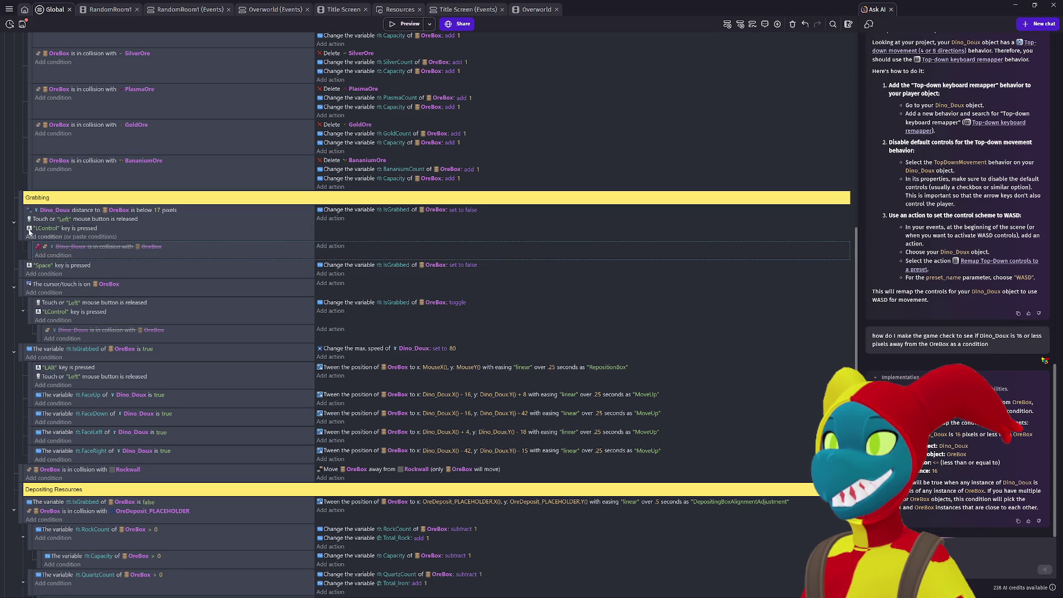
Copy the non-inverted distance-below-17 condition to the top of the other grab event, then preview the game.
right_click(66, 212)
left_click(82, 259)
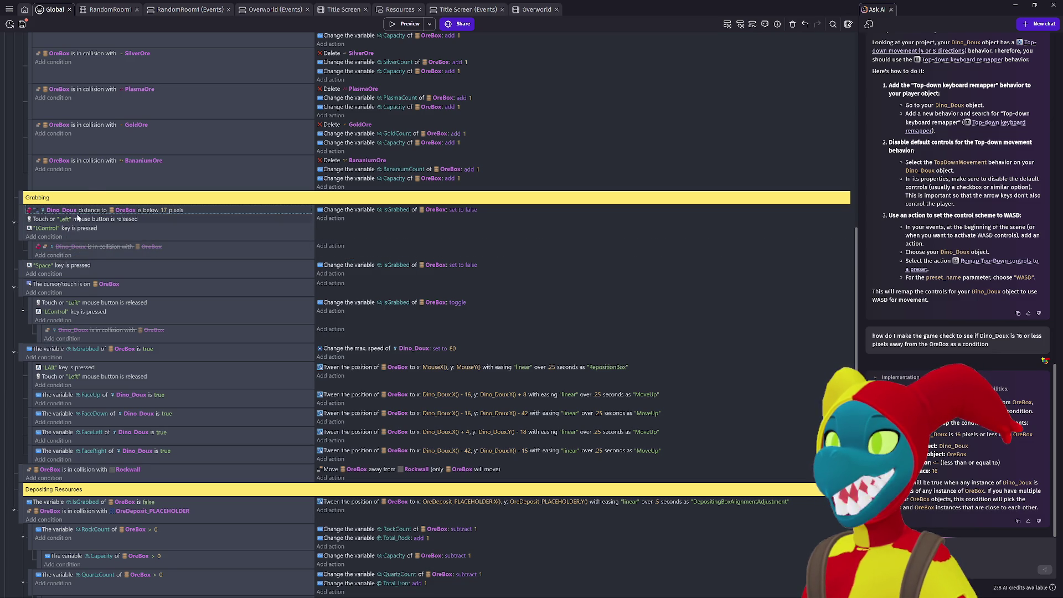
left_click(77, 321)
key("ctrl+v")
left_click_drag(74, 320, 70, 303)
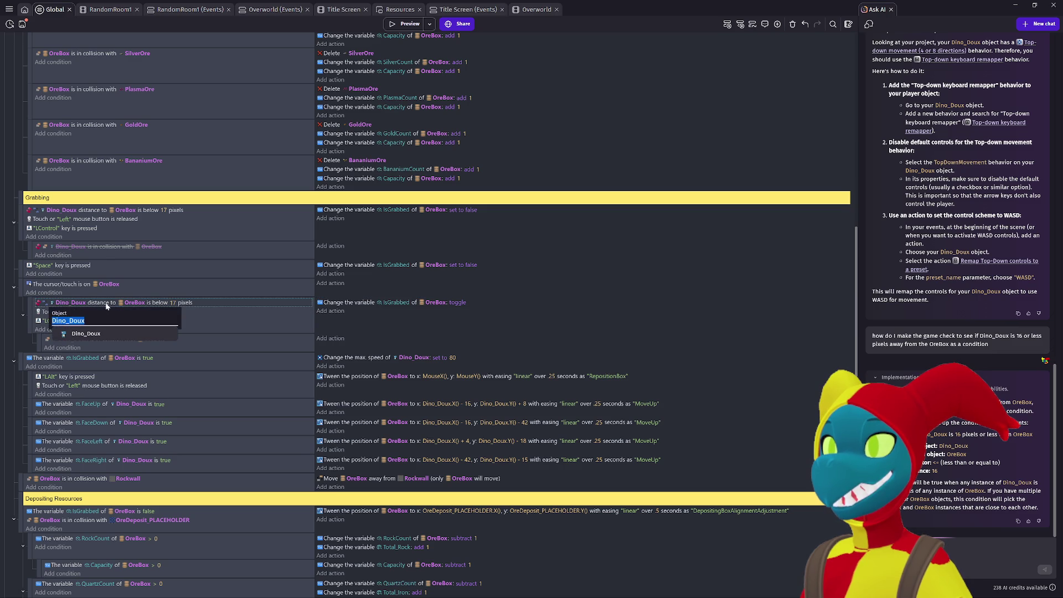
right_click(104, 302)
left_click(131, 347)
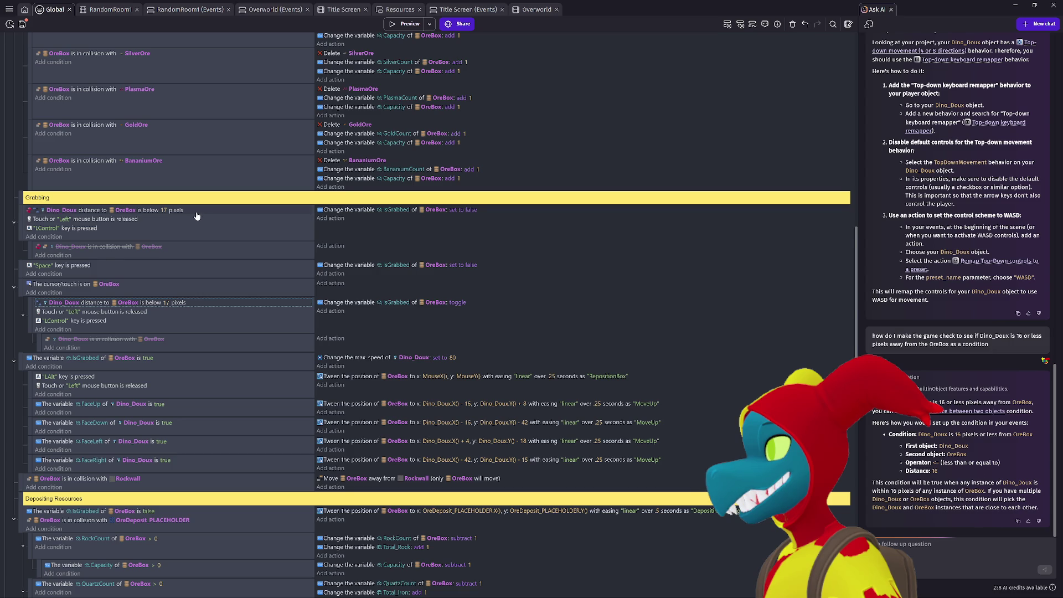
left_click(406, 28)
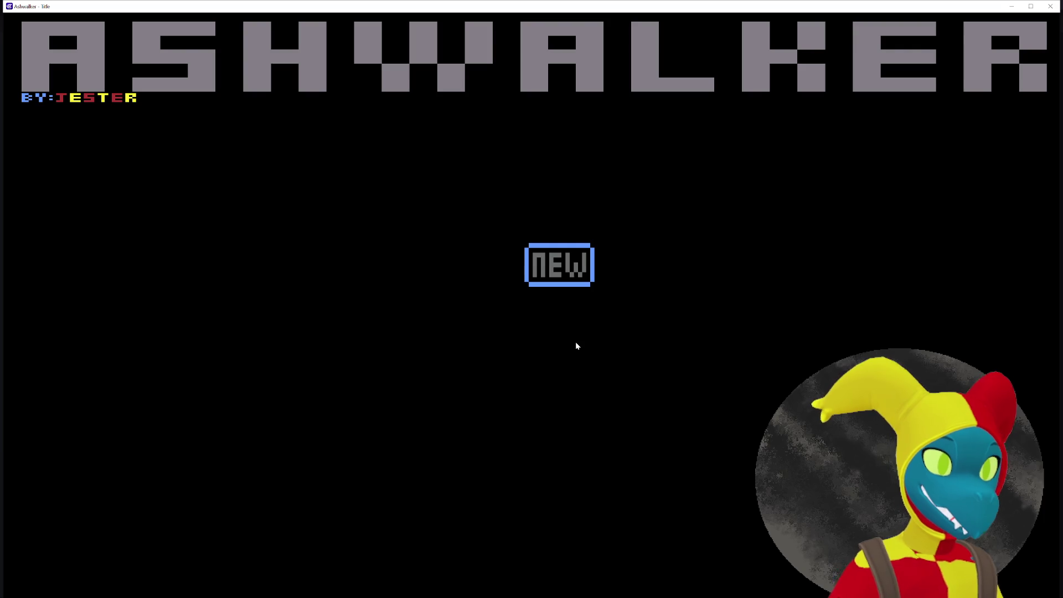
Start a new game, walk Dino_Doux down with S, and pull the crate one tile lower.
left_click(543, 282)
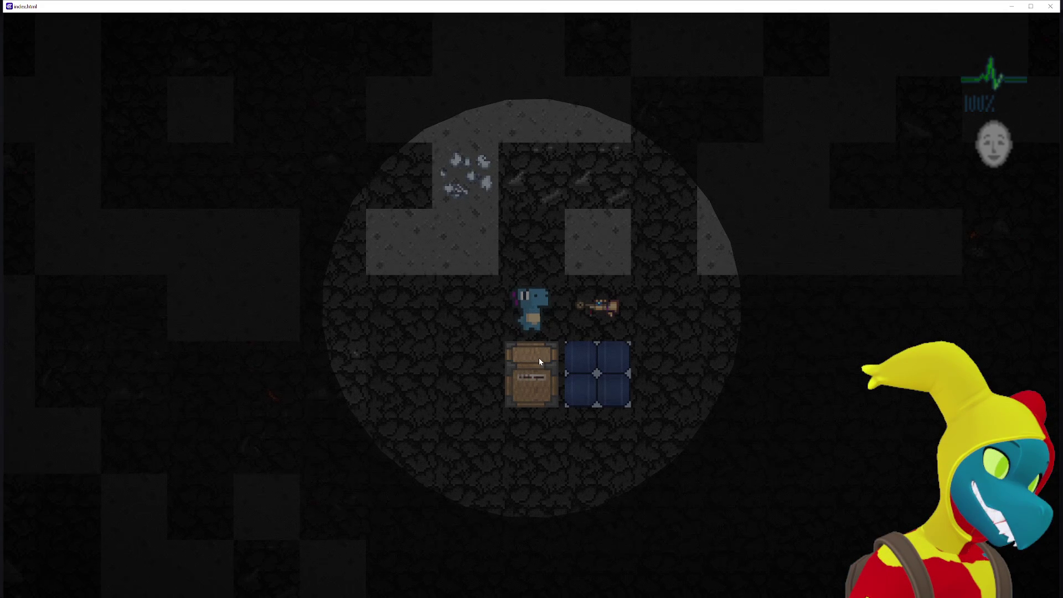
key("s")
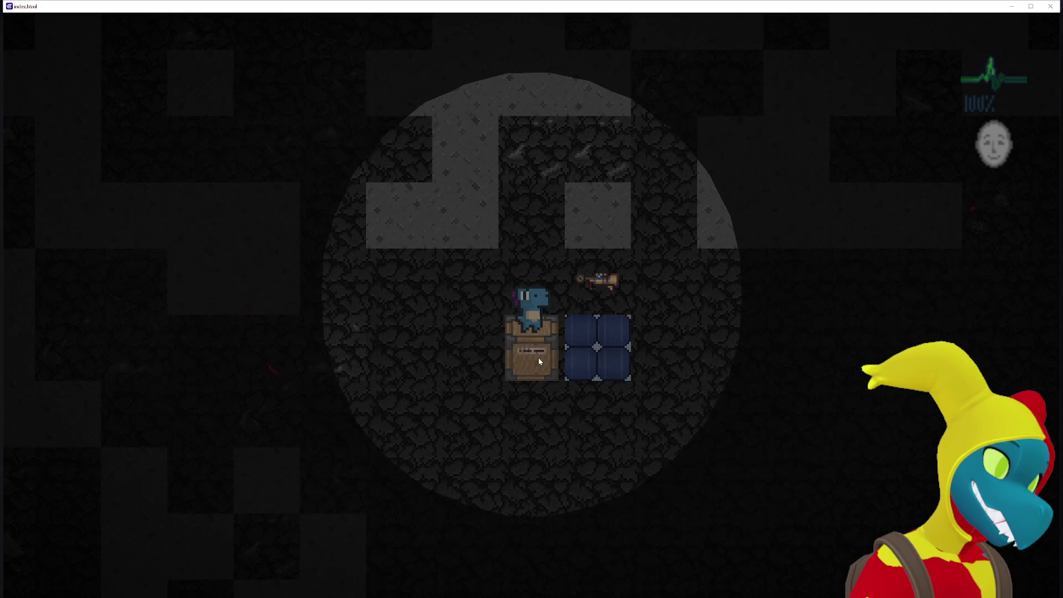
key("s")
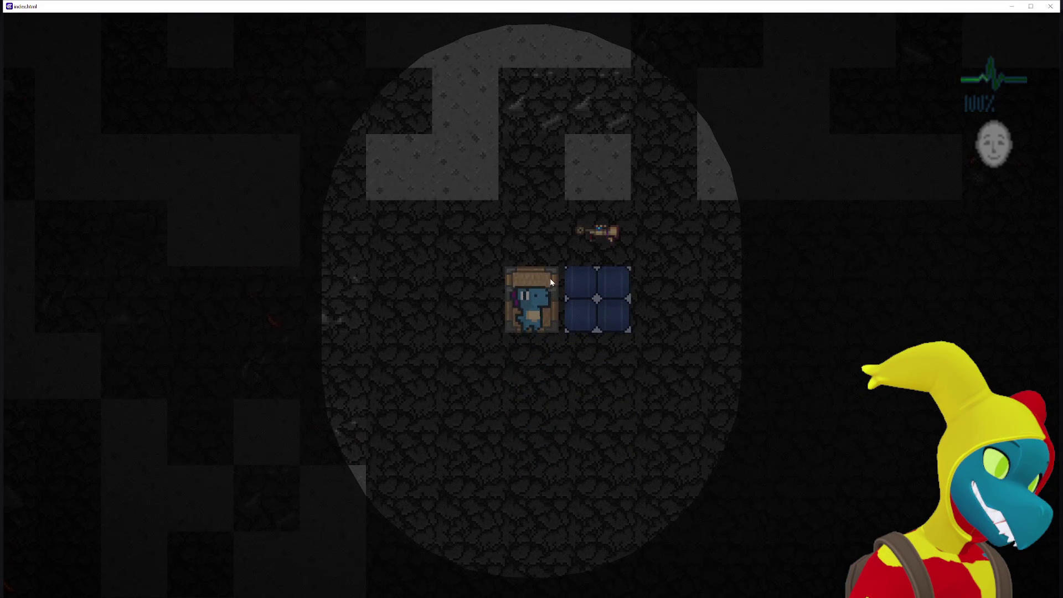
key("s")
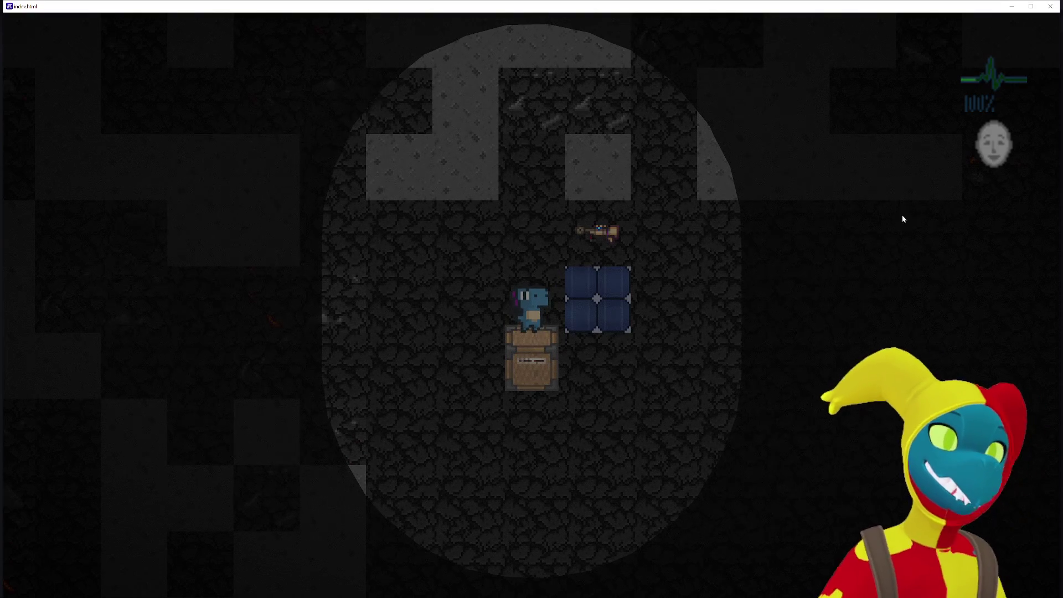
key("w")
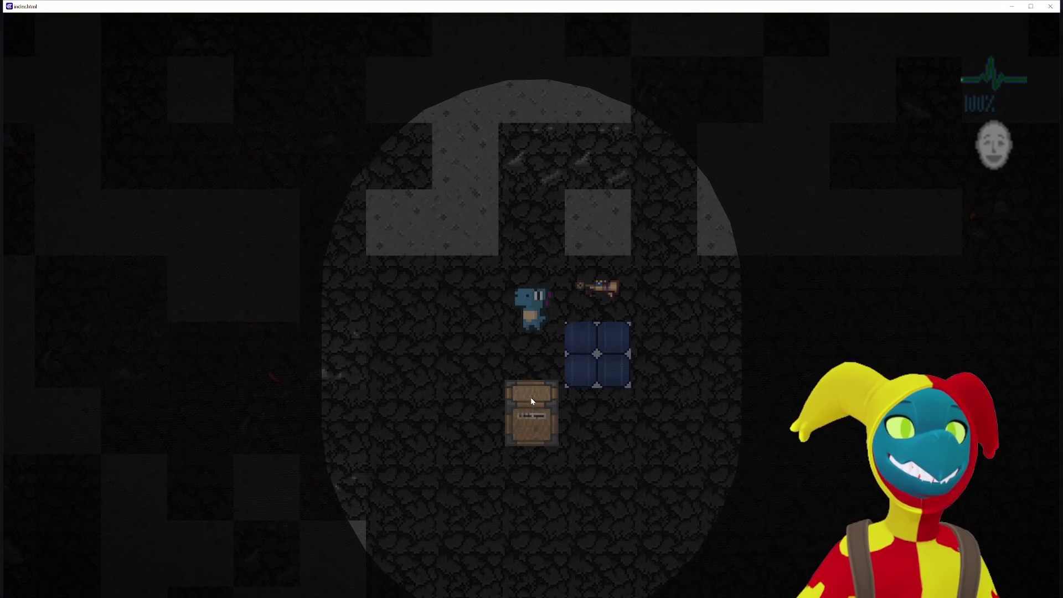
key("s")
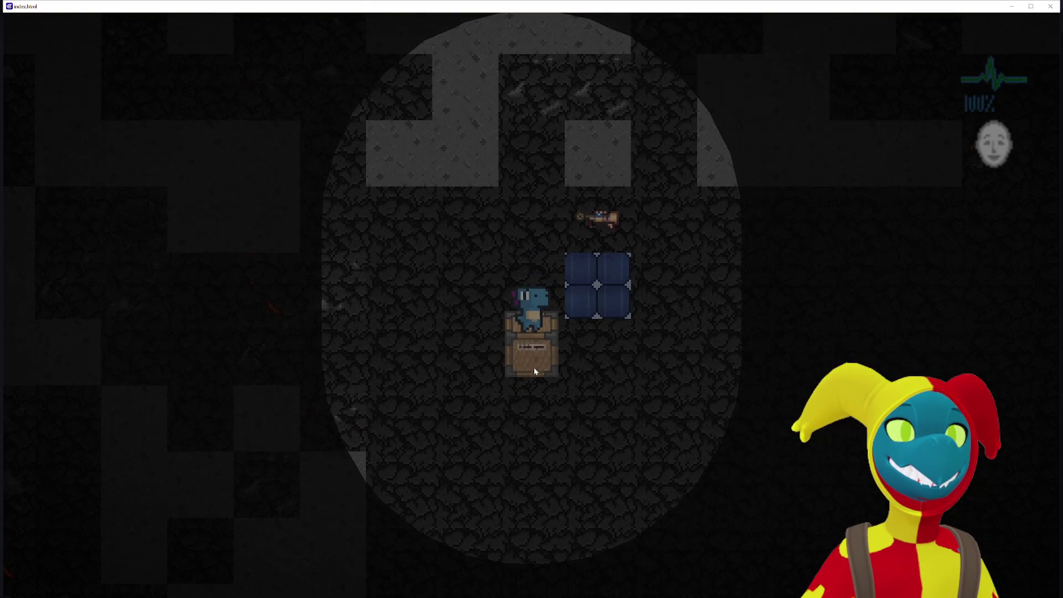